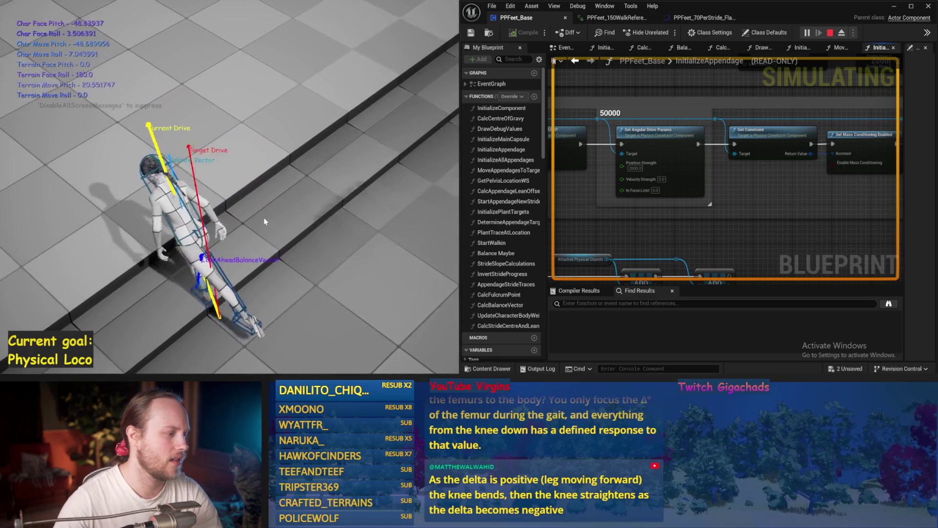
Stop the simulation, review InitializeAppendage's angular, linear and orientation drive nodes, then simulate again.
key("Escape")
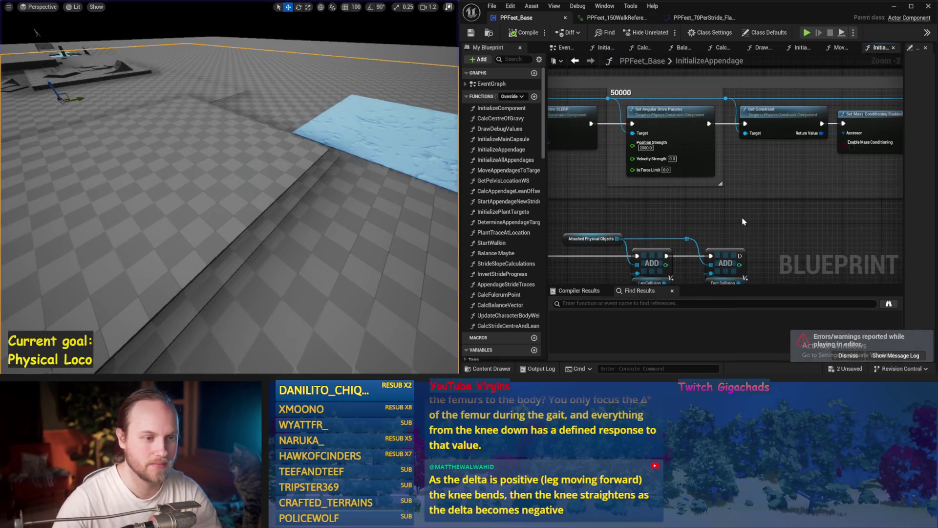
left_click_drag(756, 177, 787, 211)
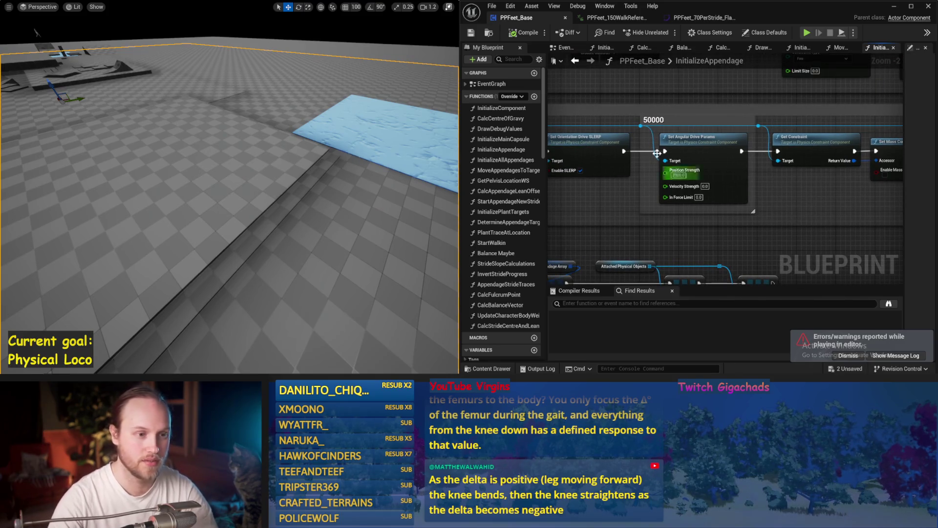
mouse_move(710, 169)
left_mouse_down()
mouse_move(587, 230)
mouse_move(611, 211)
mouse_move(679, 200)
mouse_move(609, 243)
left_mouse_up()
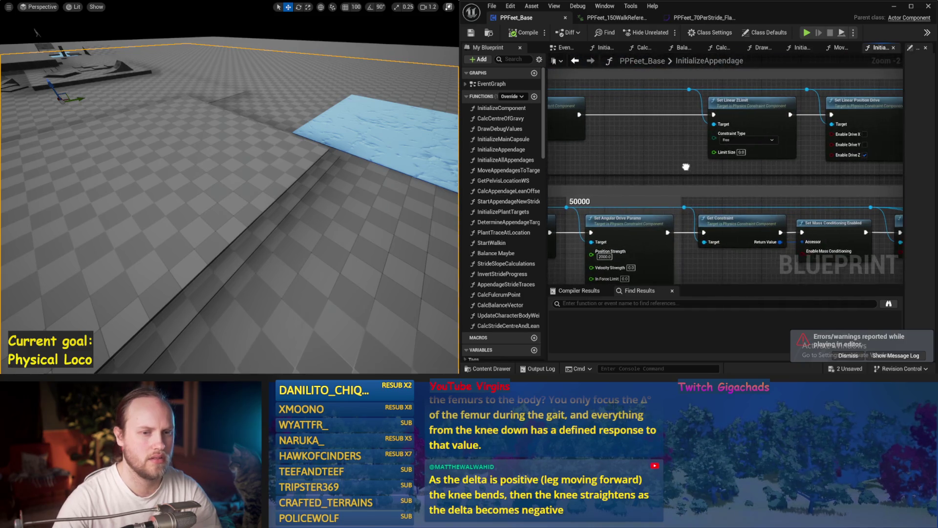
left_click_drag(831, 127, 692, 136)
left_click_drag(804, 159, 665, 167)
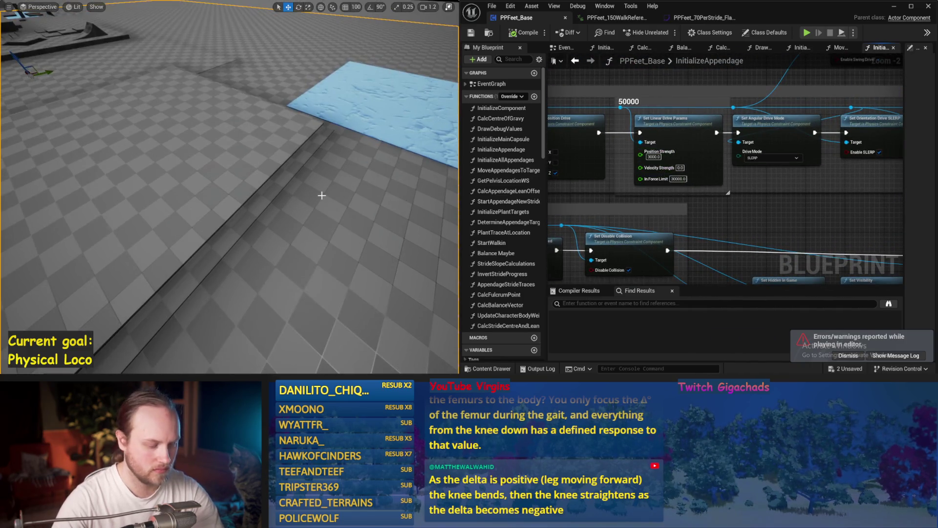
key("alt+s")
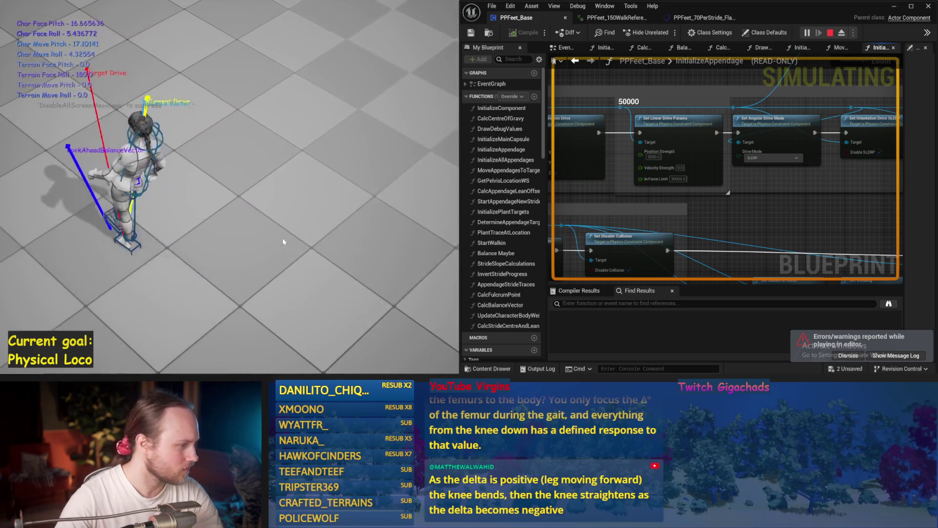
Switch to the EventGraph and play another simulation until the character falls.
key("Escape")
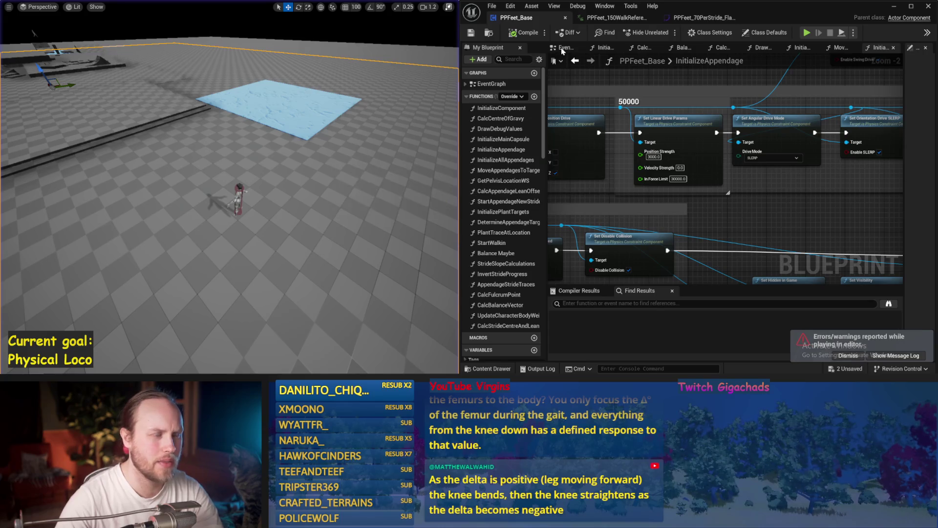
left_click(565, 47)
key("alt+p")
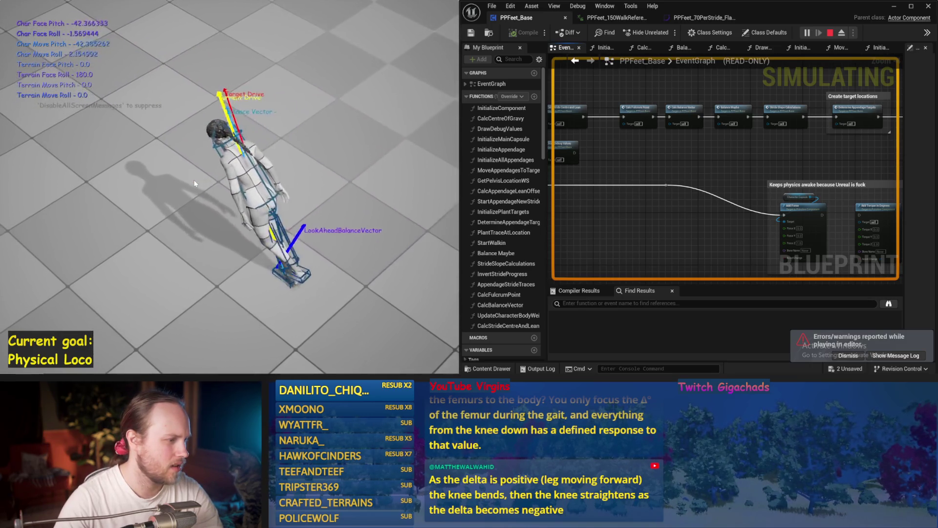
key("Escape")
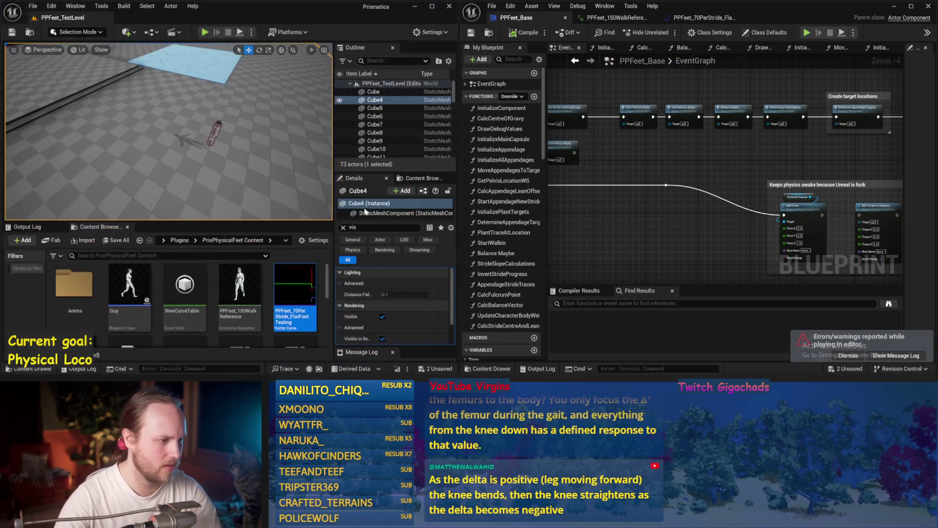
Toggle Cube4's visibility off and on, select PPFeet_TestPlayer, and play the level maximised.
left_click(382, 317)
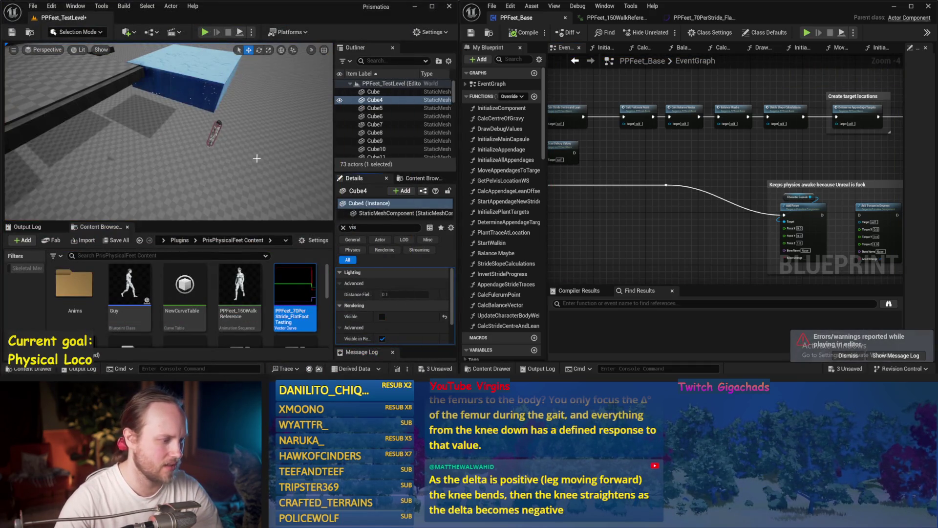
left_click(382, 316)
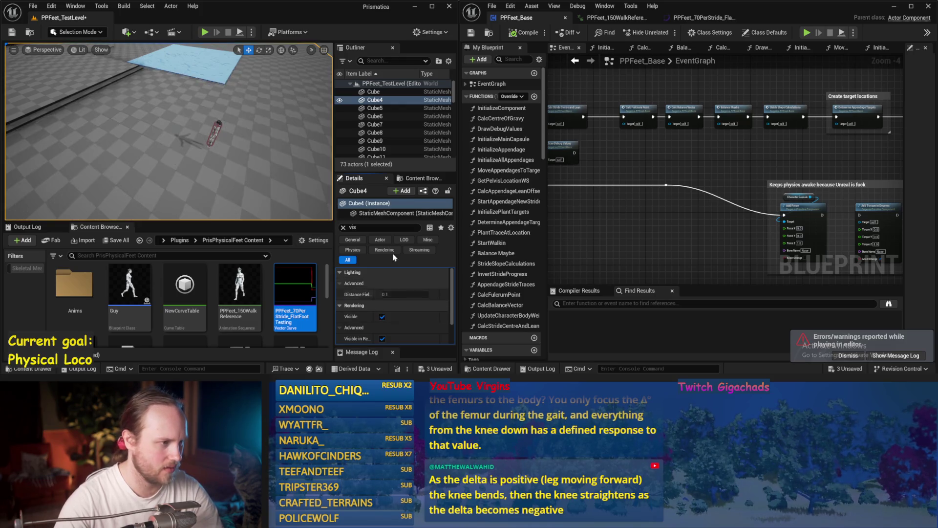
left_click(215, 130)
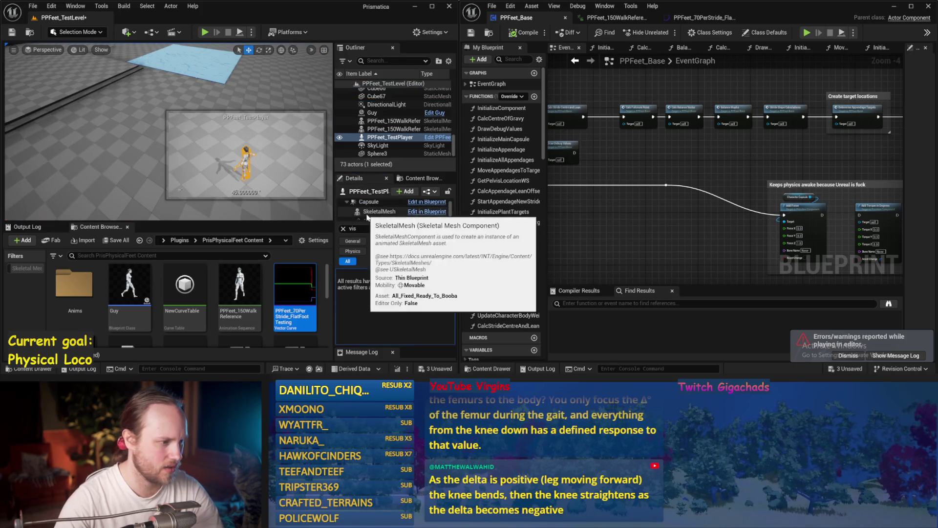
key("alt+p")
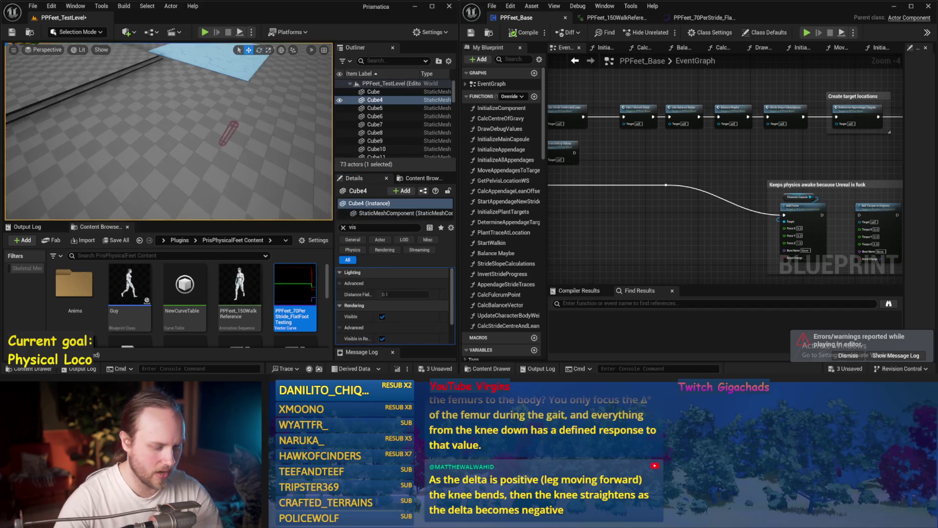
key("F11")
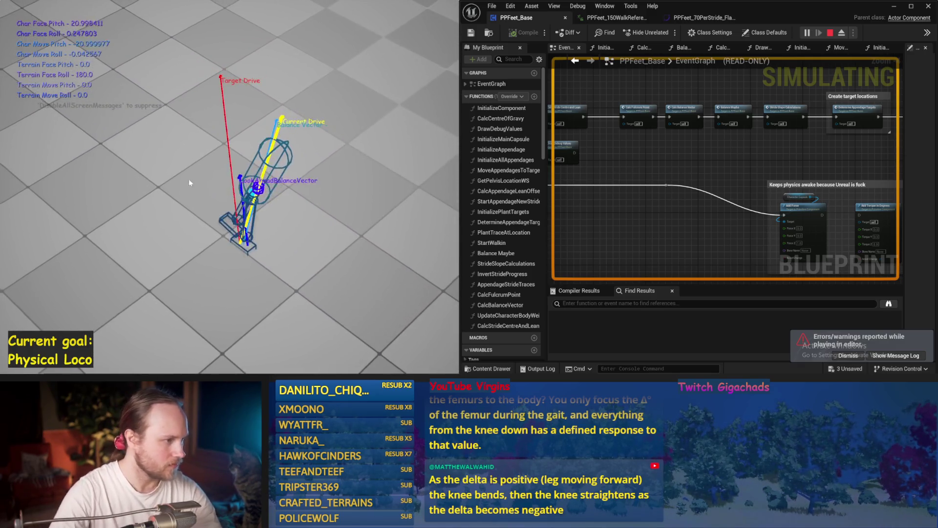
Stop play, save packages, zoom into Balance Maybe's step-vector calculation, and save PPFeet_Base.
key("Escape")
key("ctrl+s")
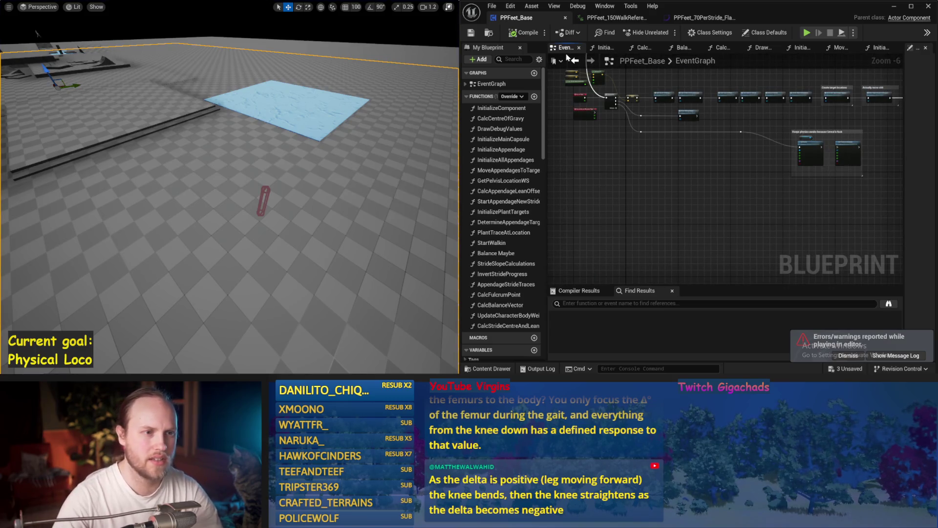
left_click(684, 47)
scroll(591, 238, "up", 2)
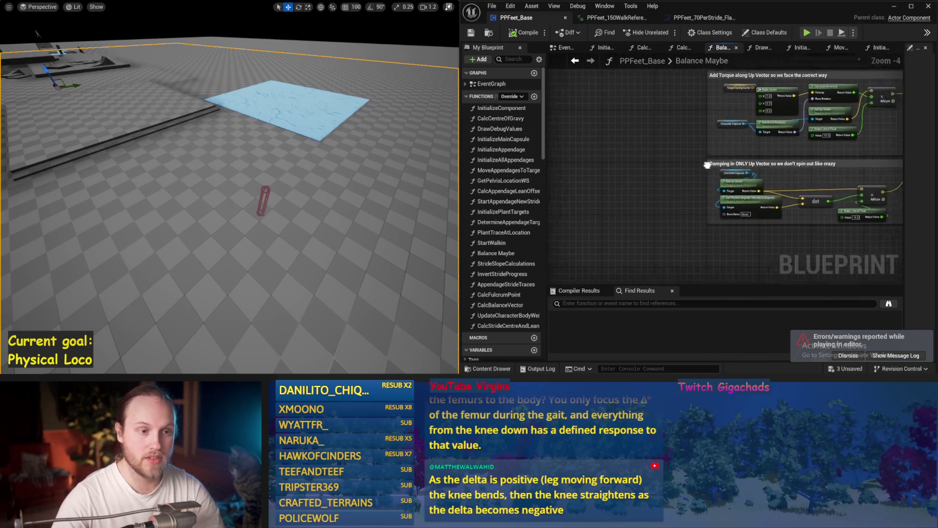
scroll(622, 148, "up", 2)
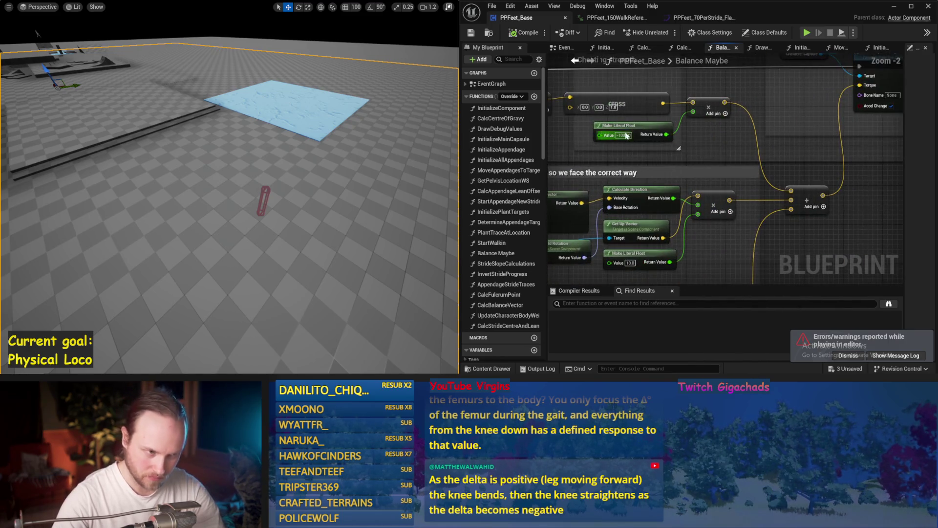
scroll(671, 244, "down", 3)
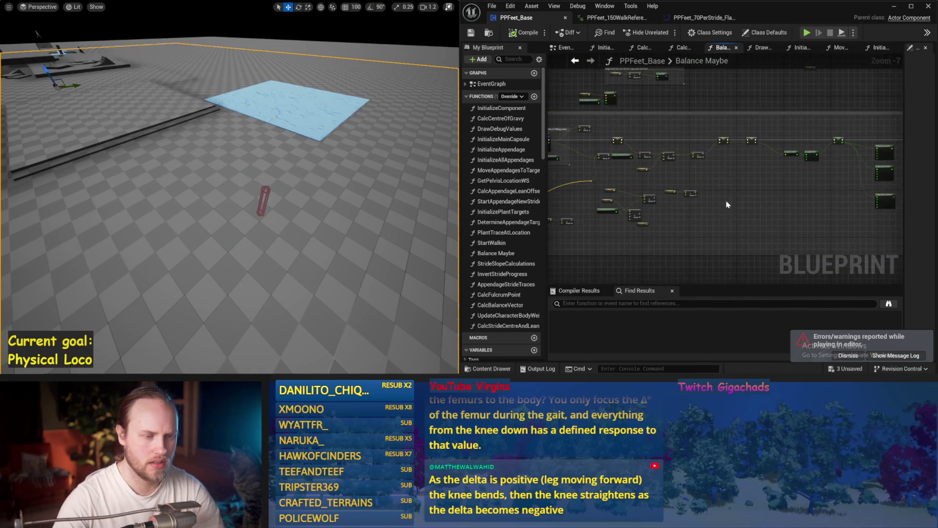
scroll(690, 151, "up", 2)
scroll(680, 134, "up", 2)
key("ctrl+s")
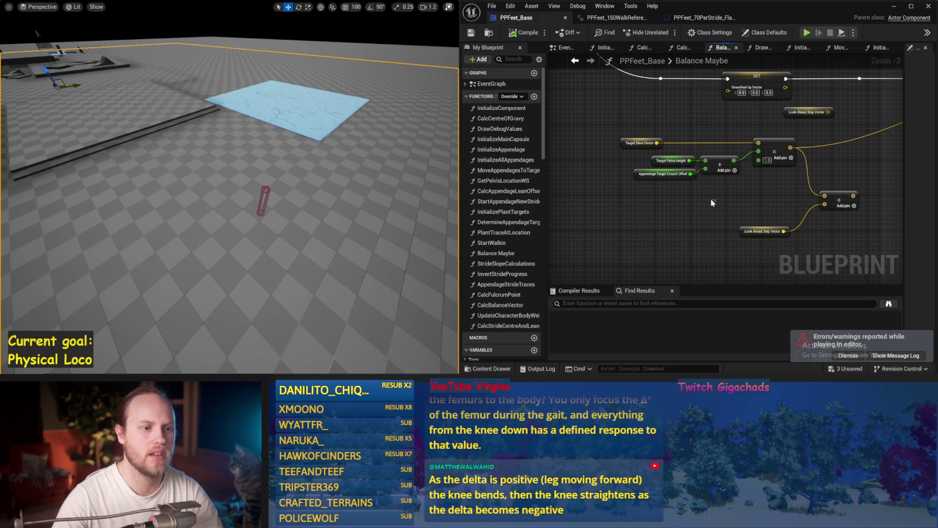
Select the Target Pelvis Height nodes and run two balance simulations, stopping each.
left_click_drag(715, 201, 682, 161)
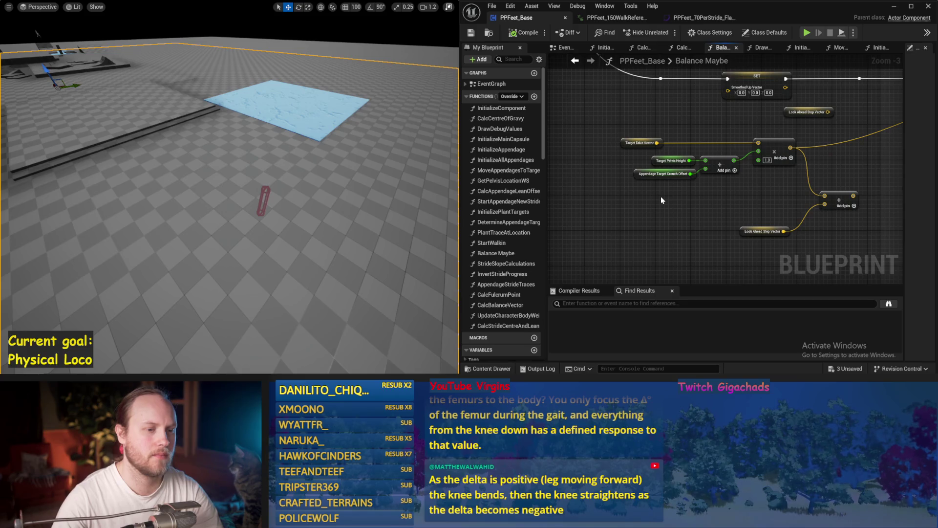
left_click(669, 162)
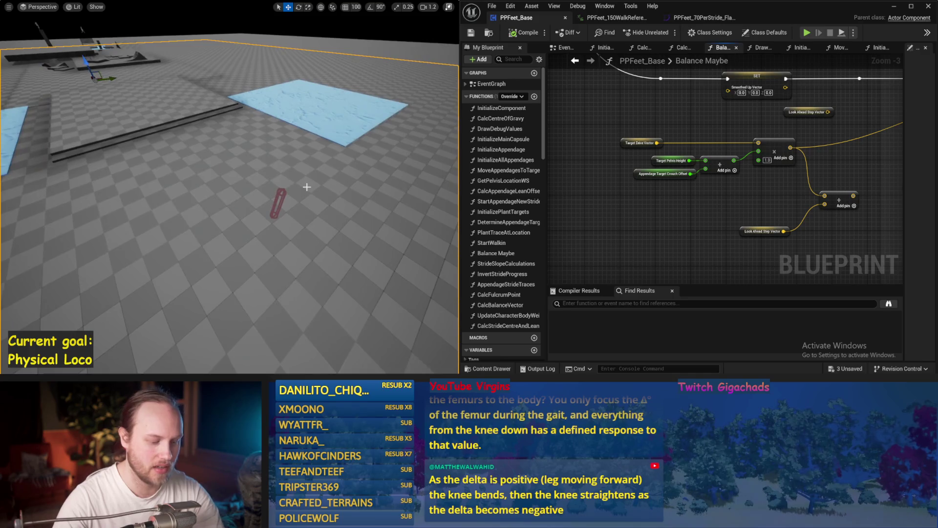
key("alt+p")
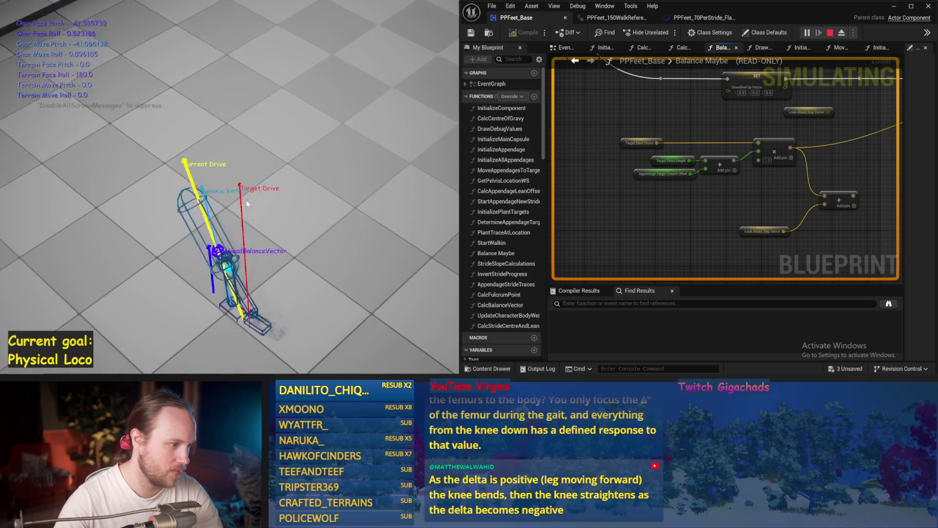
key("Escape")
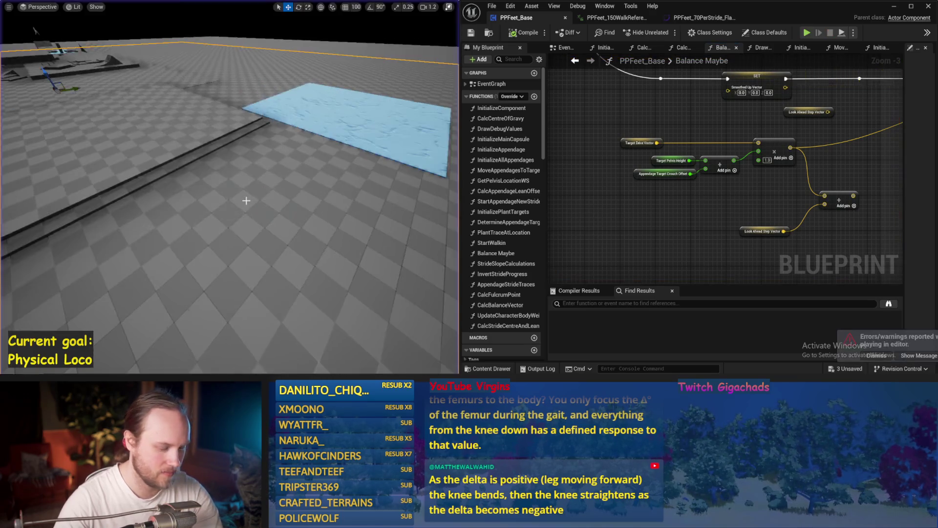
key("alt+s")
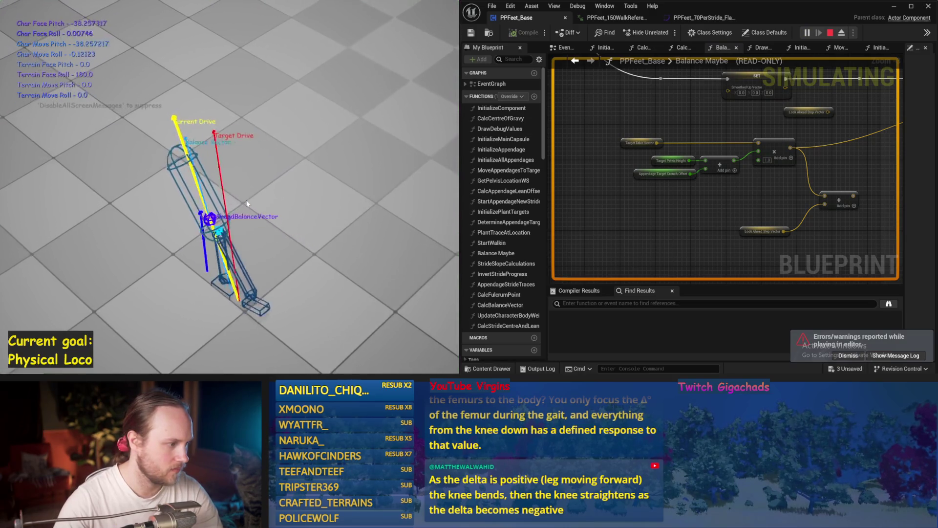
key("Escape")
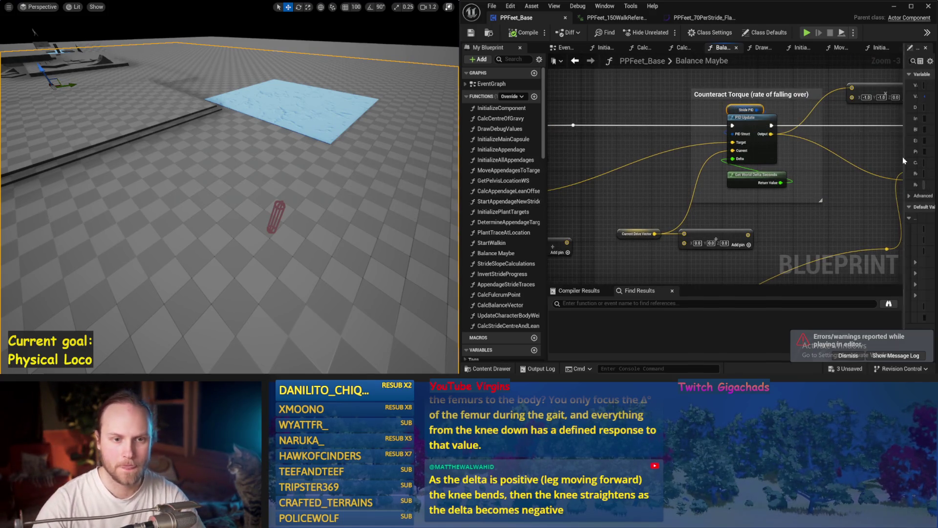
Review Stride PID's settings, save with DerivativeFactor 1, and run a quick simulation.
left_click_drag(903, 156, 807, 156)
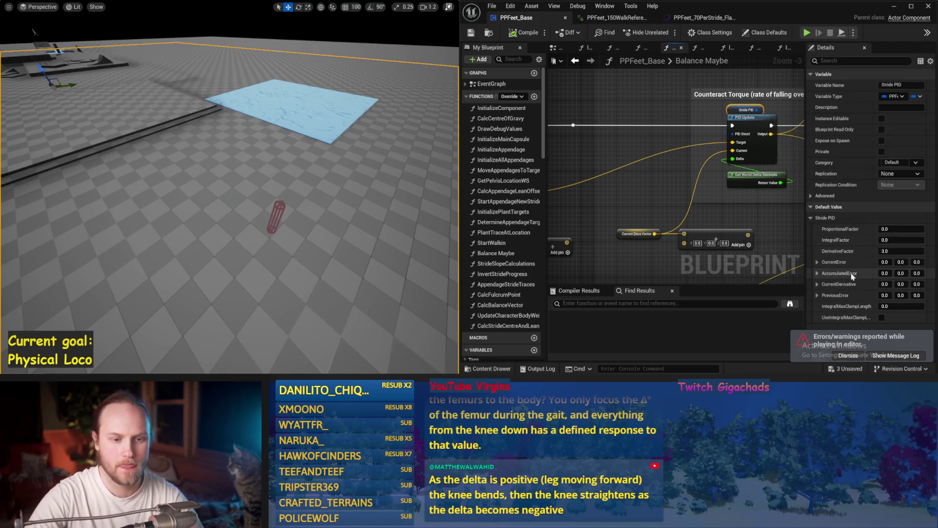
scroll(705, 176, "down", 1)
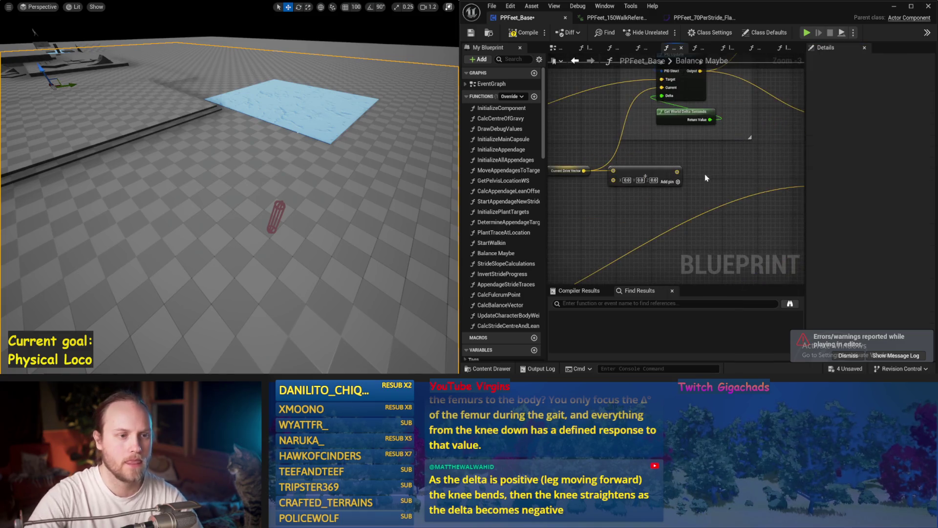
key("ctrl+s")
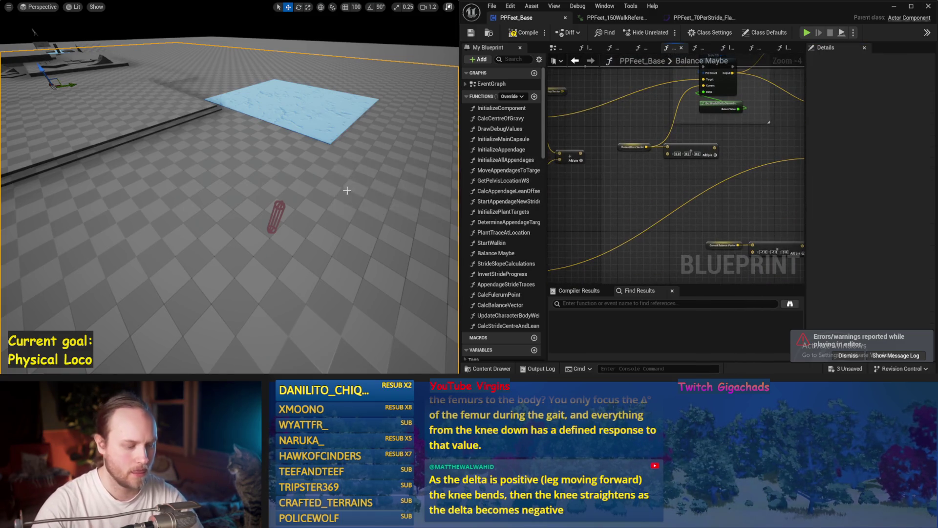
left_click_drag(348, 189, 360, 188)
key("alt+p")
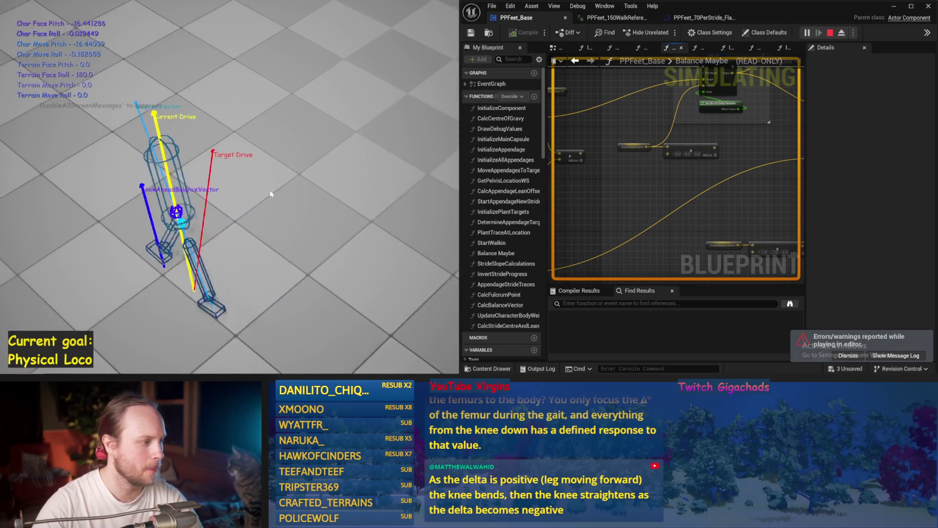
key("Escape")
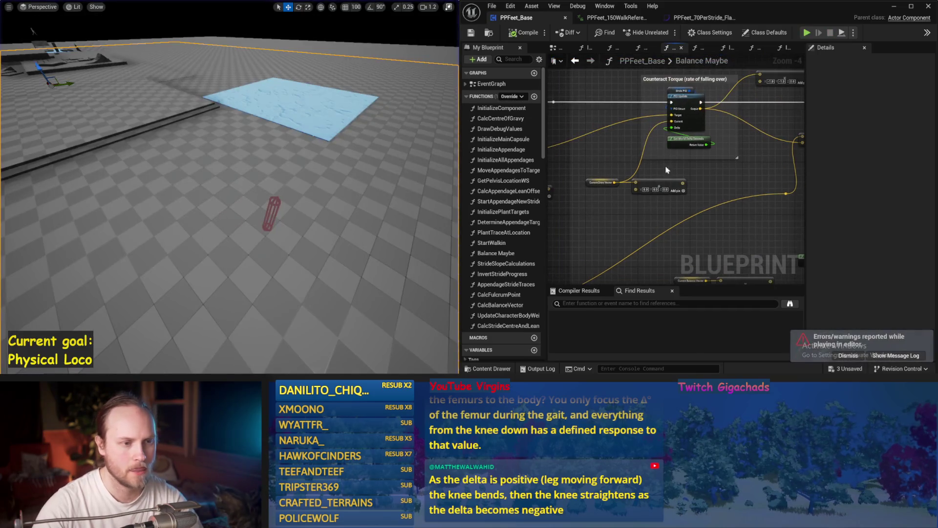
Set Stride PID's DerivativeFactor to 10.0 and run a brief balance simulation.
left_click(673, 92)
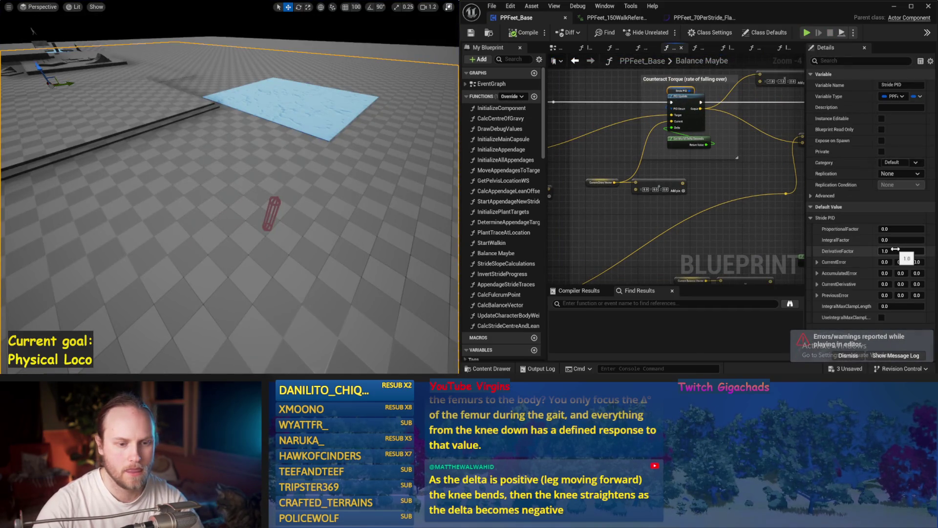
left_click_drag(302, 181, 306, 184)
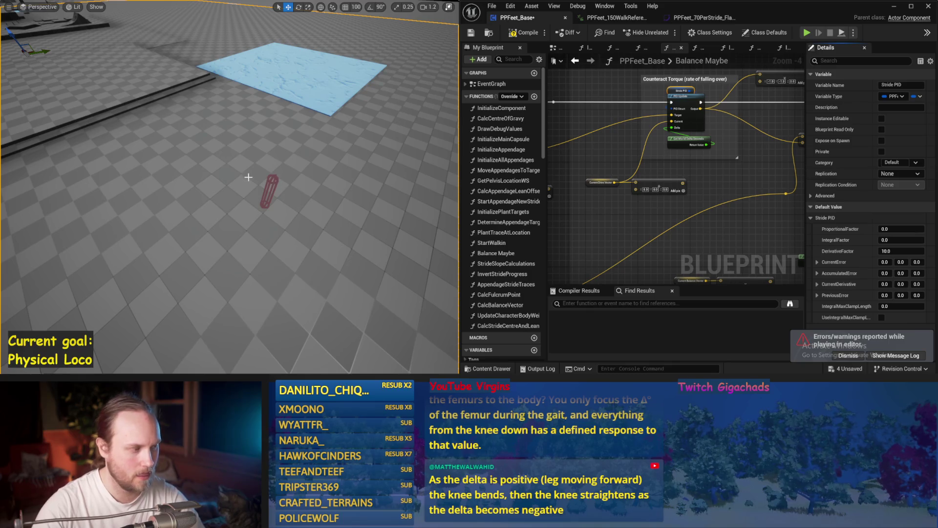
key("alt+p")
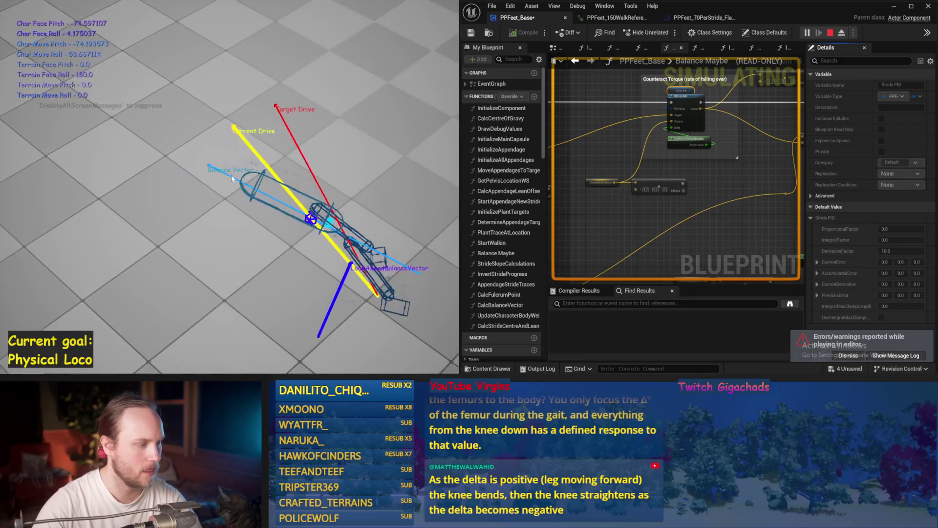
key("Escape")
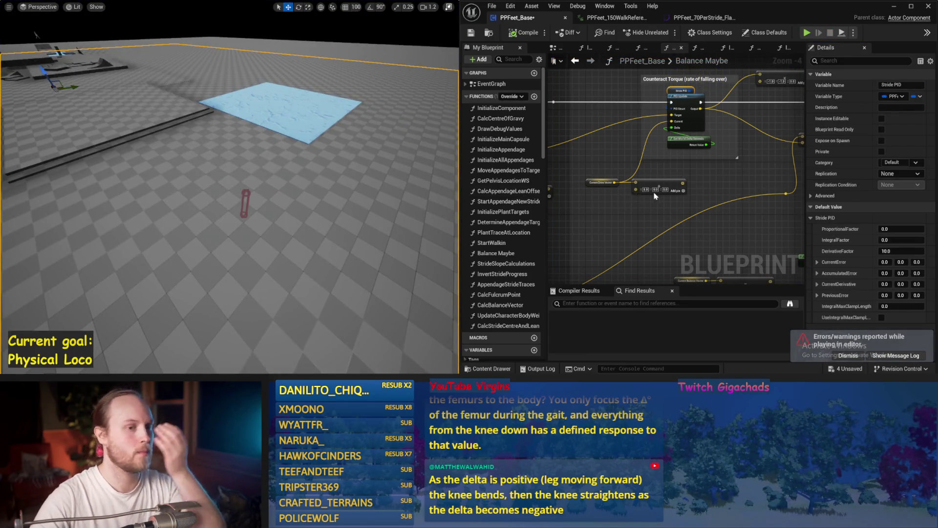
left_click_drag(655, 194, 713, 166)
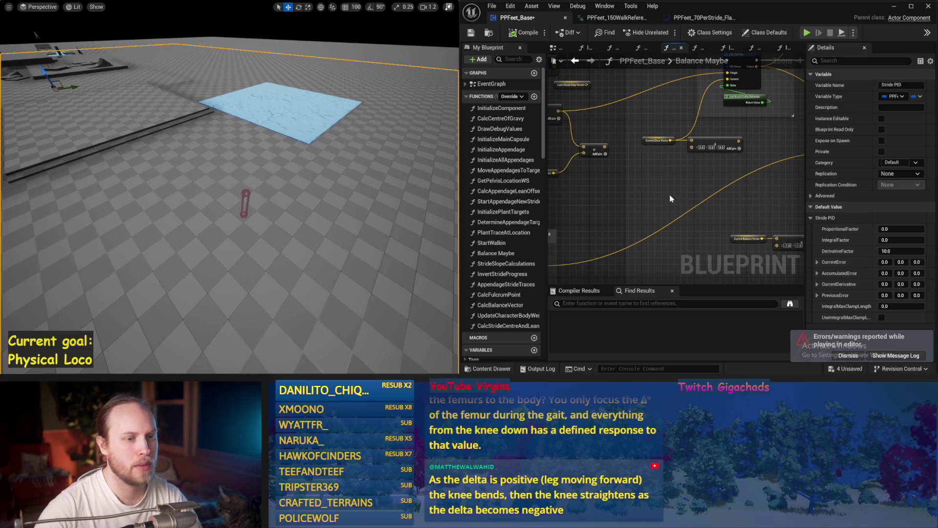
Inspect Current Step Length and the stride speed Map Range nodes, then save the blueprint.
scroll(670, 198, "down", 3)
scroll(659, 174, "up", 4)
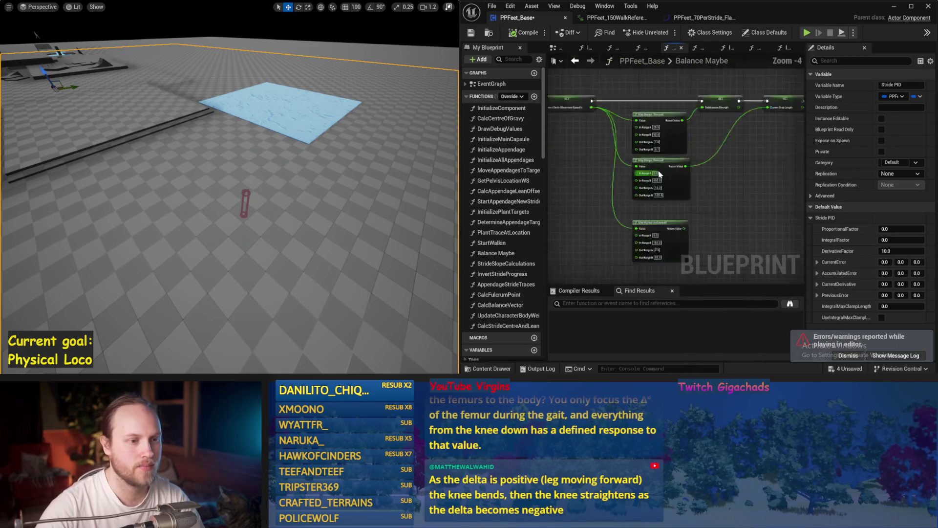
scroll(659, 174, "up", 2)
mouse_move(723, 204)
left_mouse_down()
mouse_move(667, 201)
mouse_move(646, 247)
left_mouse_up()
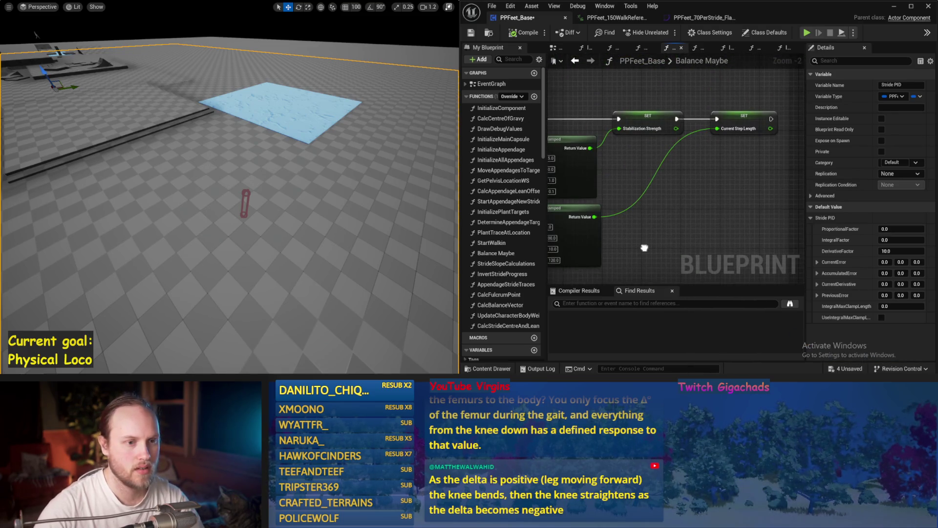
left_click(762, 106)
scroll(762, 106, "down", 3)
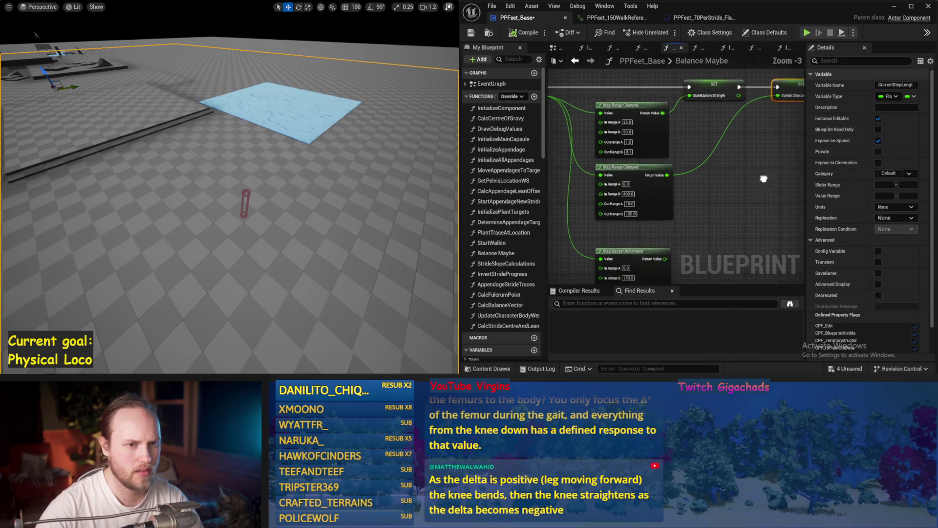
scroll(706, 95, "up", 2)
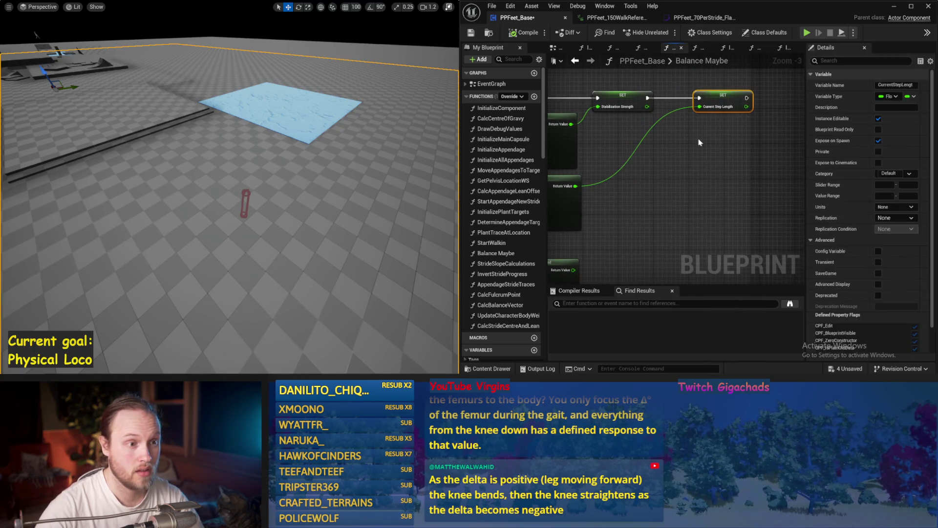
left_click_drag(642, 169, 773, 145)
left_click_drag(612, 149, 682, 205)
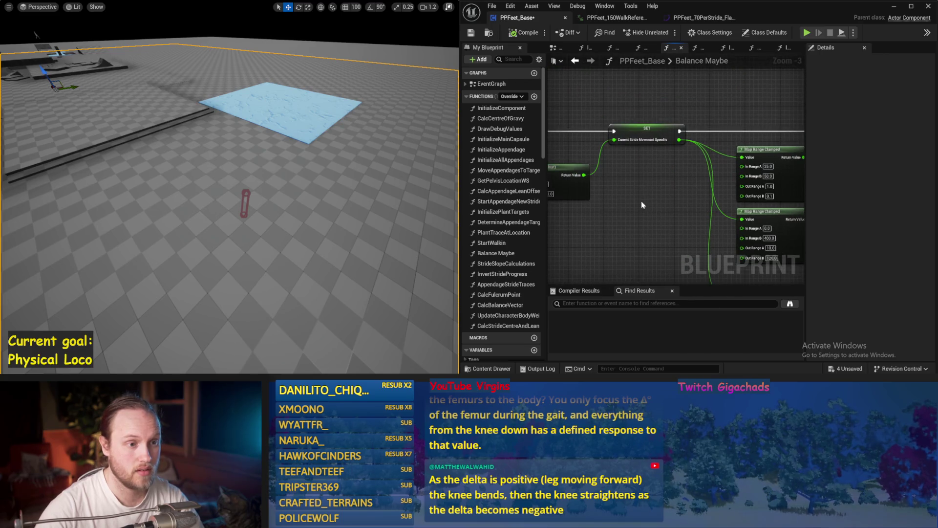
mouse_move(645, 131)
left_mouse_down()
mouse_move(738, 192)
mouse_move(713, 189)
mouse_move(516, 49)
left_mouse_up()
key("ctrl+s")
Widen the graph, center the Map Range Clamped nodes, and inspect Current Step Length.
left_click_drag(635, 184, 592, 207)
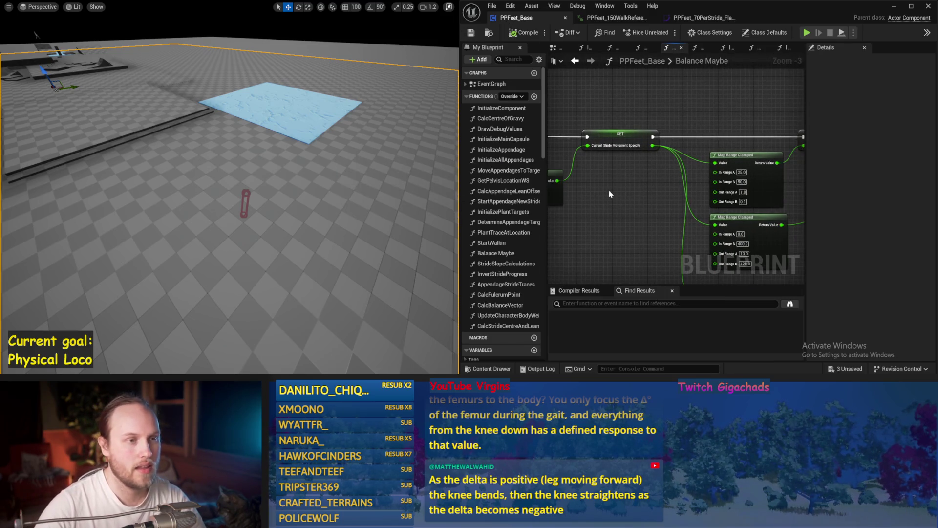
left_click_drag(824, 116, 893, 116)
mouse_move(779, 103)
left_mouse_down()
mouse_move(717, 120)
mouse_move(692, 62)
left_mouse_up()
left_click_drag(777, 163, 773, 183)
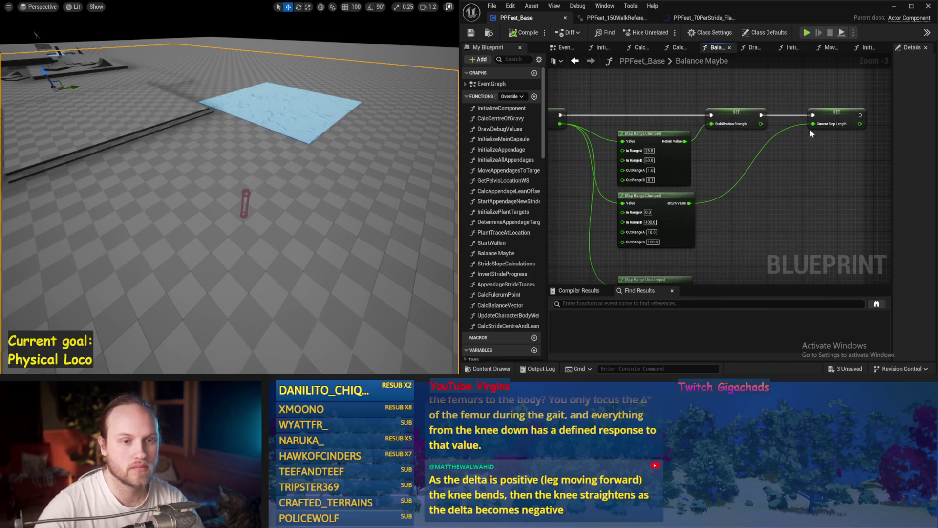
left_click_drag(791, 215, 889, 213)
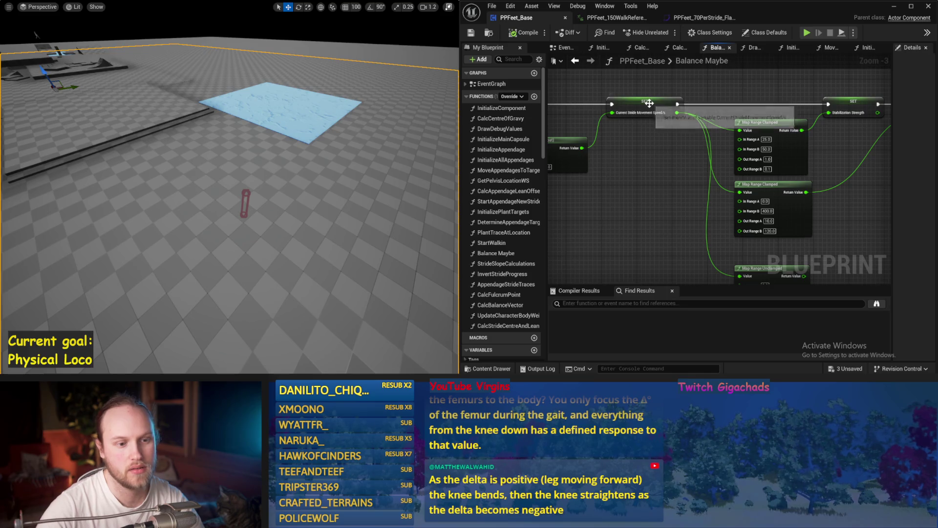
left_click_drag(778, 203, 748, 216)
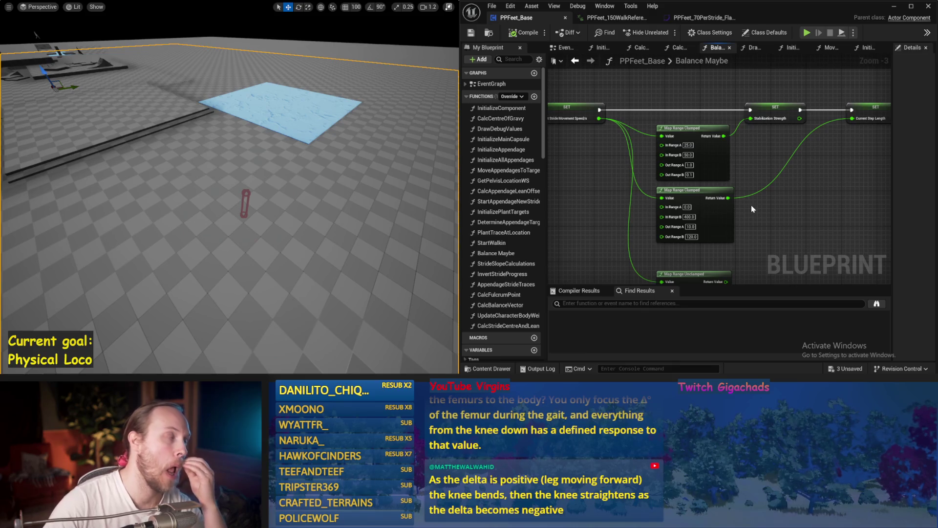
mouse_move(752, 201)
left_mouse_down()
mouse_move(786, 199)
mouse_move(763, 192)
left_mouse_up()
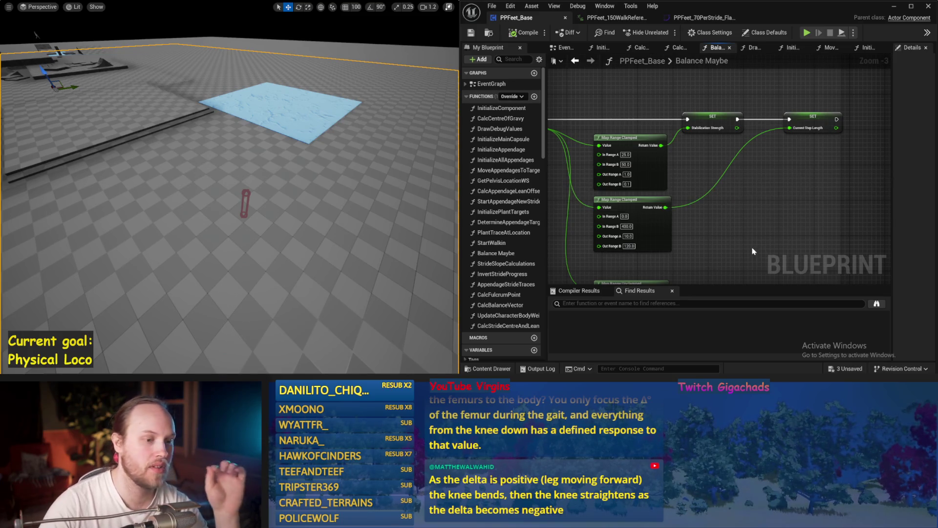
left_click(807, 122)
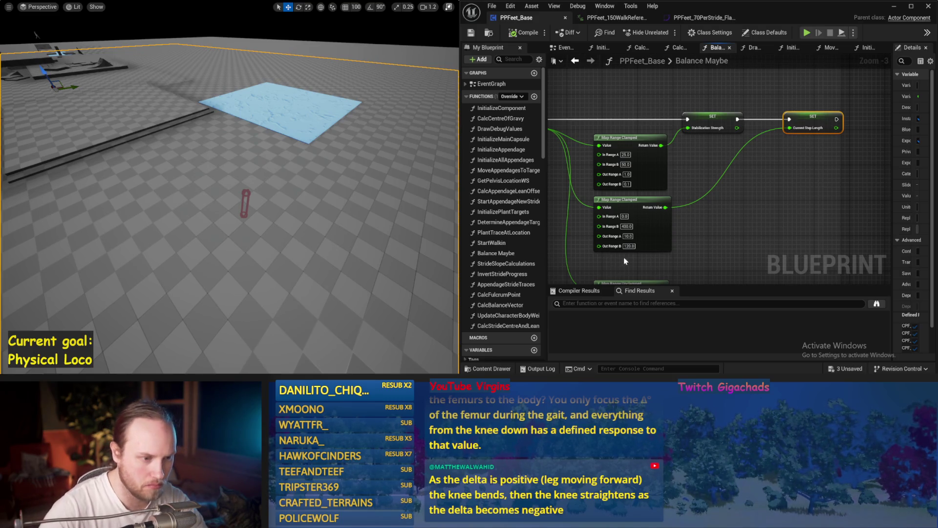
Set the step-length Map Range Clamped node's In Range B and Out Range B to 150.
left_click(627, 227)
type("150")
key("Return")
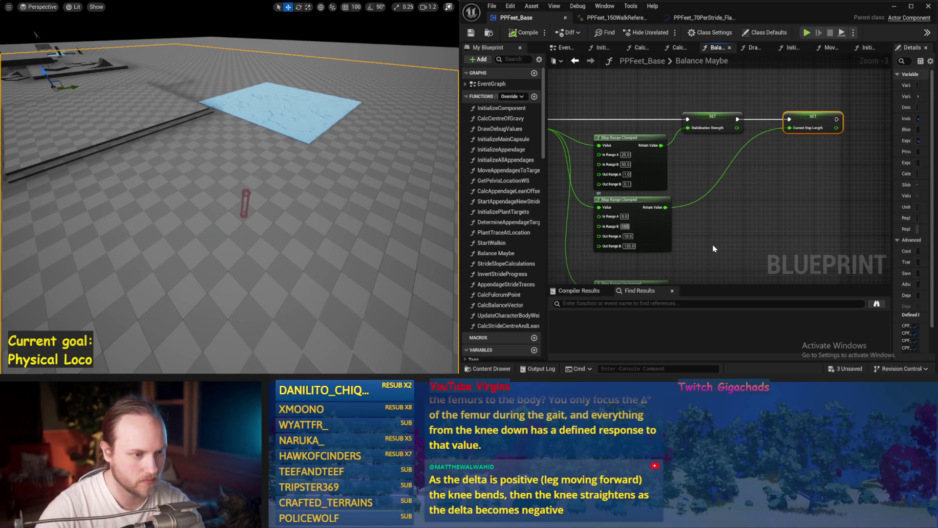
left_click(741, 208)
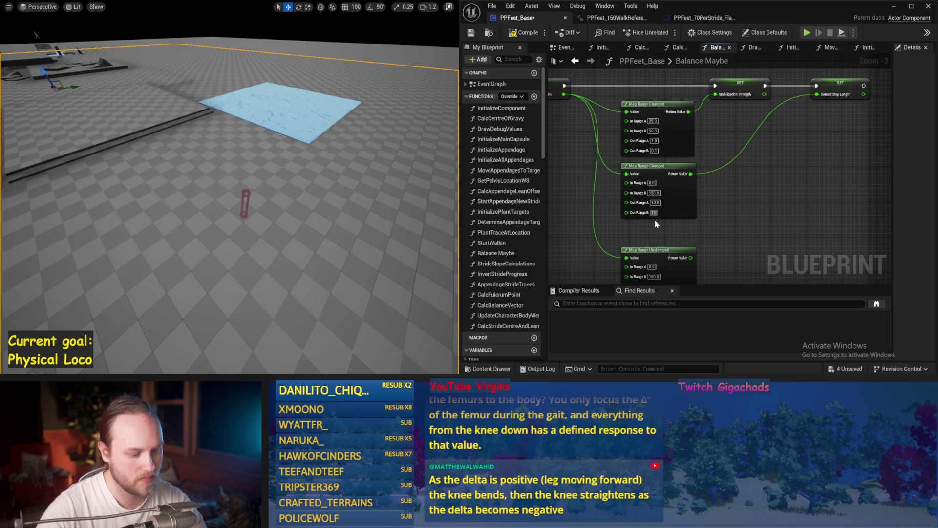
left_click_drag(293, 205, 295, 186)
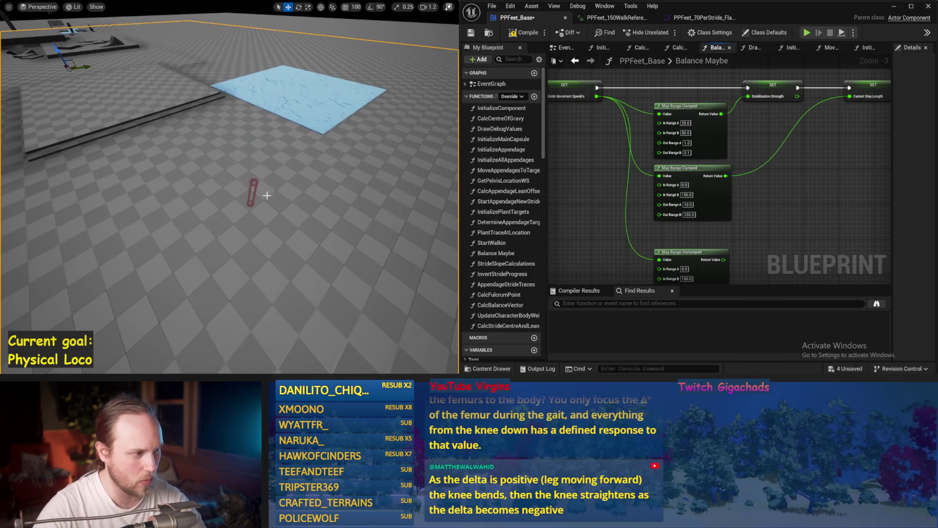
key("alt+p")
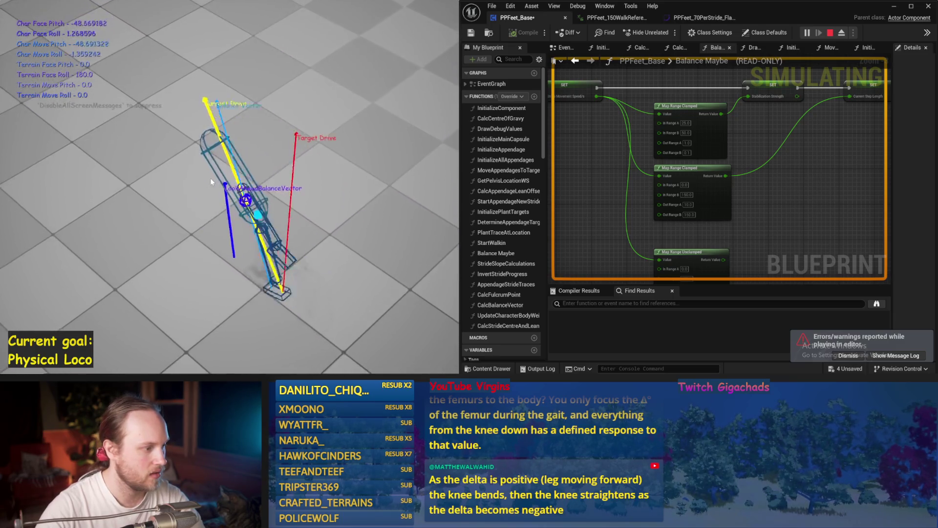
key("Escape")
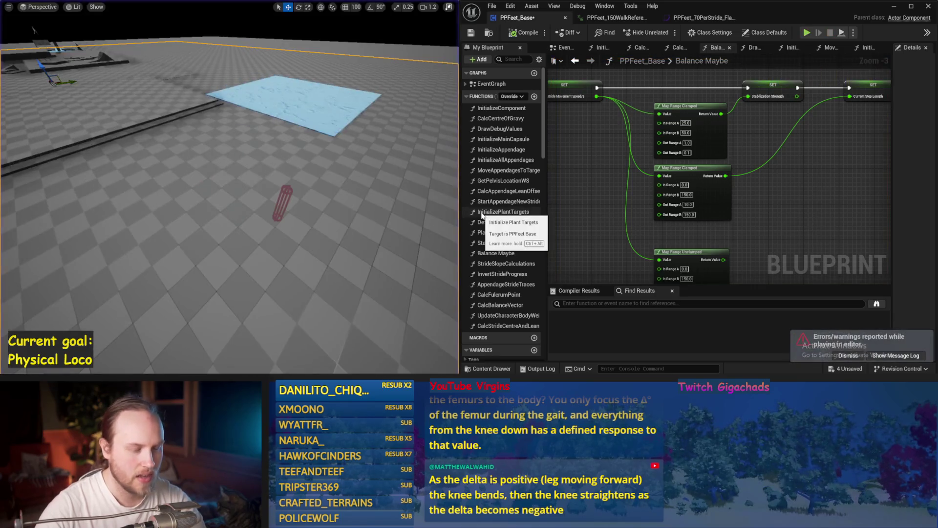
key("alt+s")
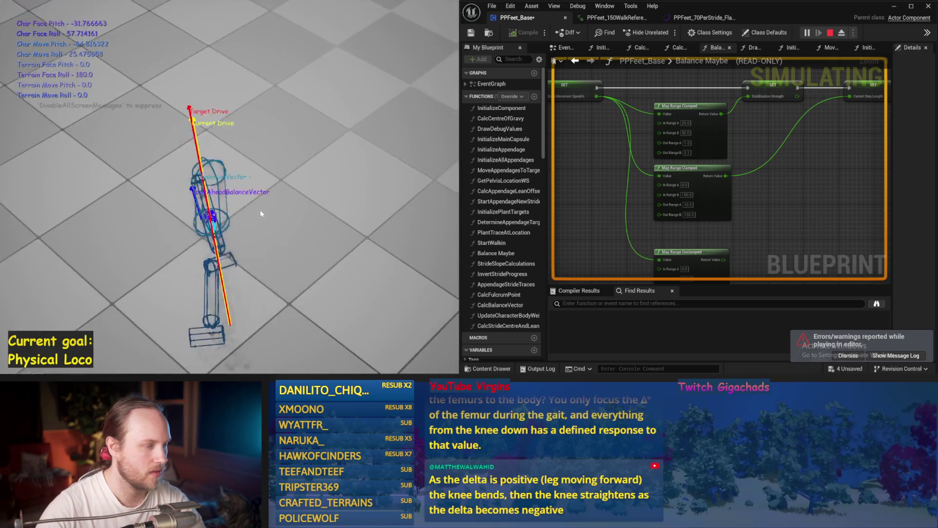
key("Escape")
scroll(804, 173, "down", 4)
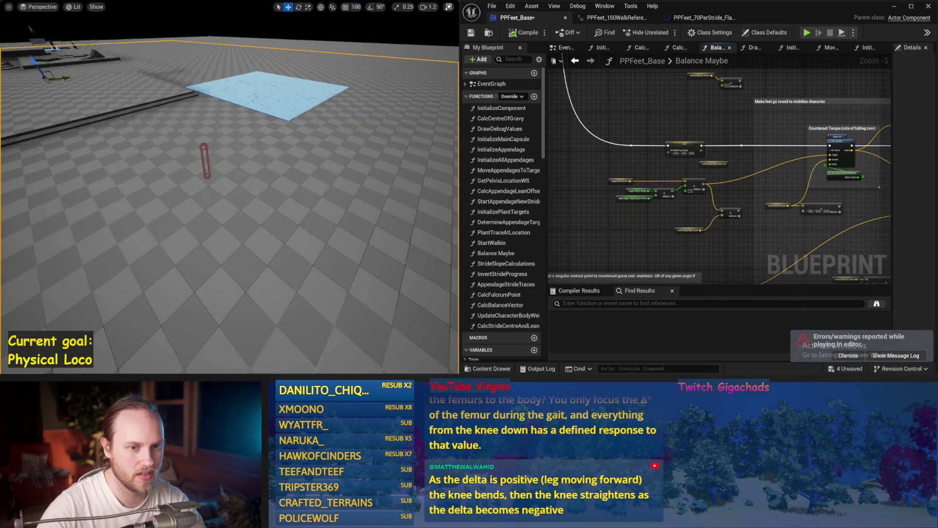
Change Stride PID's DerivativeFactor from 10.0 to 3.0 and run a test simulation.
scroll(841, 147, "up", 2)
left_click(706, 116)
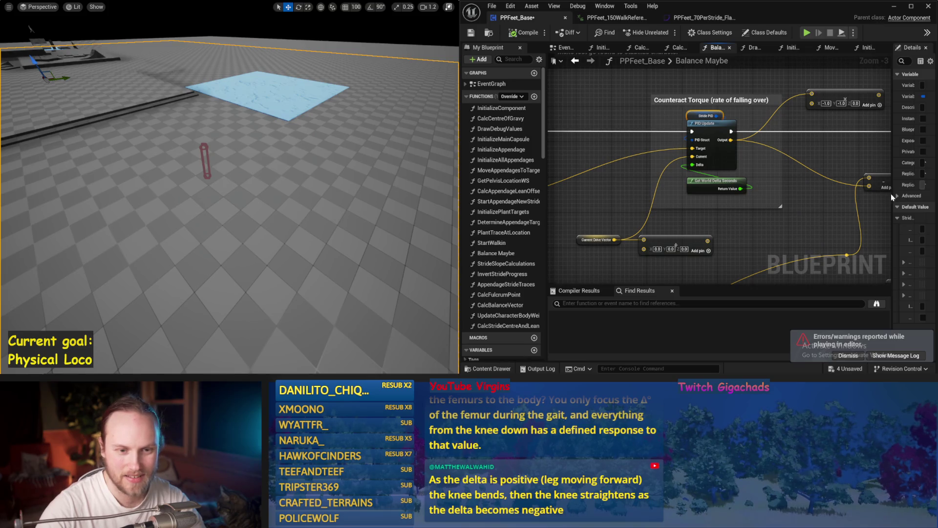
left_click_drag(891, 201, 798, 205)
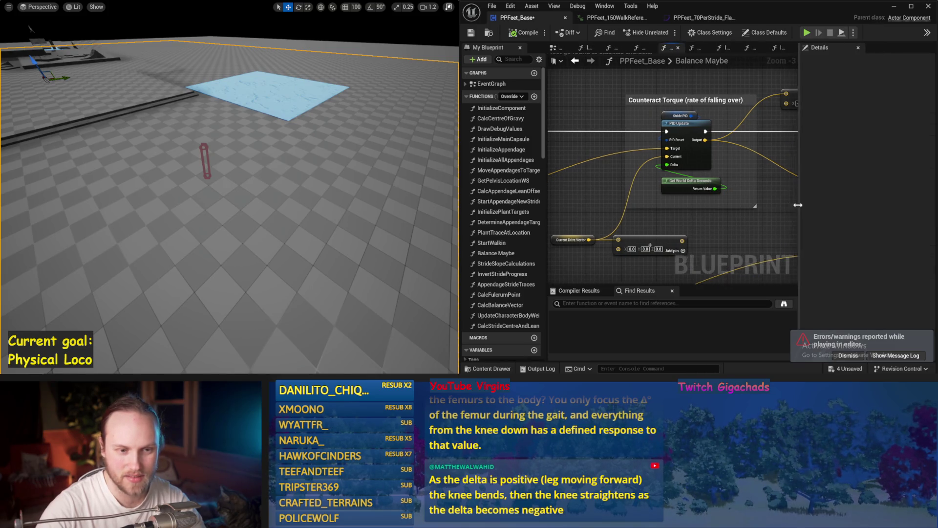
left_click(680, 116)
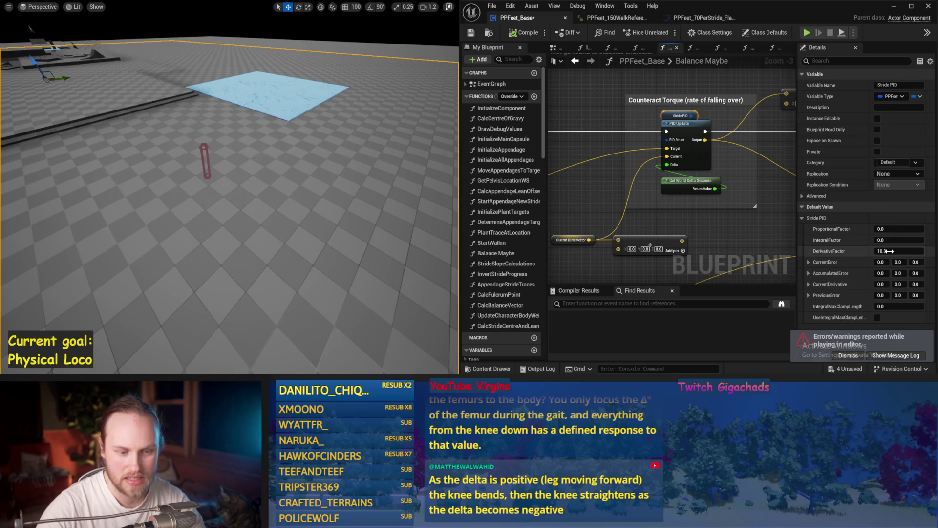
left_click_drag(887, 251, 875, 251)
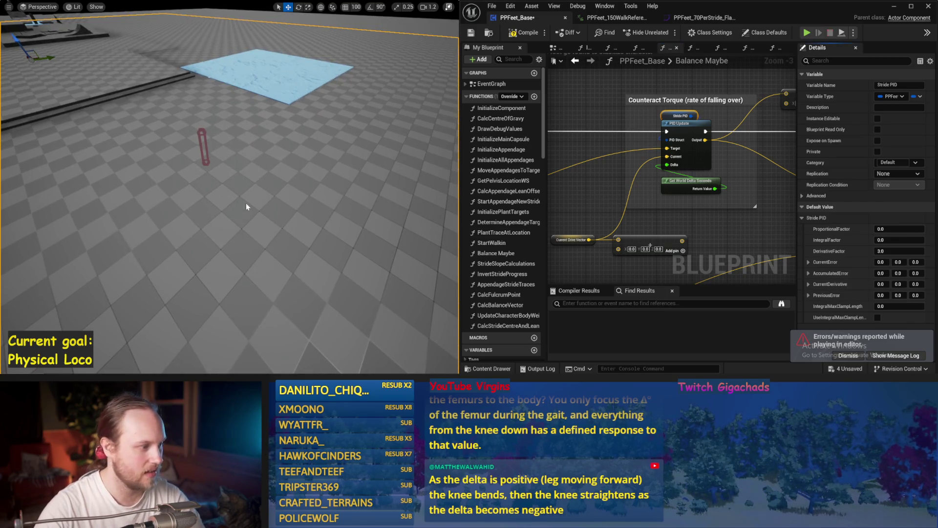
key("alt+s")
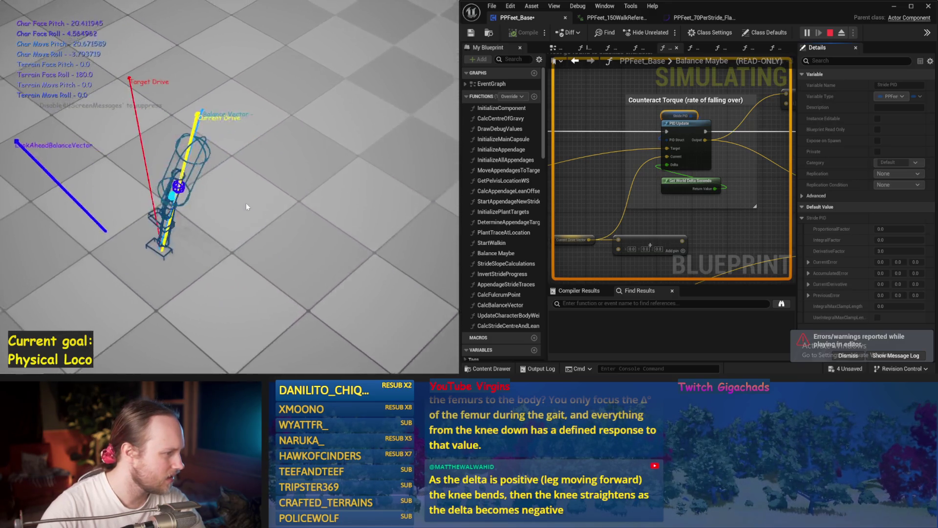
key("Escape")
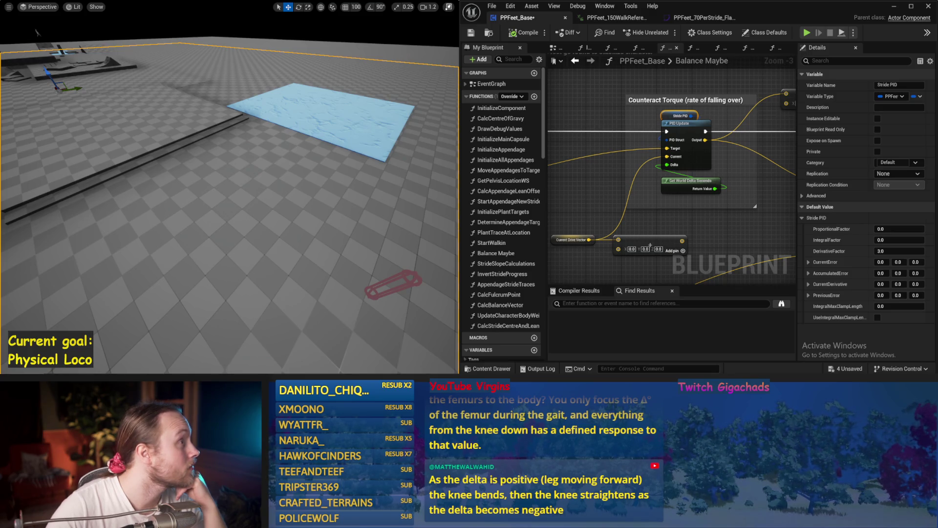
Set the step-length Map Range node's Out Range B to 80.0.
scroll(635, 138, "down", 2)
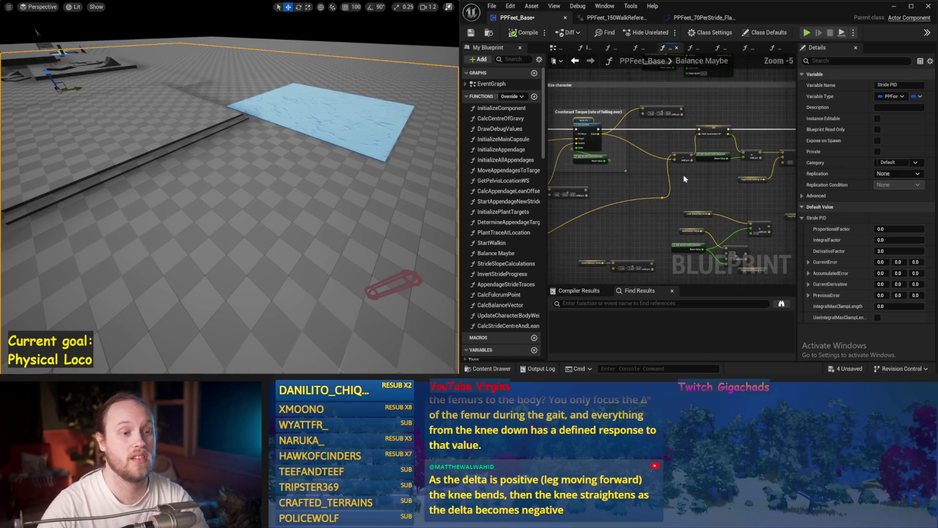
mouse_move(684, 163)
left_mouse_down()
mouse_move(573, 159)
mouse_move(614, 178)
left_mouse_up()
scroll(712, 184, "up", 2)
left_click_drag(712, 184, 663, 195)
left_click(617, 176)
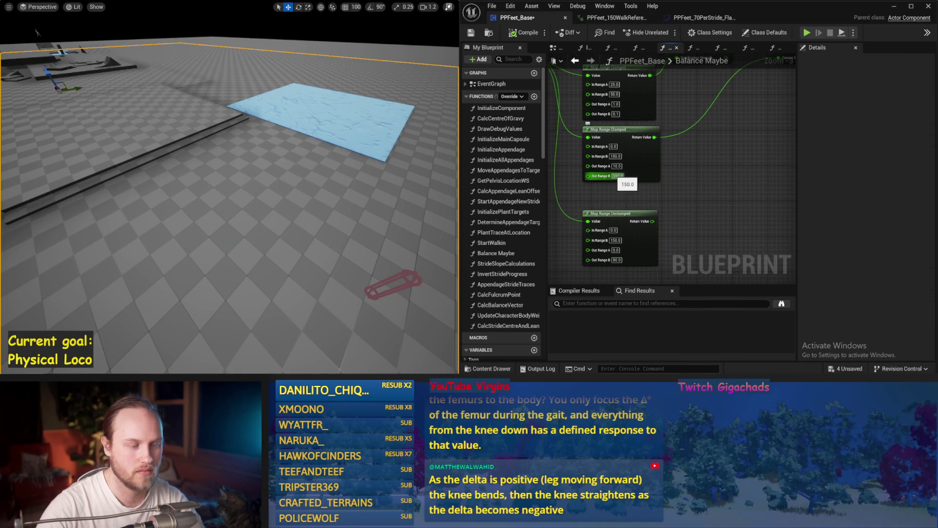
type("0")
left_click(396, 183)
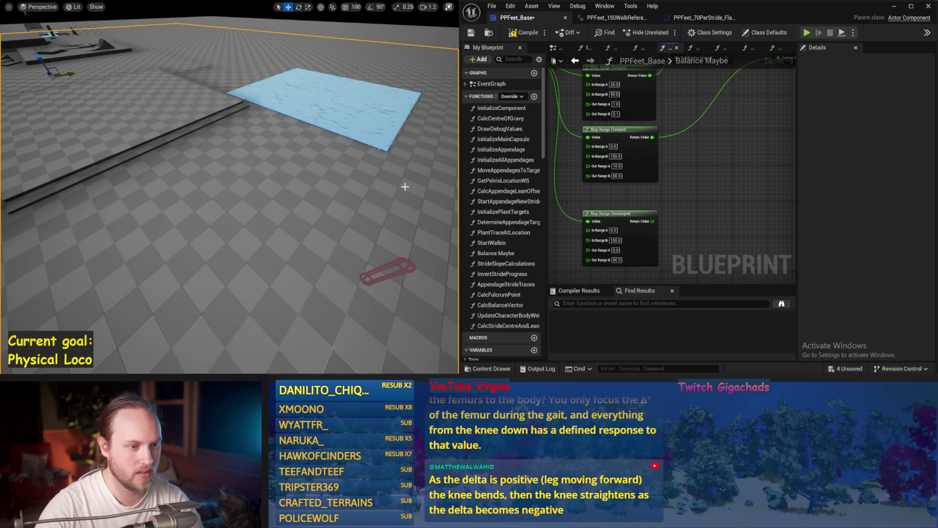
Test shorter steps in simulation, changing Out Range B to 30 between runs.
key("alt+s")
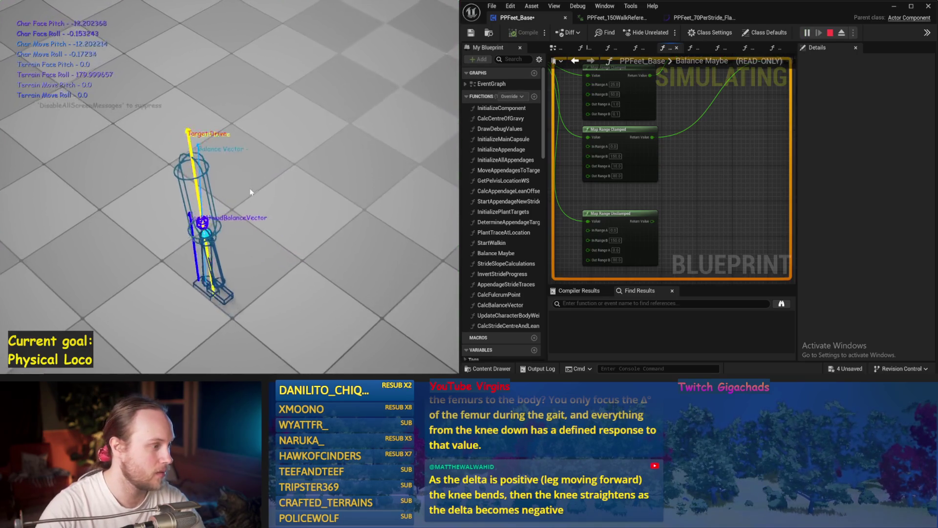
key("Escape")
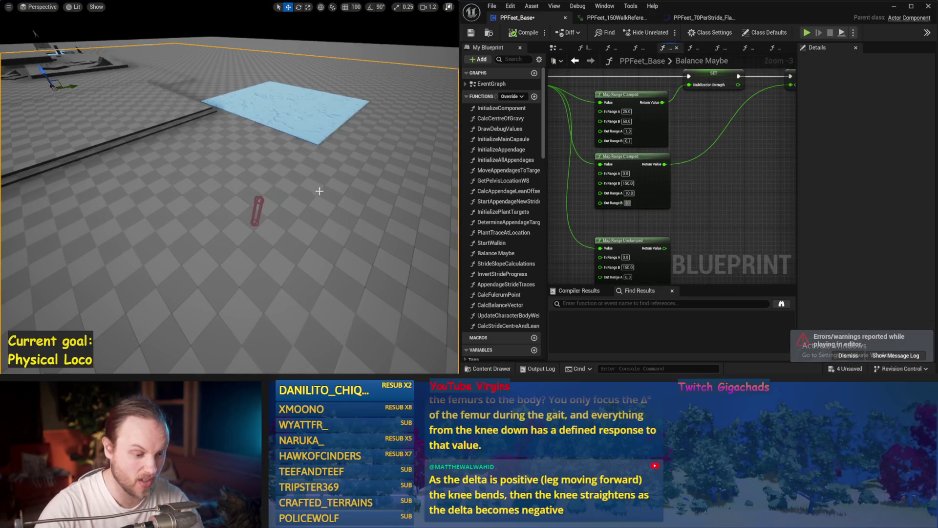
left_click_drag(320, 190, 322, 194)
key("alt+s")
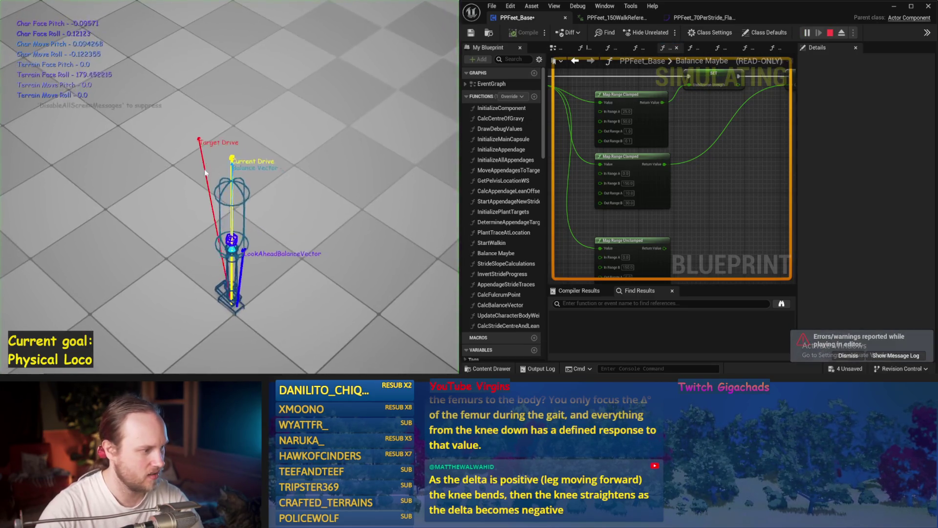
left_click_drag(253, 168, 205, 173)
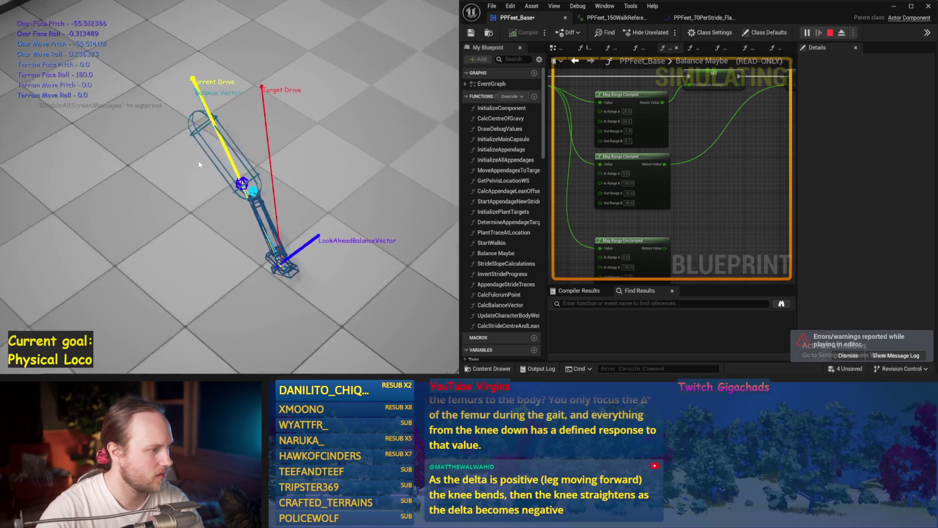
key("Escape")
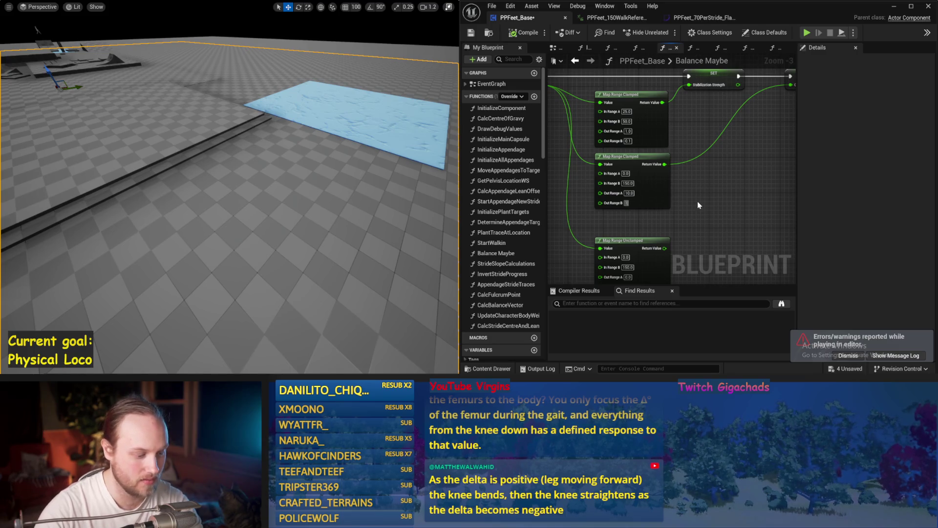
Set Out Range B to 150, then widen the graph and open InitializeComponent.
type("150")
key("Return")
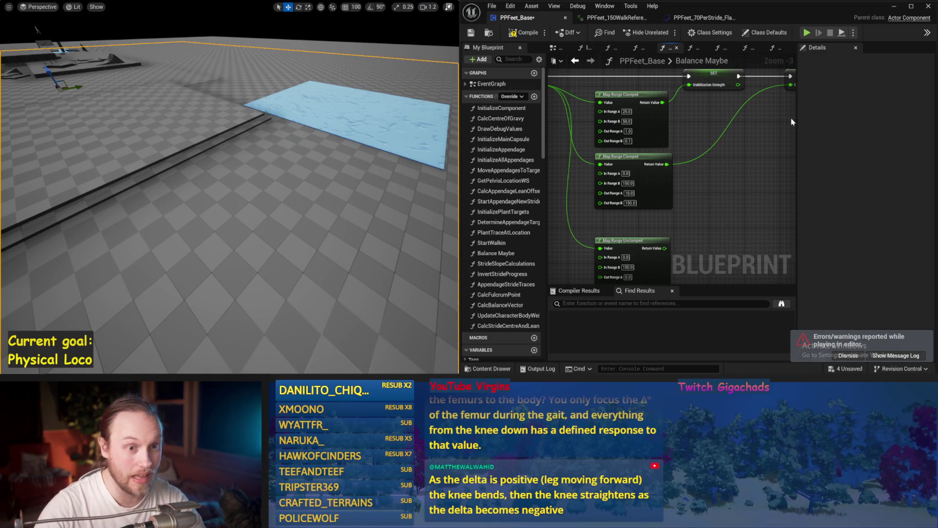
left_click_drag(796, 121, 895, 126)
left_click(793, 48)
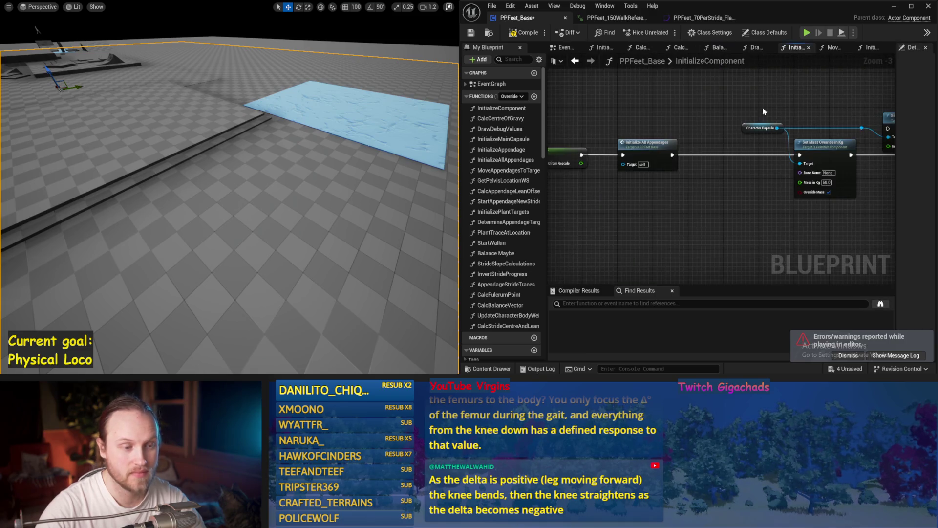
Open the Initialize All Appendages graph and test the gait over three simulation runs.
double_click(658, 149)
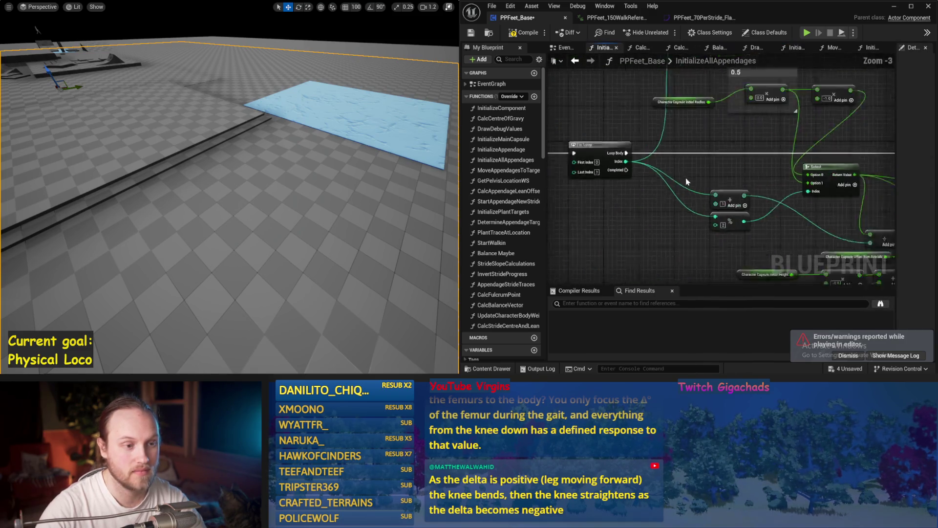
scroll(364, 183, "up", 3)
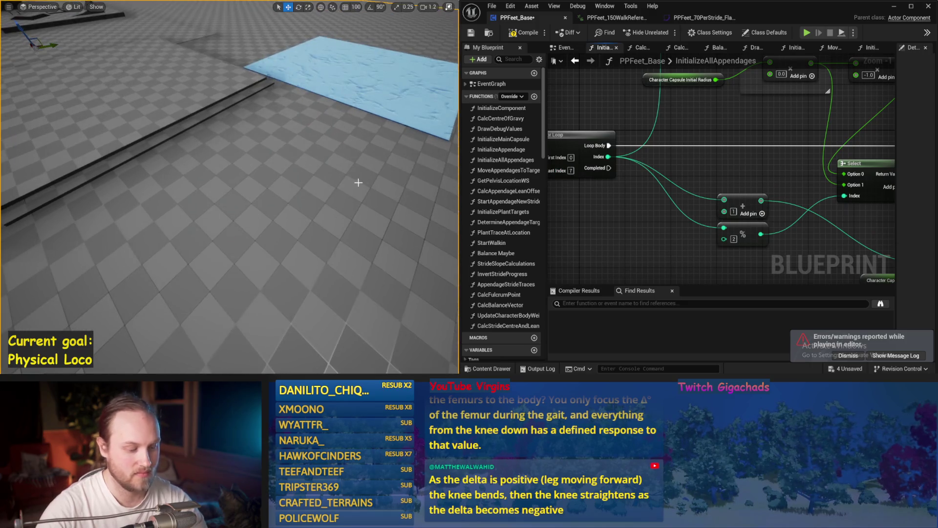
key("alt+p")
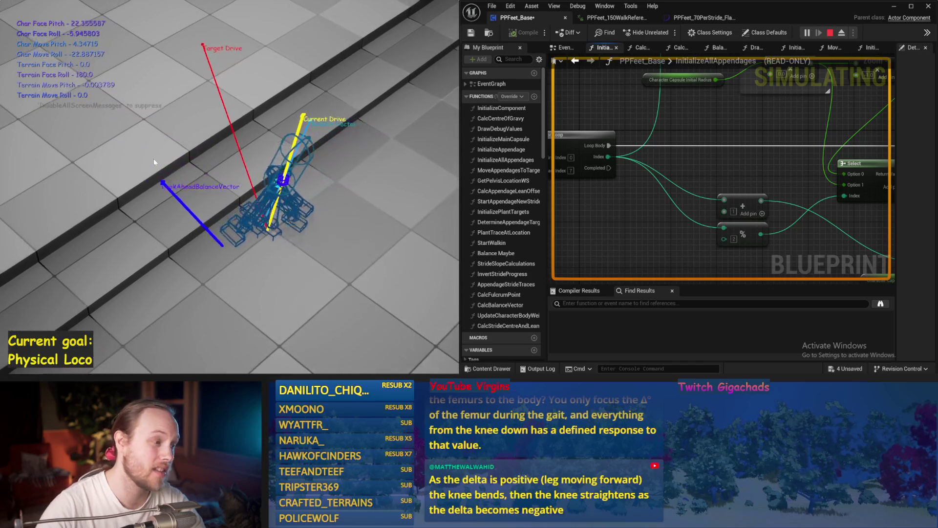
key("Escape")
key("alt+s")
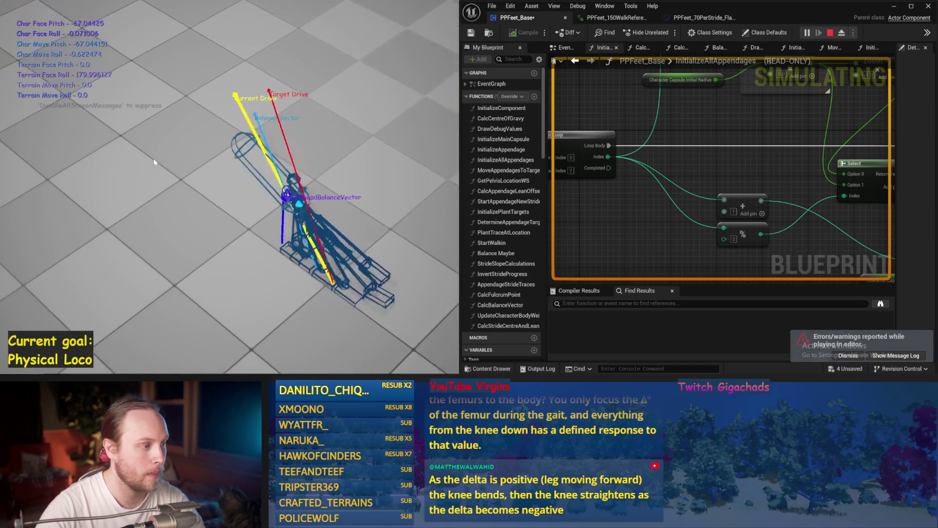
key("Escape")
key("alt+s")
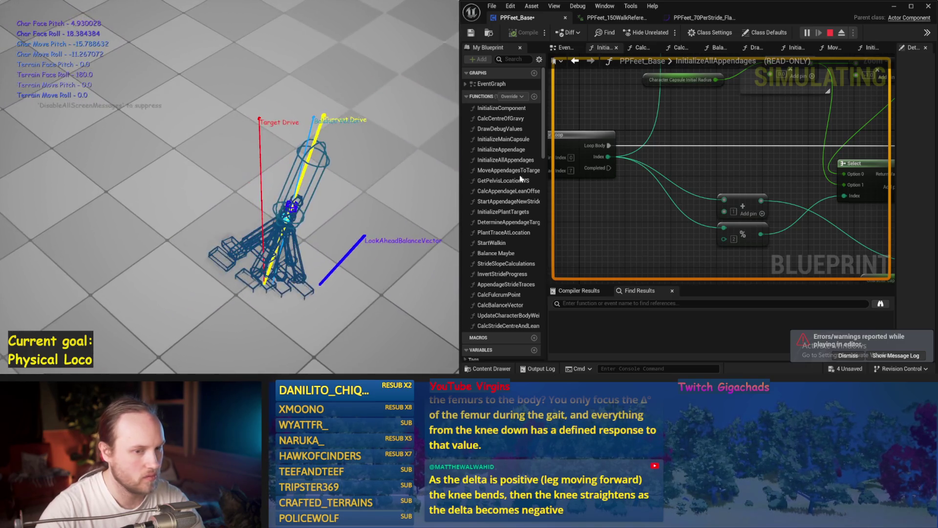
key("Escape")
Bring the For Loop node into view, run one more simulation, and switch to EventGraph.
scroll(831, 210, "down", 1)
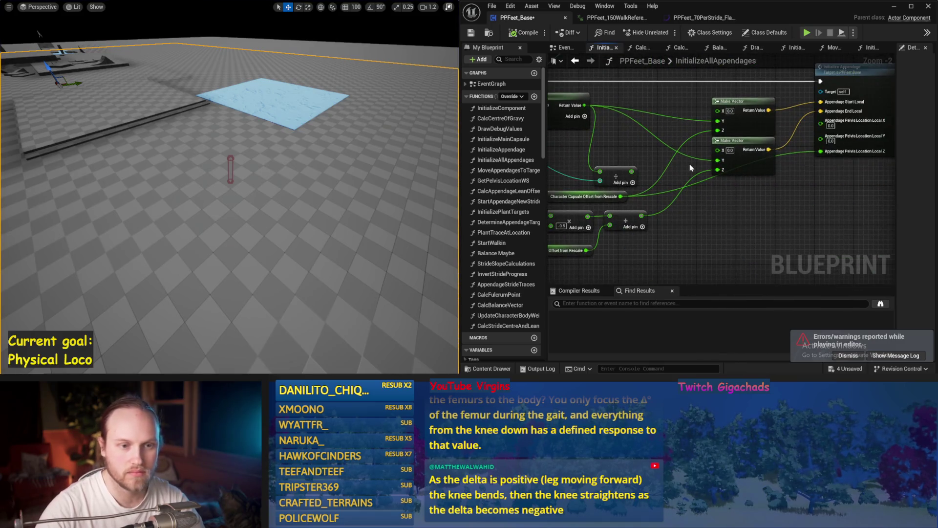
left_click_drag(654, 188, 660, 211)
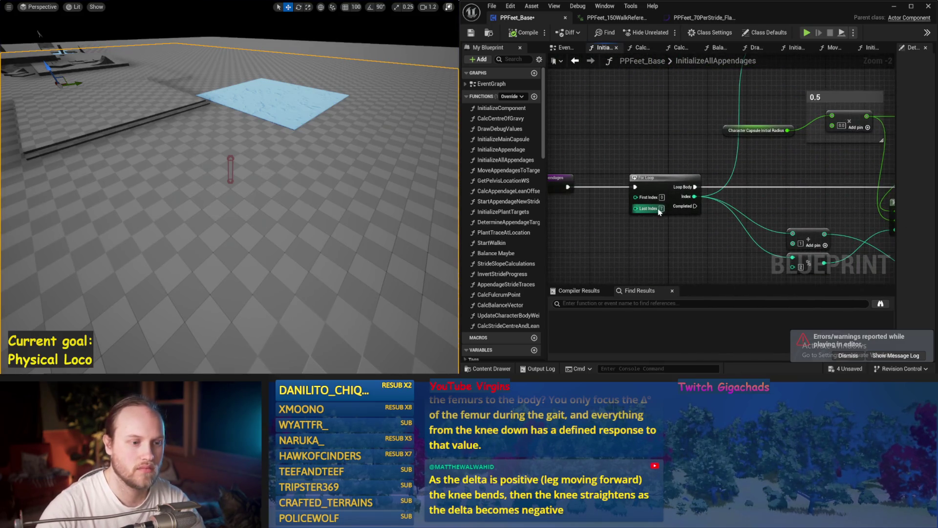
left_click_drag(391, 168, 385, 160)
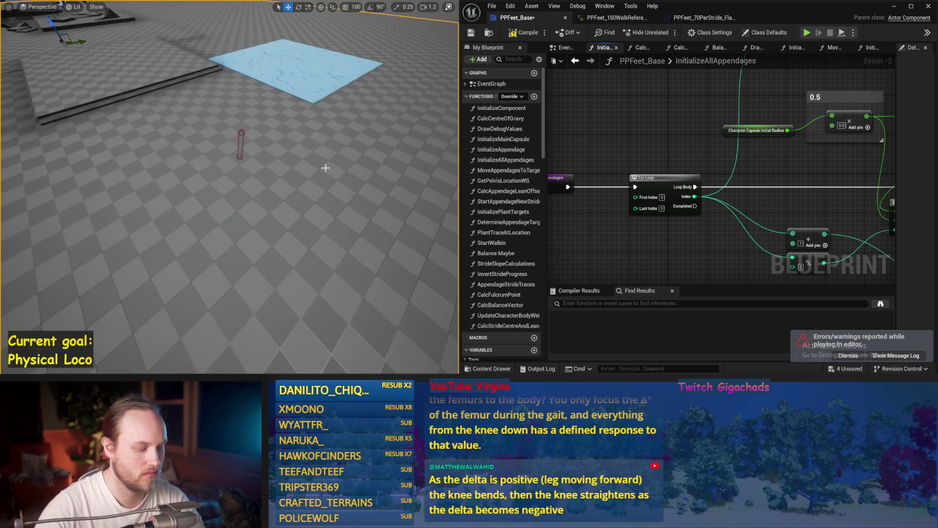
key("alt+s")
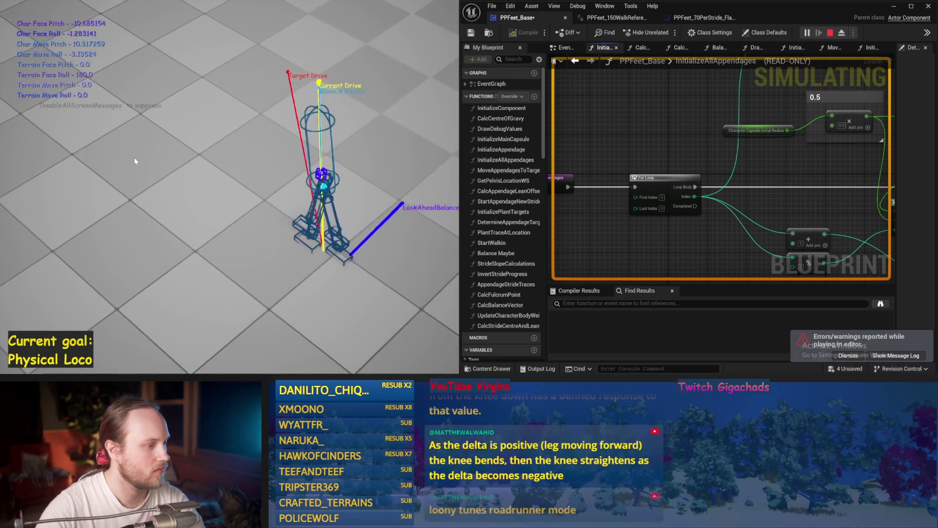
key("Escape")
left_click(569, 49)
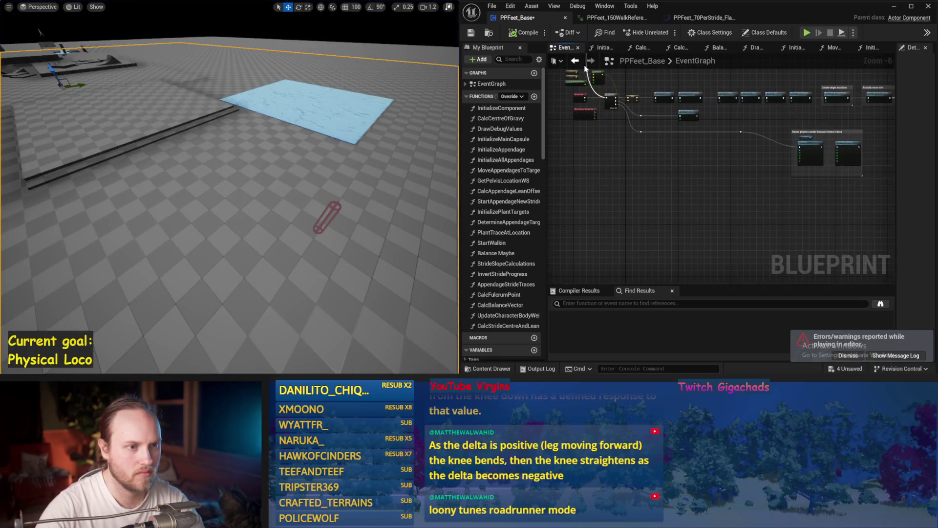
Pan the EventGraph past the keep-physics-awake nodes, then return to the Balance Maybe graph.
scroll(578, 218, "up", 1)
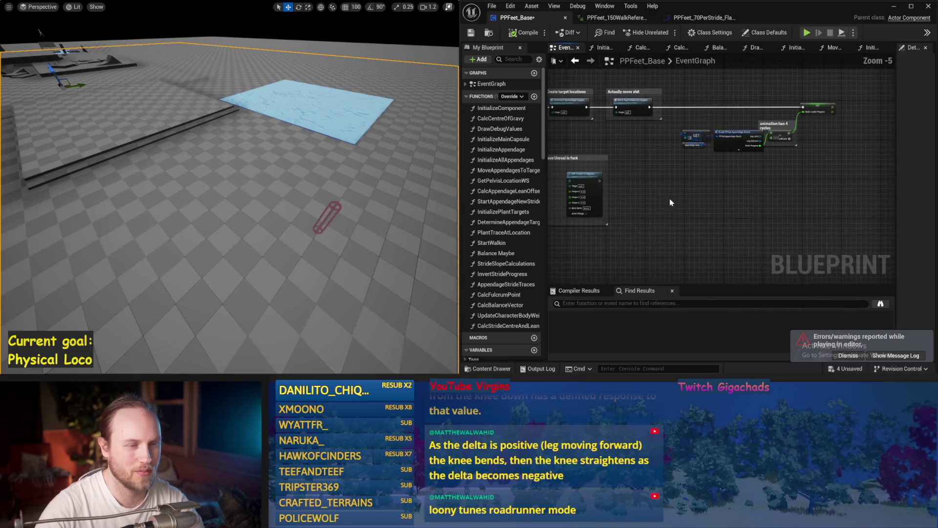
left_click_drag(671, 201, 822, 187)
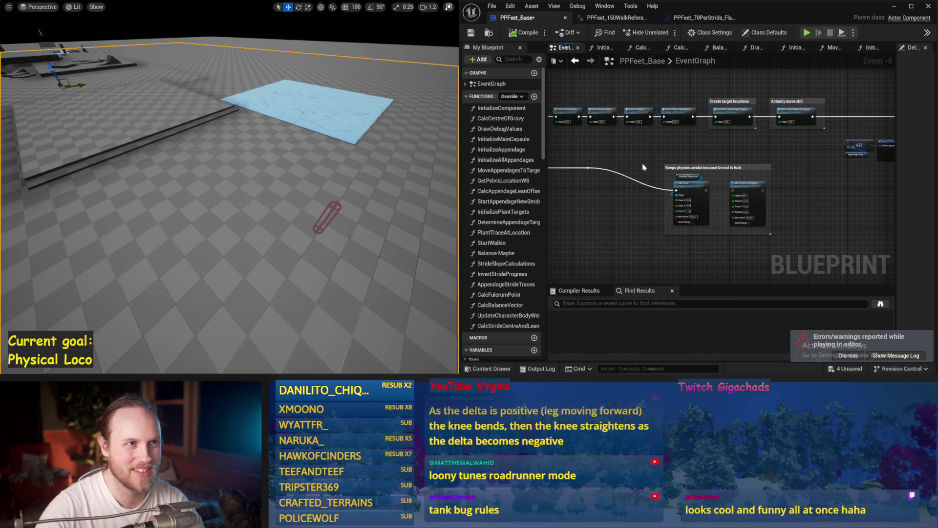
scroll(674, 169, "up", 1)
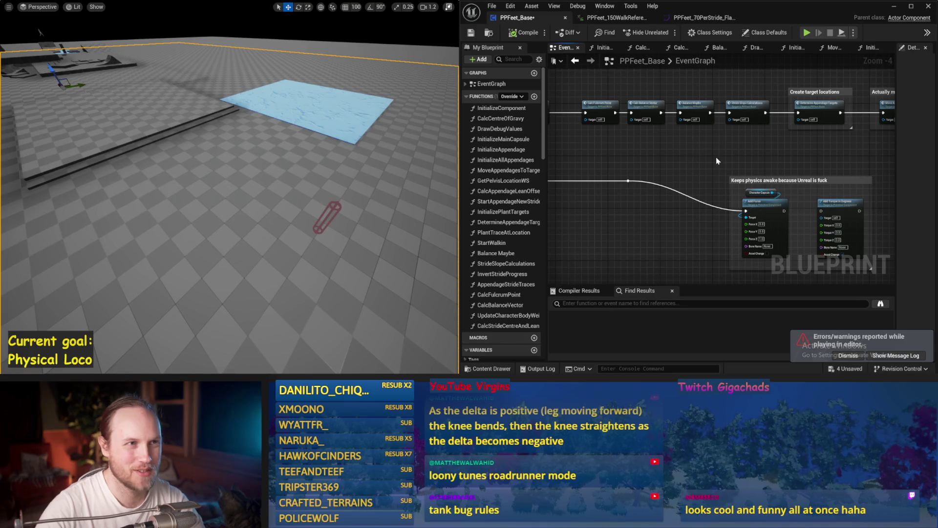
left_click_drag(717, 161, 674, 184)
left_click(717, 48)
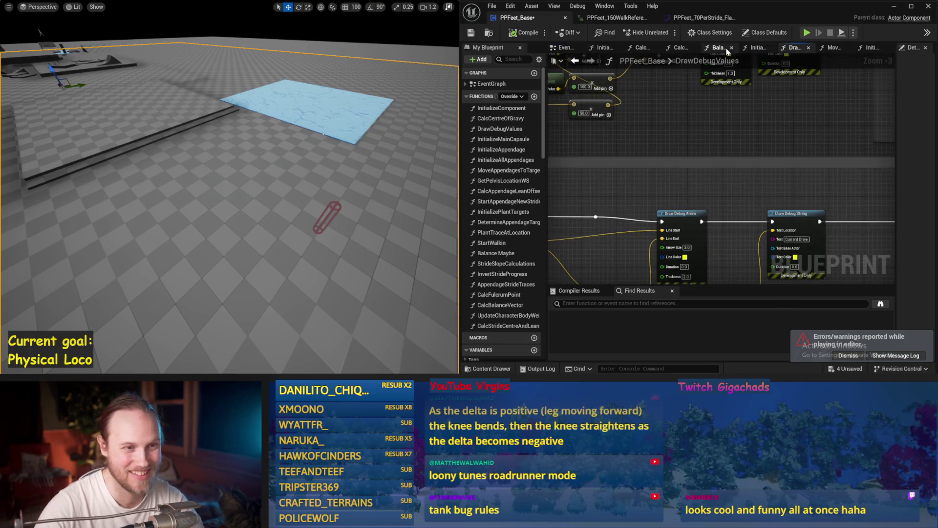
Enter 400 as the second Map Range Clamped In Range B and test it in two simulation runs.
scroll(741, 155, "up", 2)
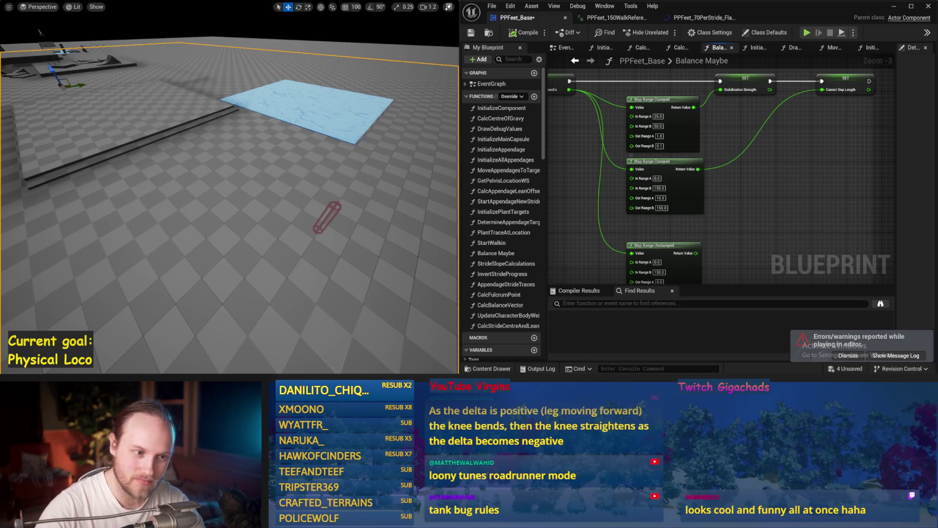
type("400")
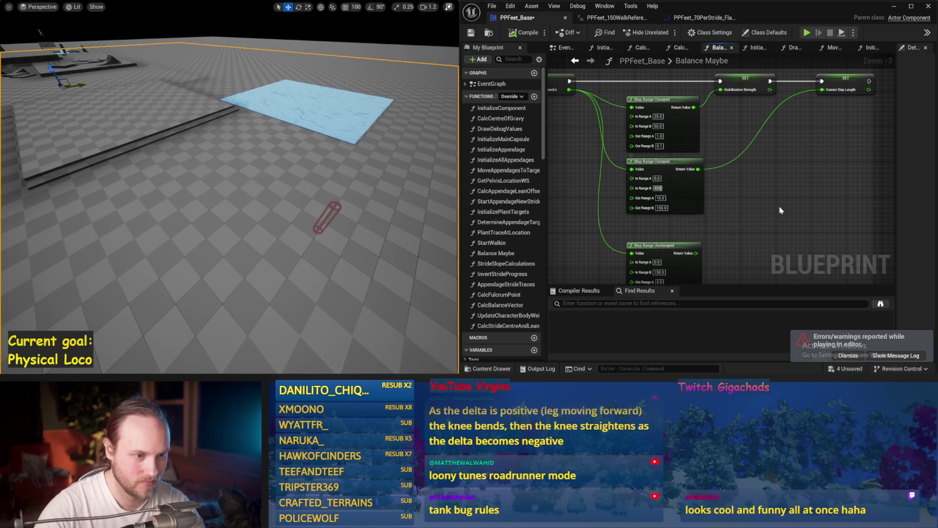
key("alt+p")
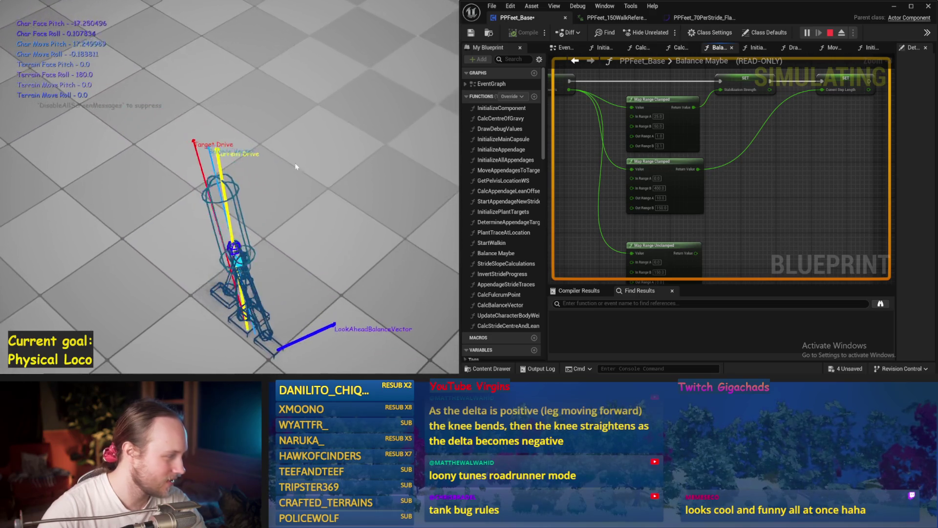
key("Escape")
key("alt+s")
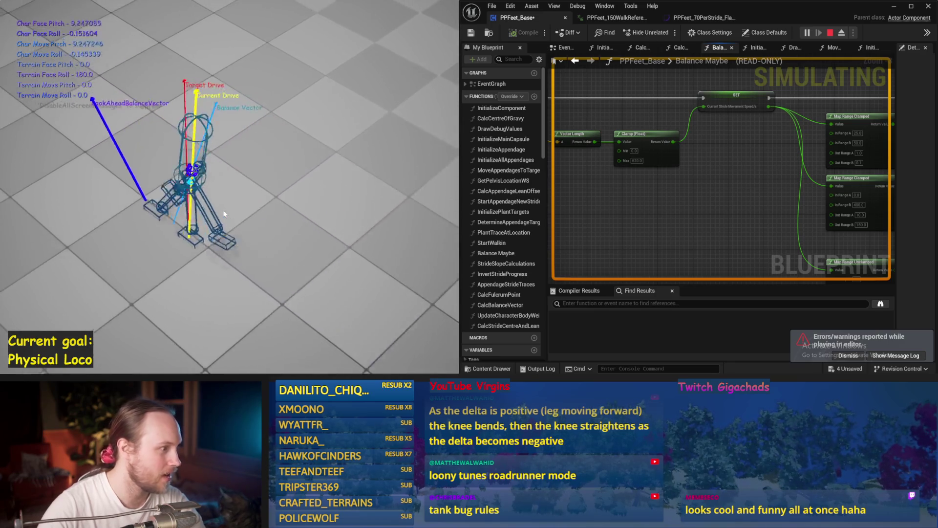
key("Escape")
scroll(706, 226, "down", 1)
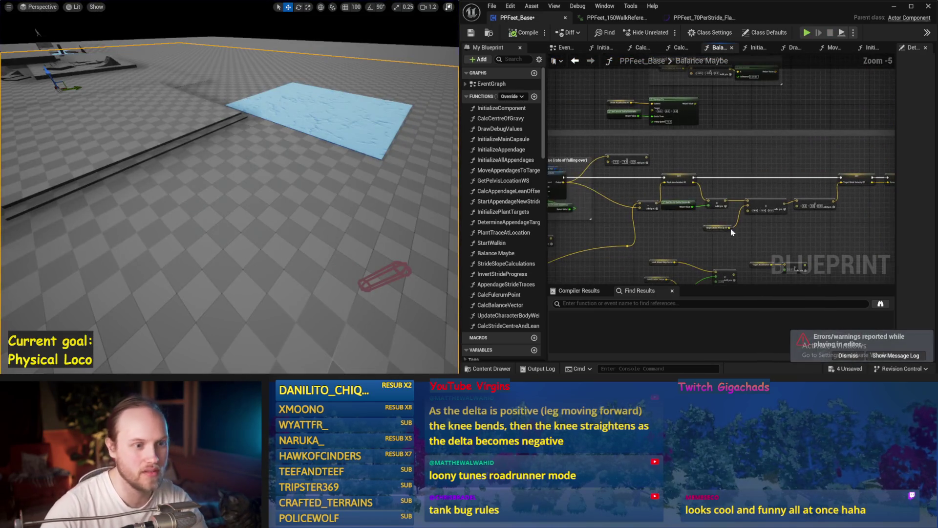
Save PPFeet_Base and pan Balance Maybe to show the whole comment box.
key("ctrl+s")
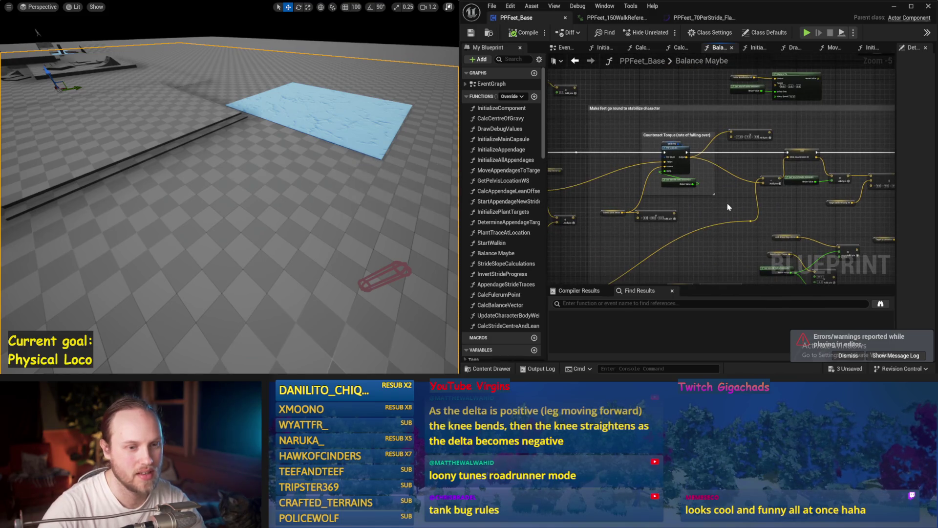
scroll(664, 176, "up", 1)
left_click_drag(714, 140, 764, 184)
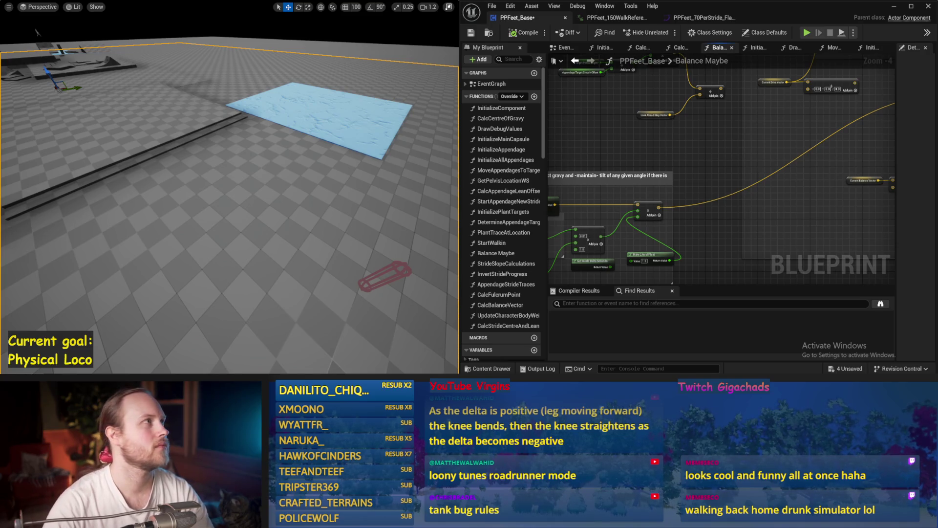
mouse_move(591, 184)
left_mouse_down()
mouse_move(600, 195)
mouse_move(650, 161)
mouse_move(707, 149)
mouse_move(750, 117)
mouse_move(773, 122)
left_mouse_up()
key("ctrl+s")
Move the acceleration comment box up-left, nudge the Counteract Torque Add node lower, and simulate.
scroll(824, 142, "down", 1)
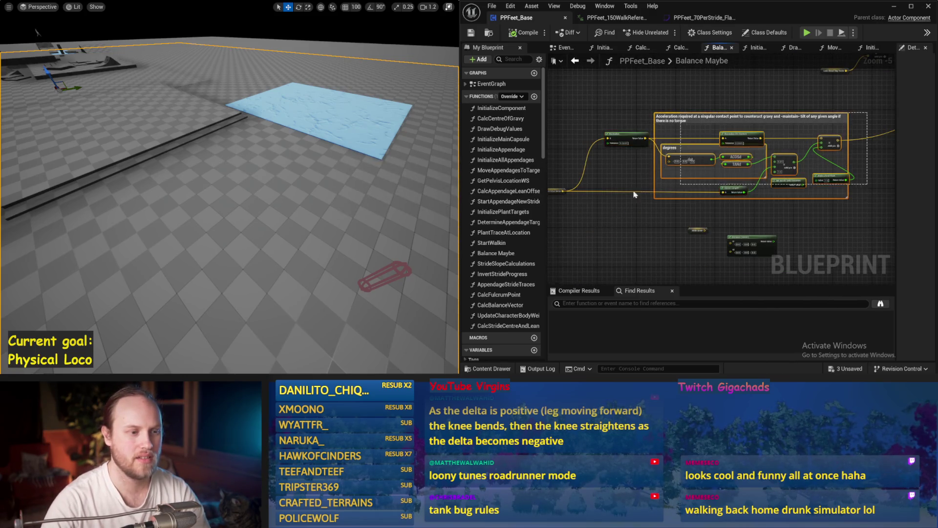
scroll(746, 198, "up", 1)
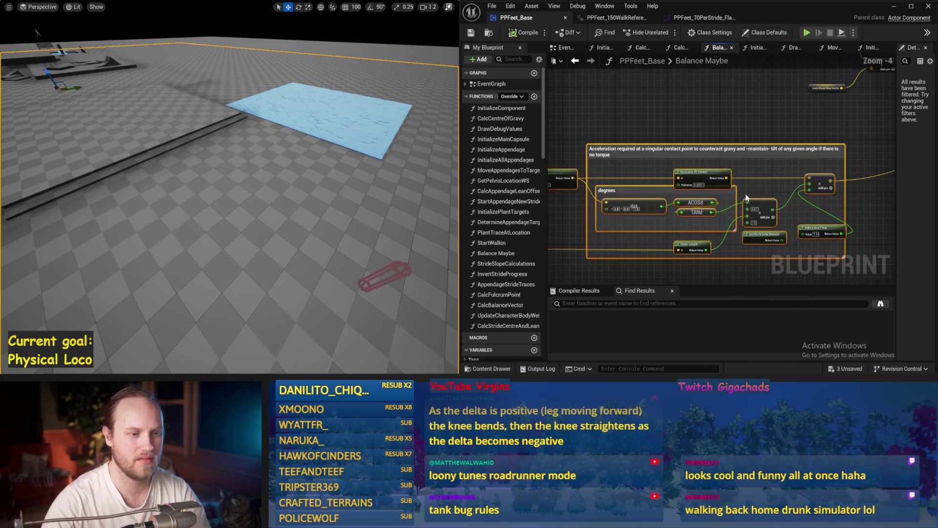
mouse_move(705, 177)
left_mouse_down()
mouse_move(670, 147)
mouse_move(688, 142)
mouse_move(696, 107)
left_mouse_up()
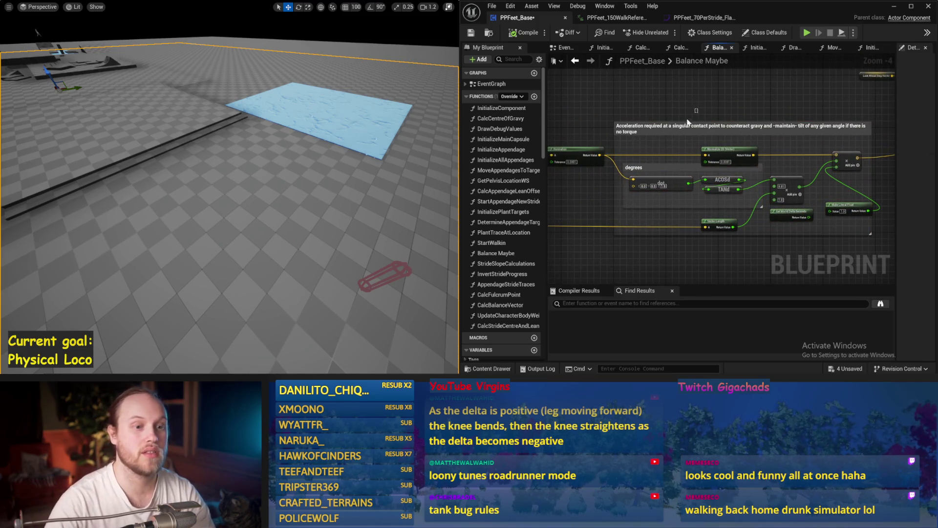
left_click_drag(715, 110, 696, 101)
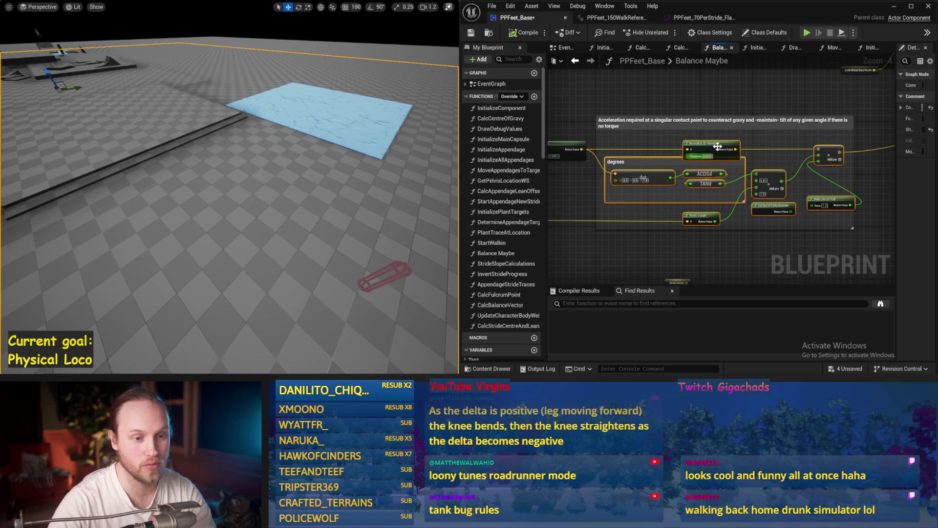
mouse_move(745, 117)
left_mouse_down()
mouse_move(644, 172)
mouse_move(755, 175)
mouse_move(691, 188)
left_mouse_up()
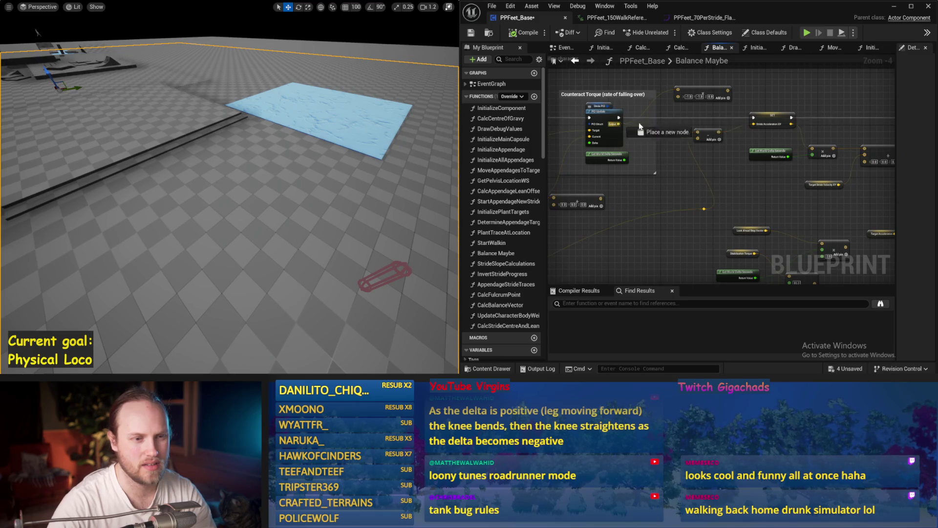
mouse_move(715, 137)
left_mouse_down()
mouse_move(714, 151)
mouse_move(798, 150)
left_mouse_up()
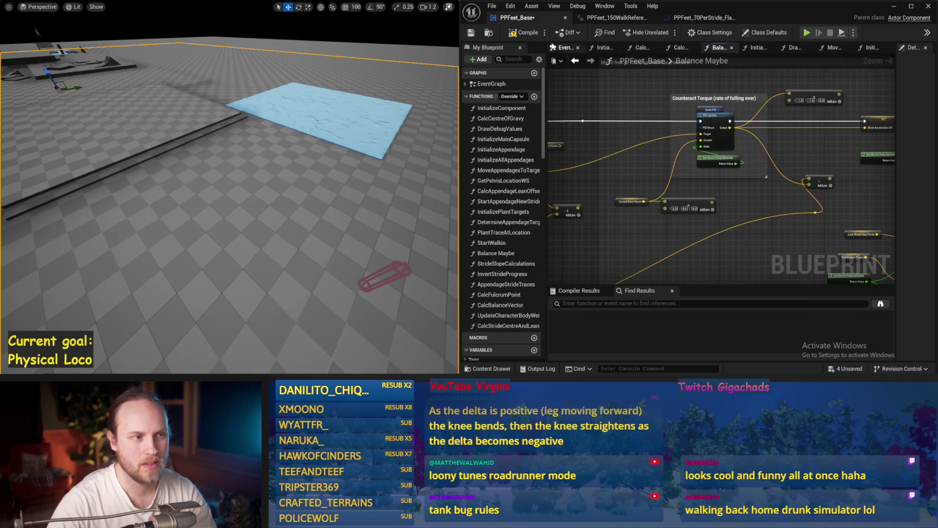
left_click_drag(710, 198, 743, 156)
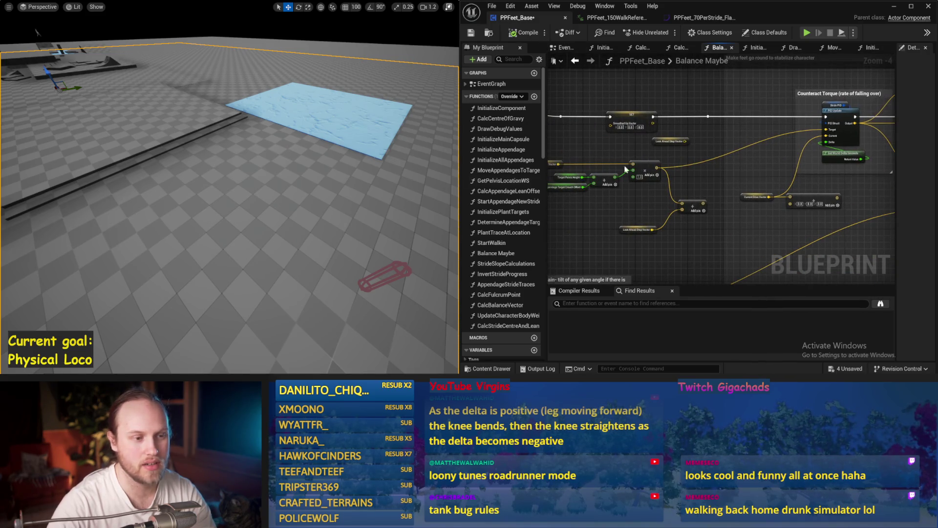
key("alt+s")
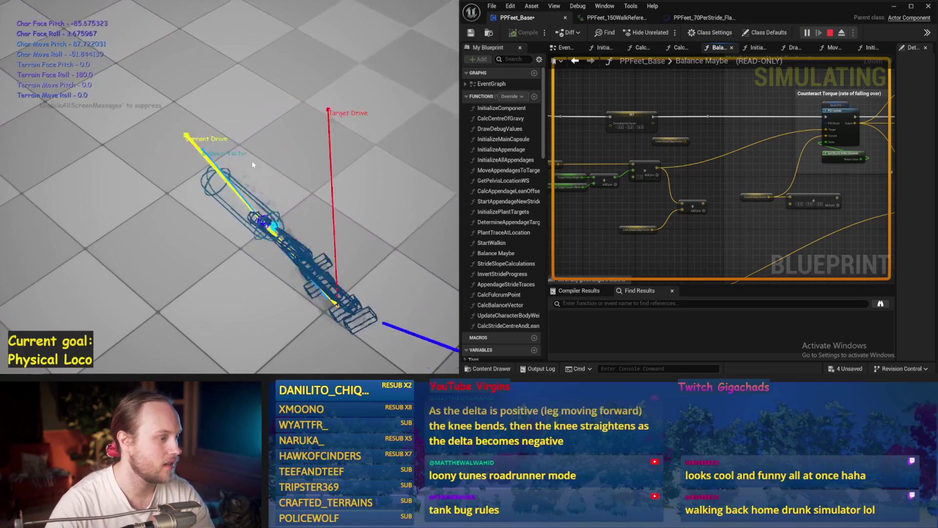
Rerun the simulation several times watching the rig topple, stop it, and widen Details for Stride PID.
key("Escape")
key("alt+s")
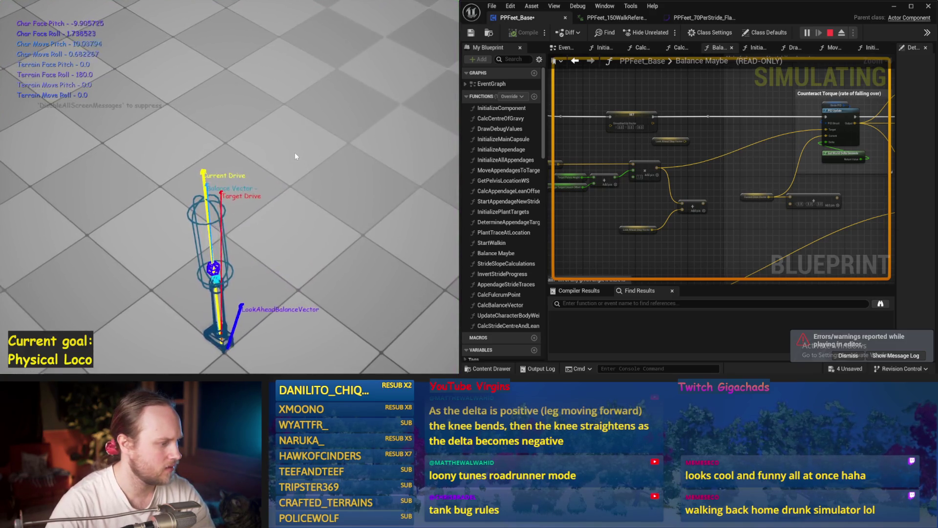
key("Escape")
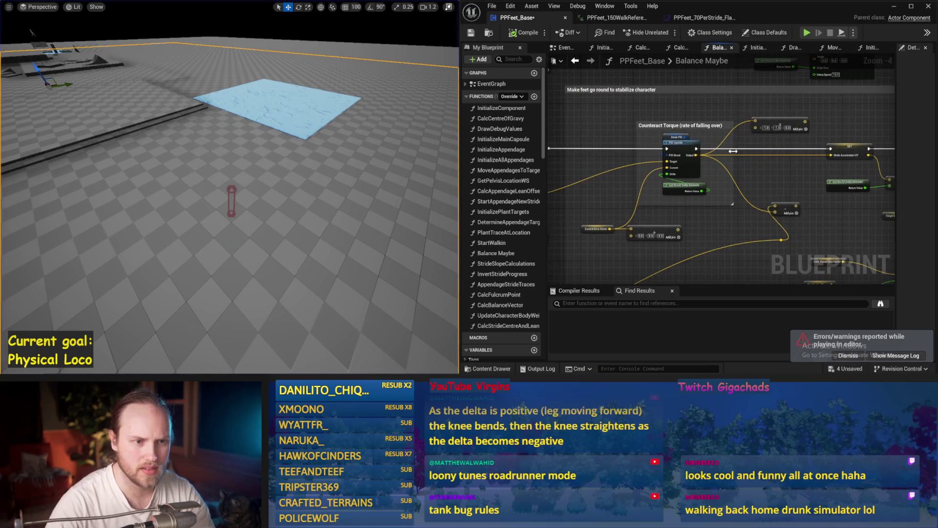
left_click_drag(805, 122, 830, 155)
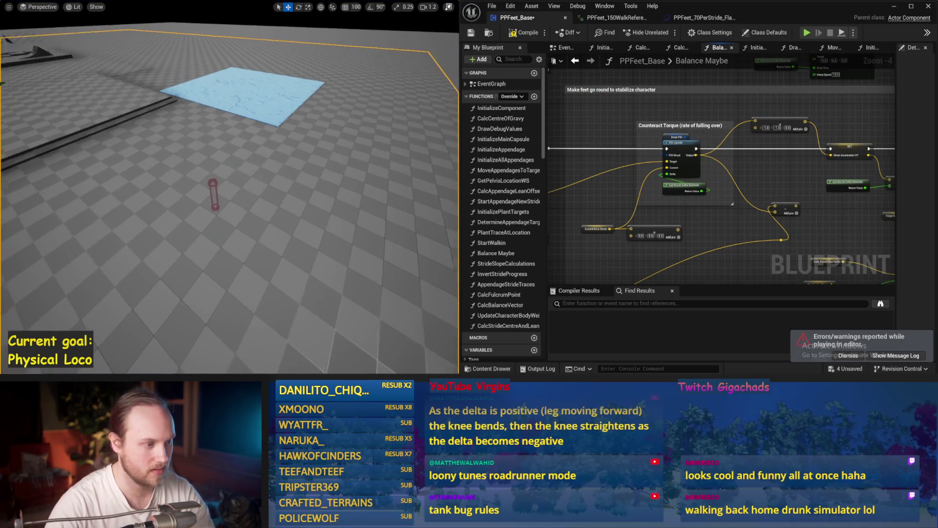
key("alt+s")
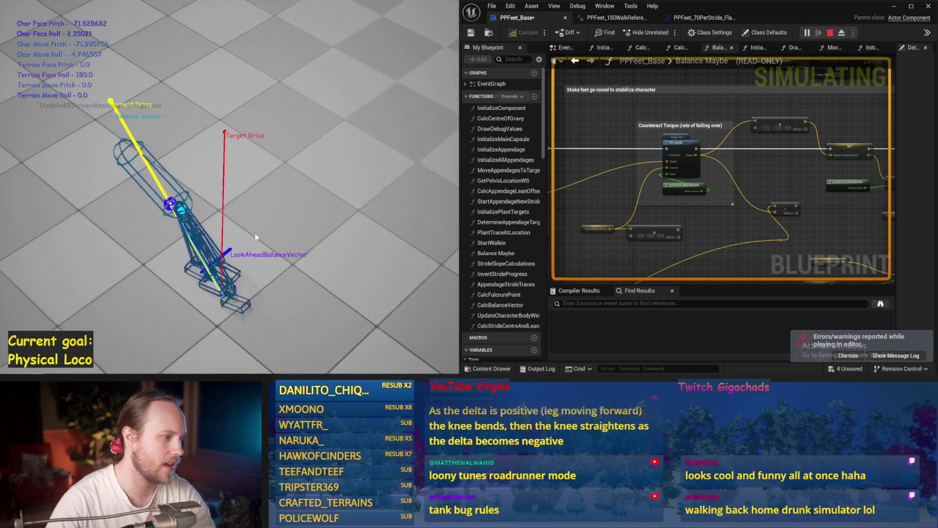
key("Escape")
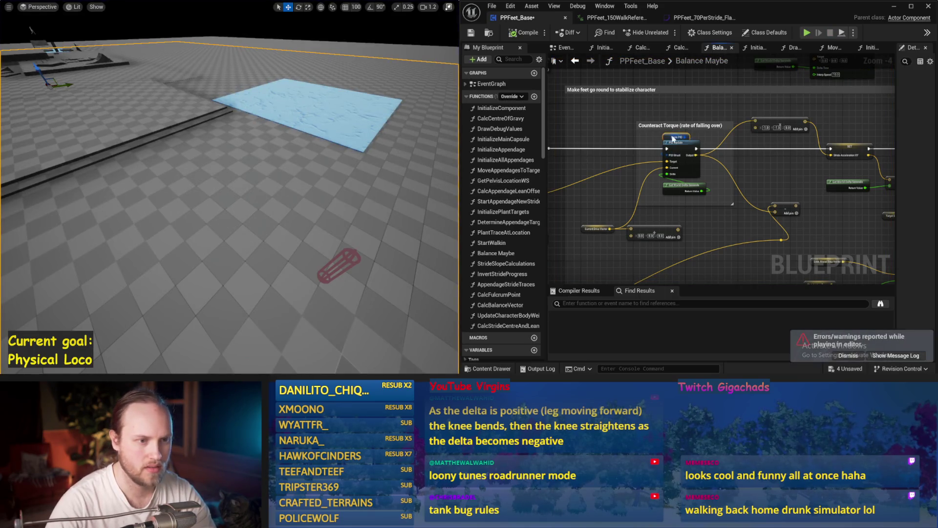
left_click_drag(899, 157, 761, 195)
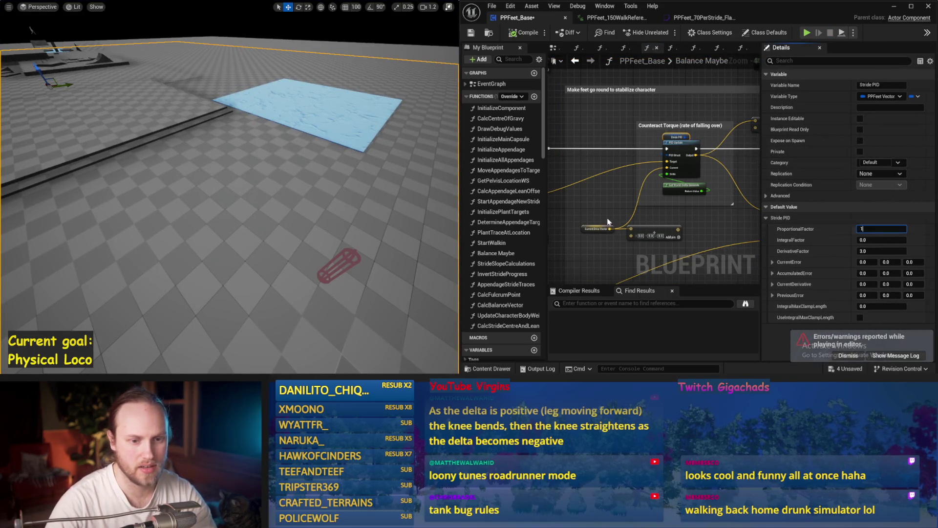
Test Stride PID ProportionalFactor values 1 and 4, simulating after each.
key("Return")
key("alt+s")
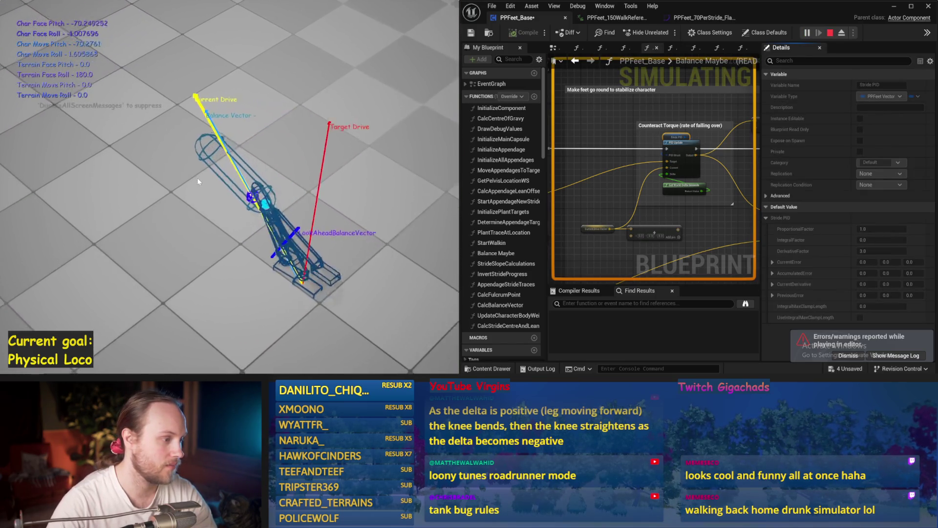
key("Escape")
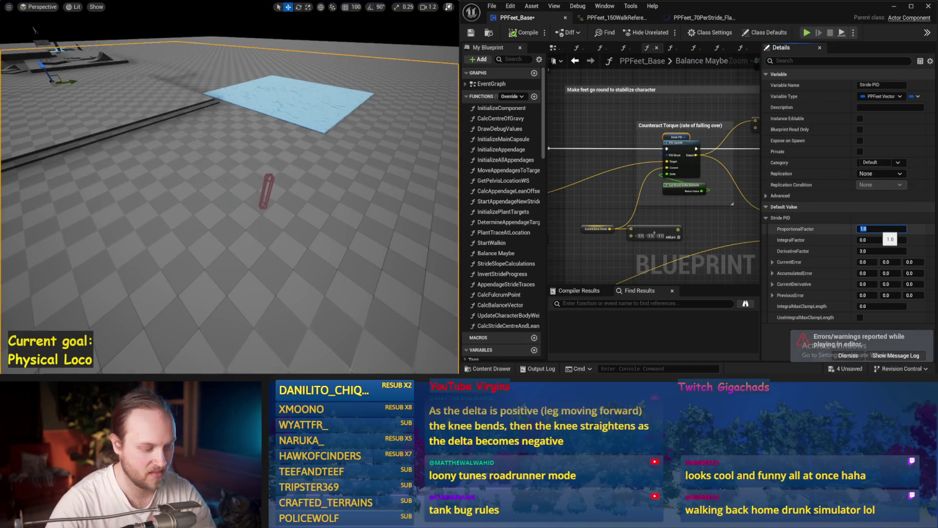
left_click(882, 228)
type("4")
key("Return")
key("alt+s")
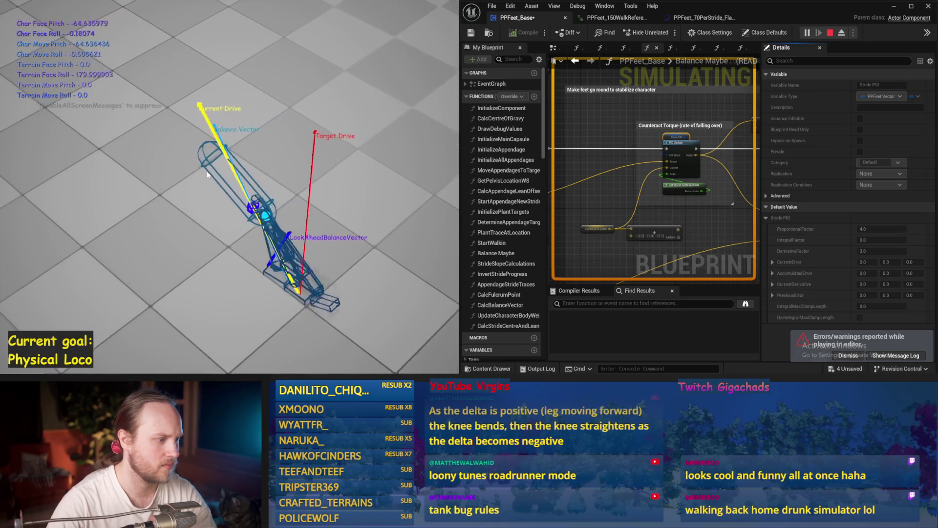
key("Escape")
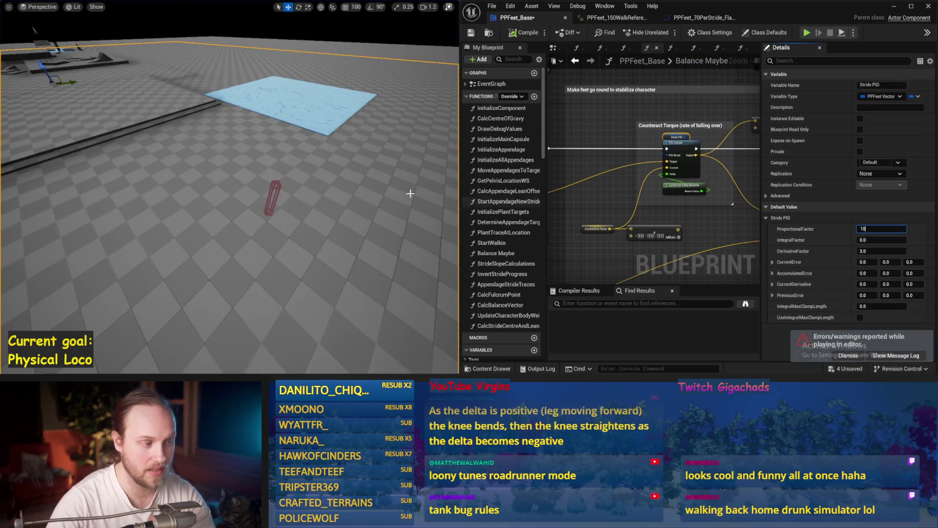
Set Stride PID ProportionalFactor and DerivativeFactor to 10, test in simulation, and save PPFeet_Base.
key("Return")
key("alt+s")
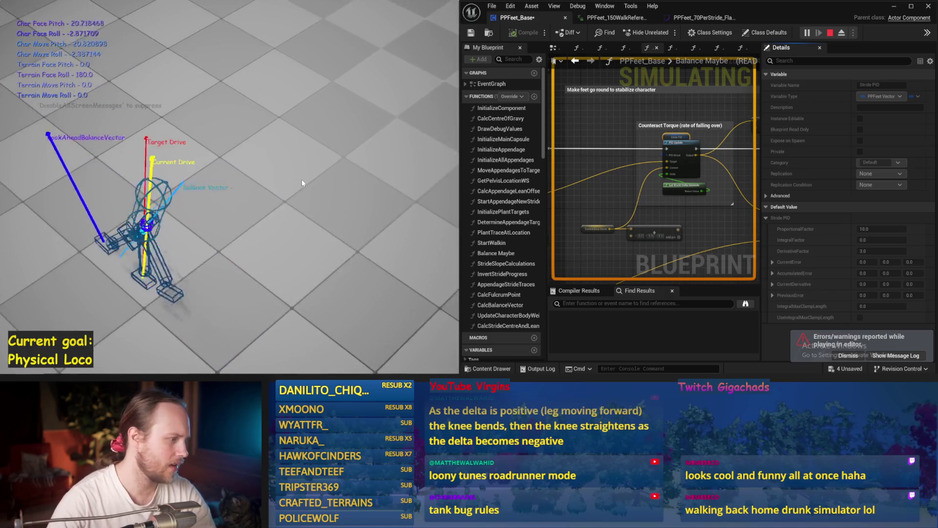
key("Escape")
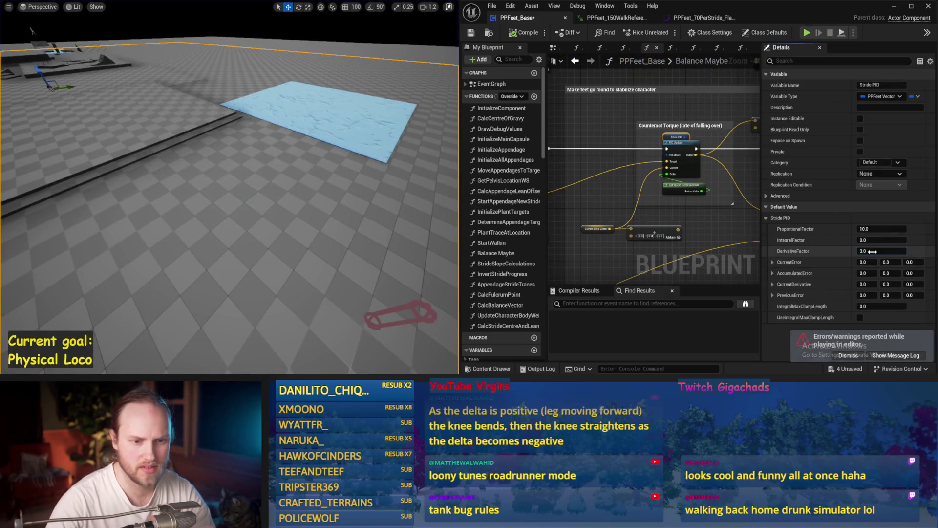
left_click(883, 251)
type("10")
key("Return")
scroll(274, 180, "up", 2)
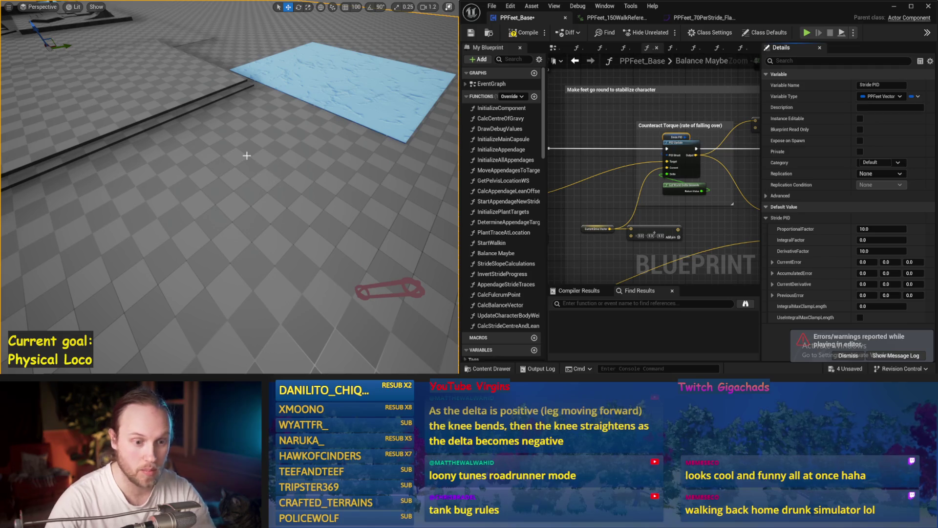
key("alt+s")
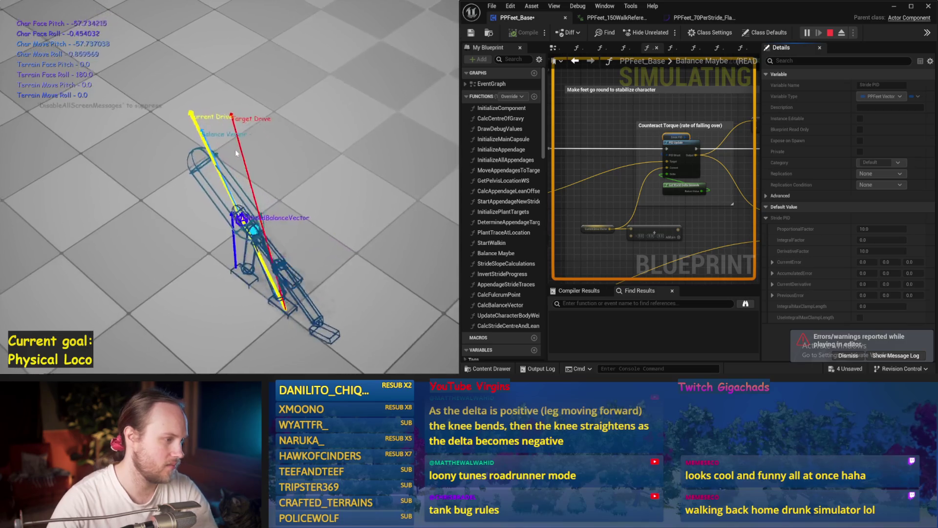
key("Escape")
key("alt+s")
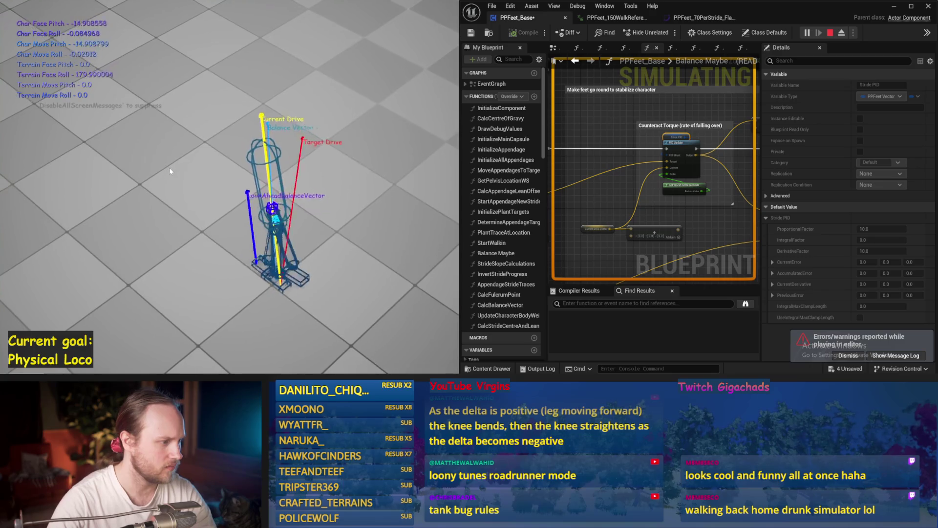
key("Escape")
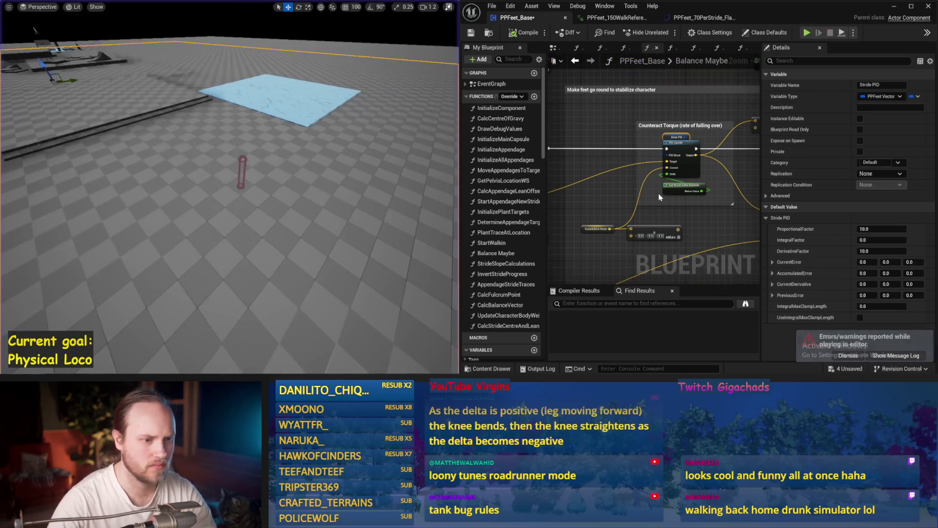
key("ctrl+s")
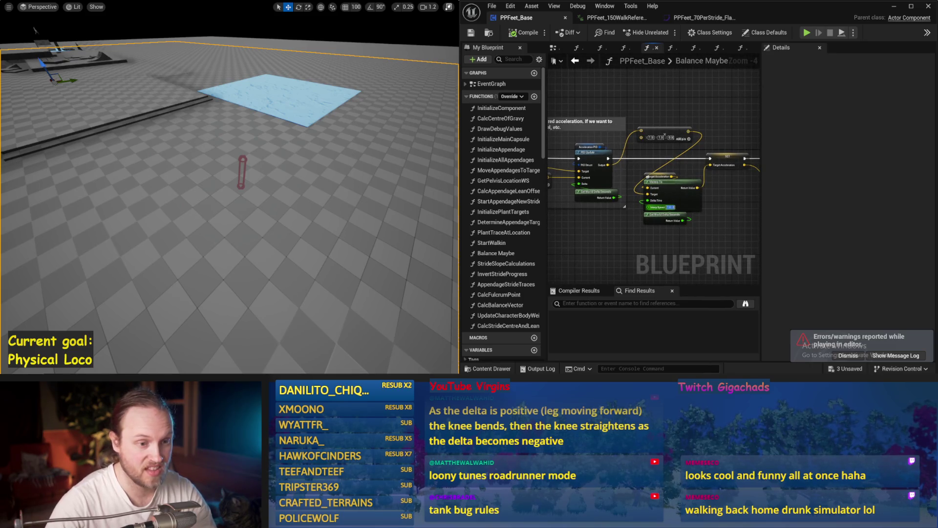
Run a quick simulation, select the Interp Speed value, and save PPFeet_Base.
left_click_drag(440, 171, 408, 165)
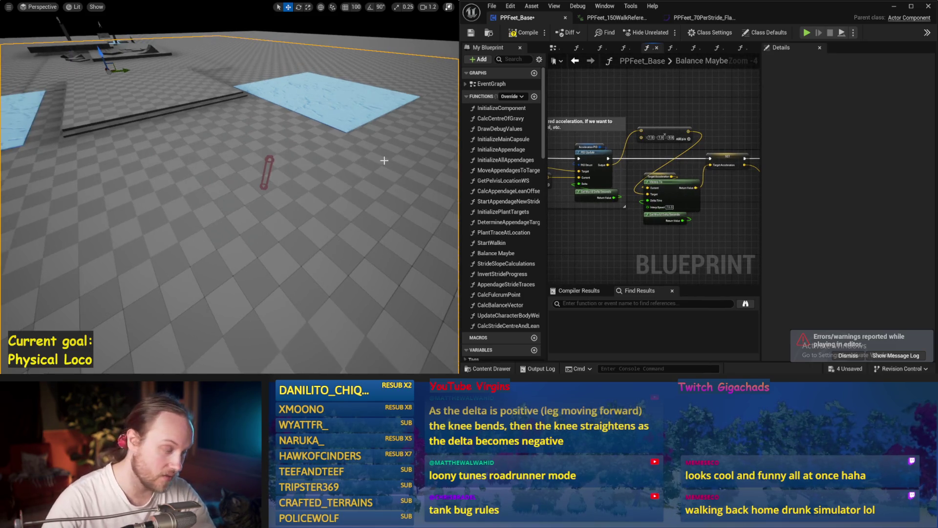
key("alt+p")
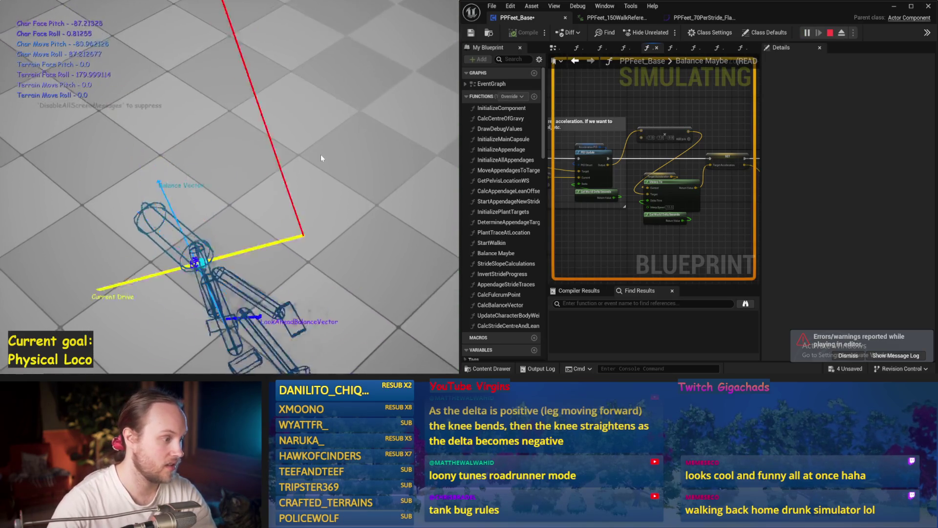
key("Escape")
scroll(656, 215, "up", 2)
left_click(653, 146)
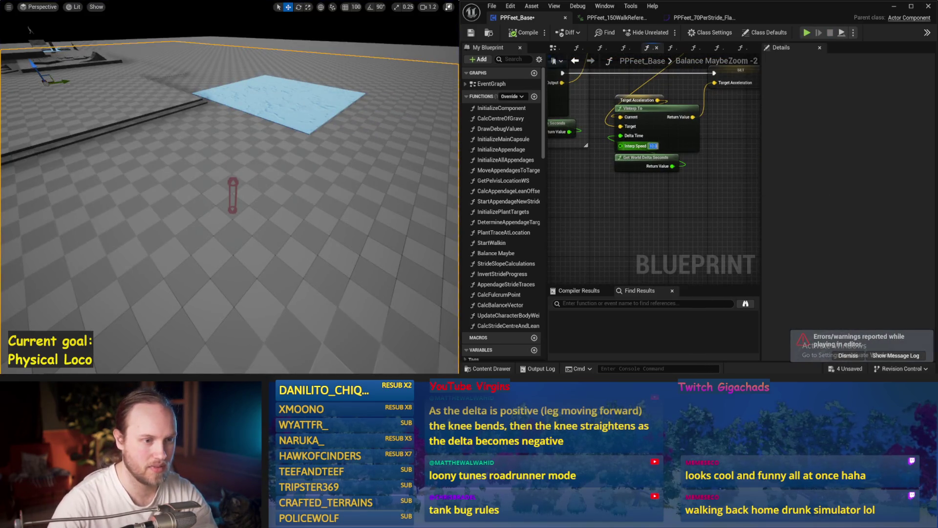
scroll(636, 147, "down", 3)
key("ctrl+s")
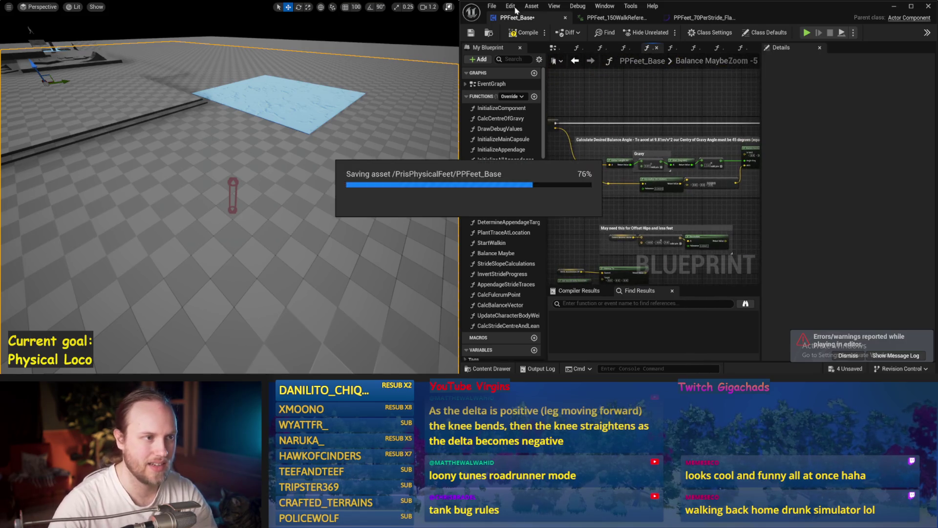
Set Stride PID DerivativeFactor to 7 and test it in a simulation run.
scroll(630, 202, "up", 3)
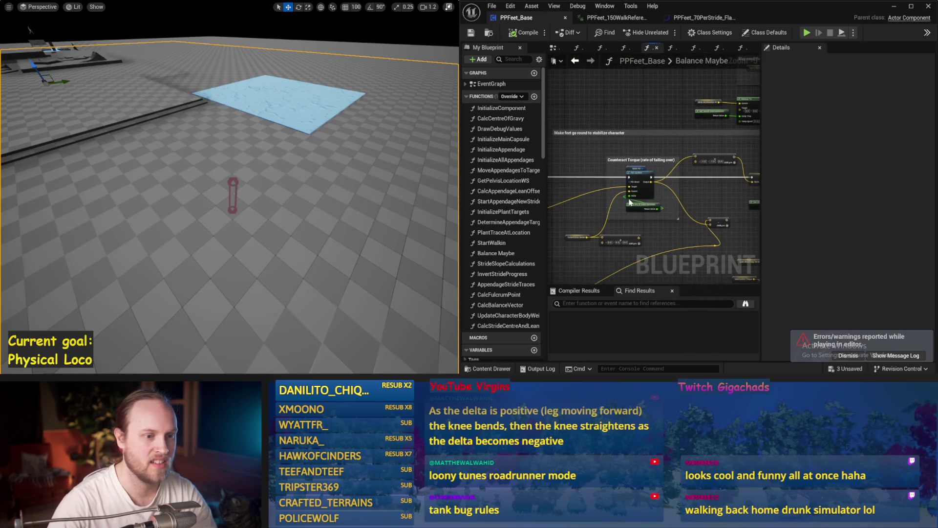
scroll(630, 202, "up", 2)
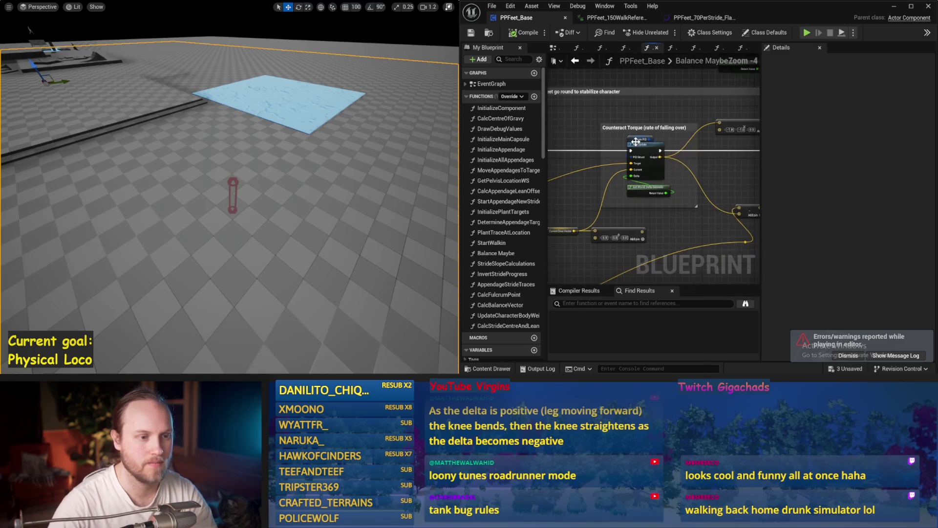
left_click(641, 141)
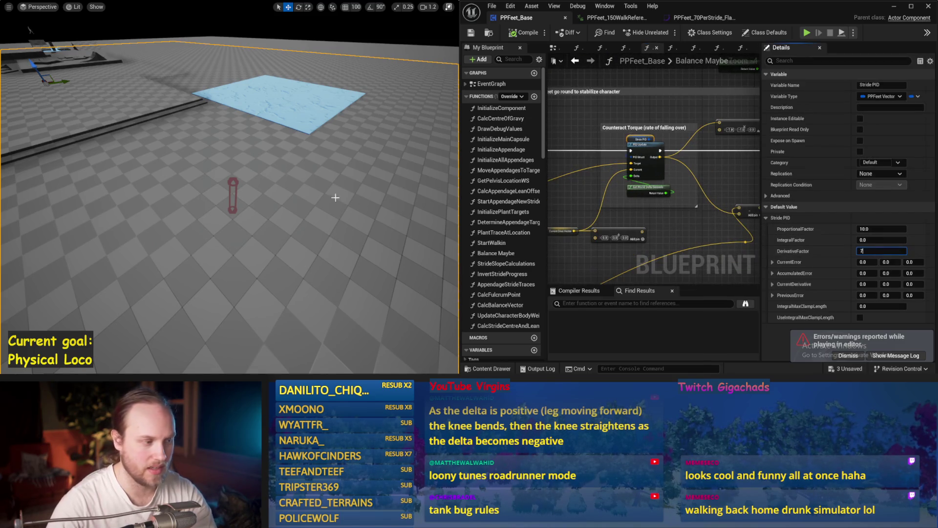
key("Return")
key("alt+s")
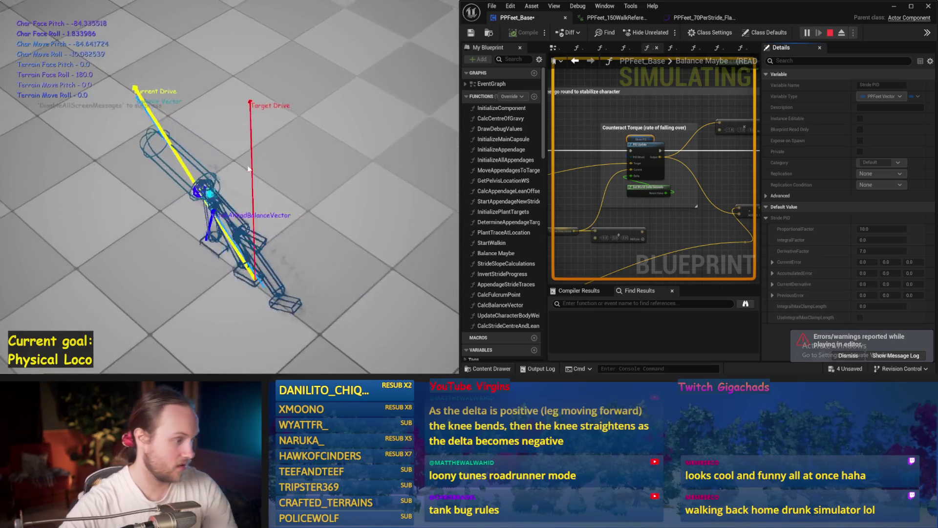
key("Escape")
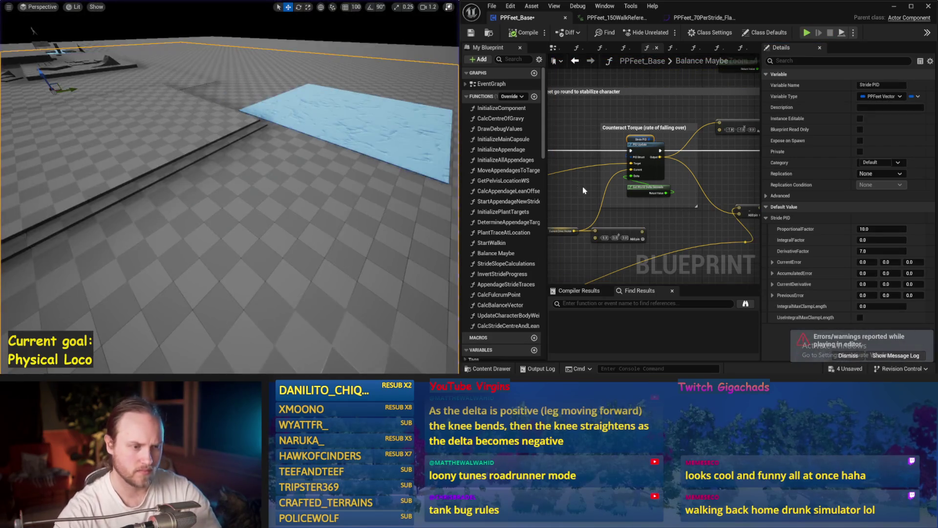
Bring the Acceleration PID node into view, simulate the character, then save PPFeet_Base.
scroll(583, 186, "down", 5)
scroll(646, 207, "up", 2)
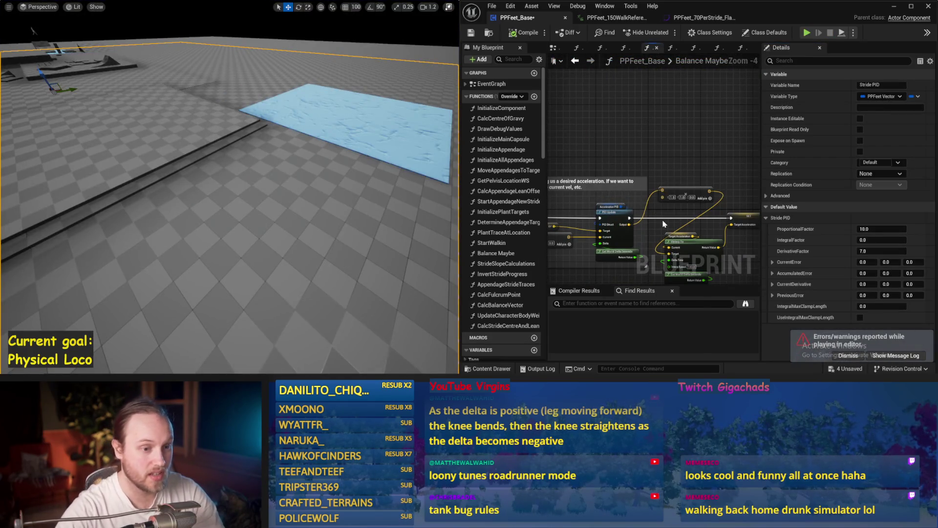
scroll(664, 195, "up", 1)
left_click_drag(559, 165, 668, 129)
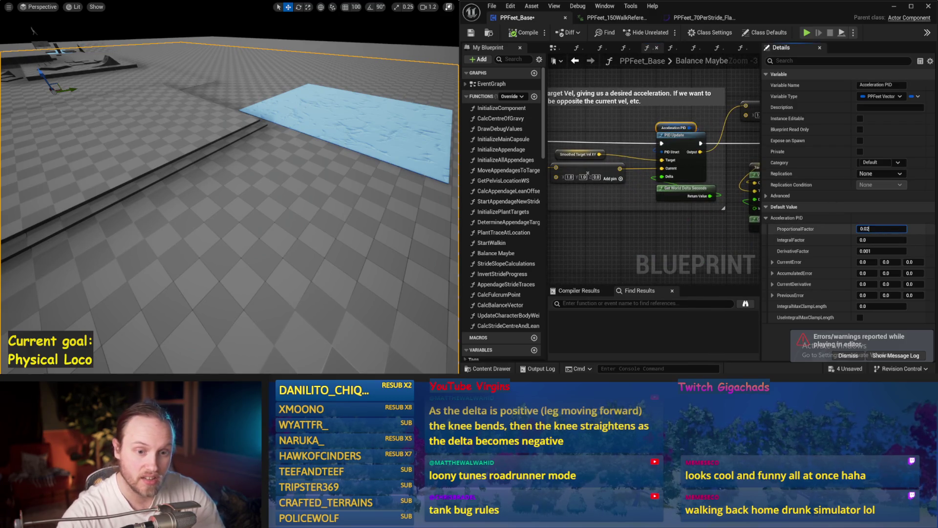
left_click(391, 190)
key("alt+s")
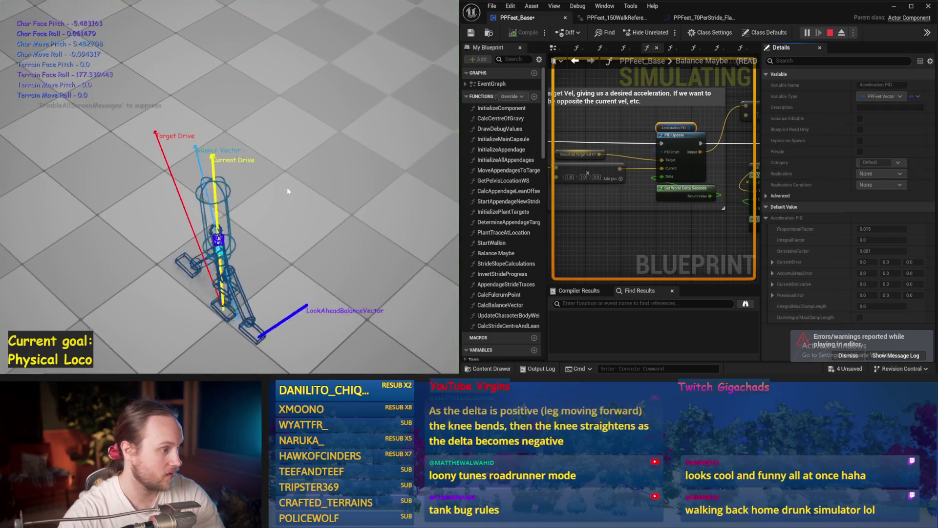
key("alt+s")
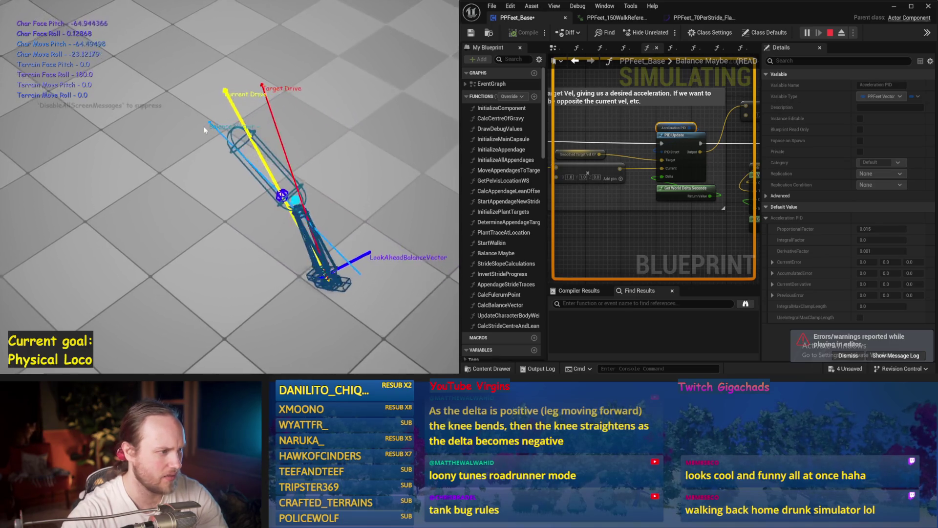
key("Escape")
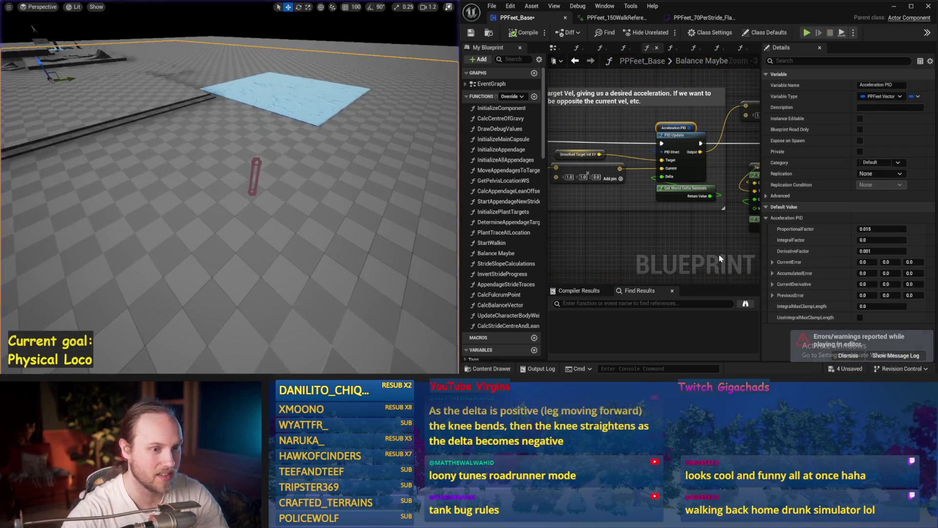
left_click(525, 34)
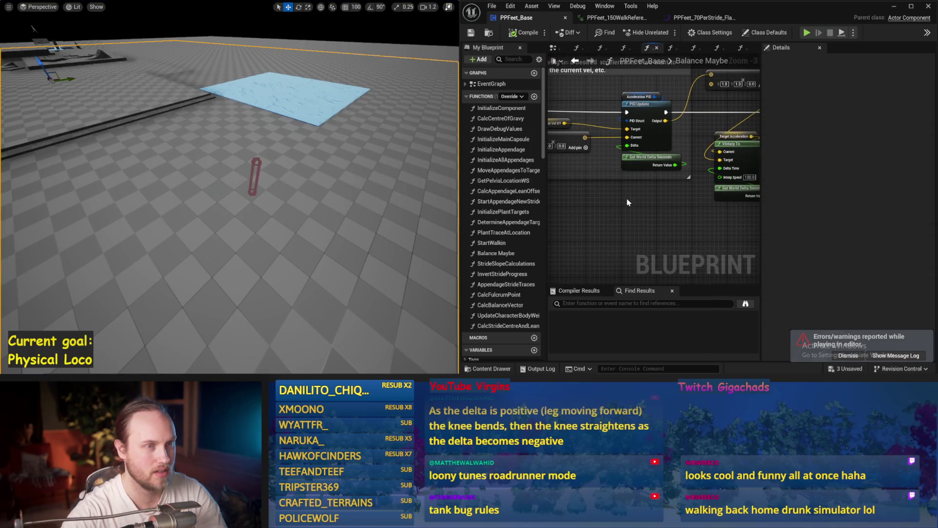
Run another simulation, save PPFeet_Base again, and show Stride PID's default settings.
scroll(628, 202, "down", 1)
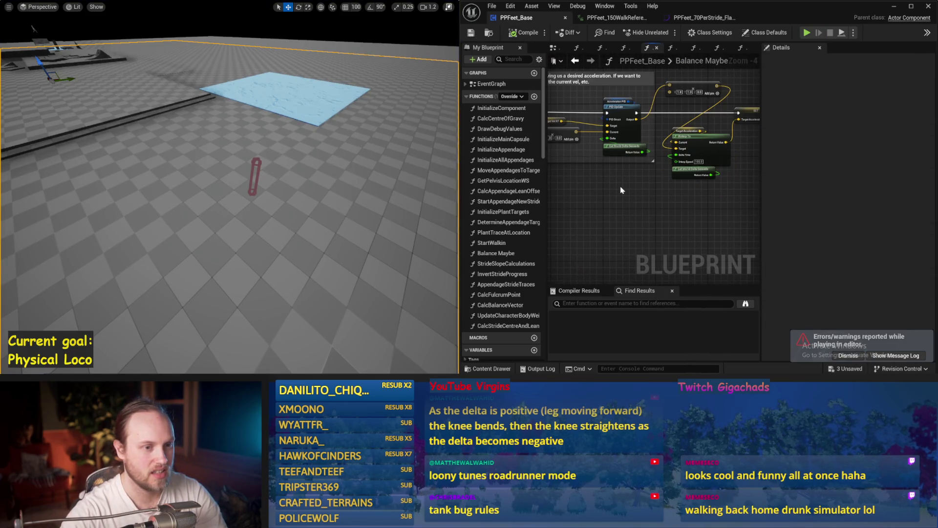
key("alt+s")
right_click(475, 174)
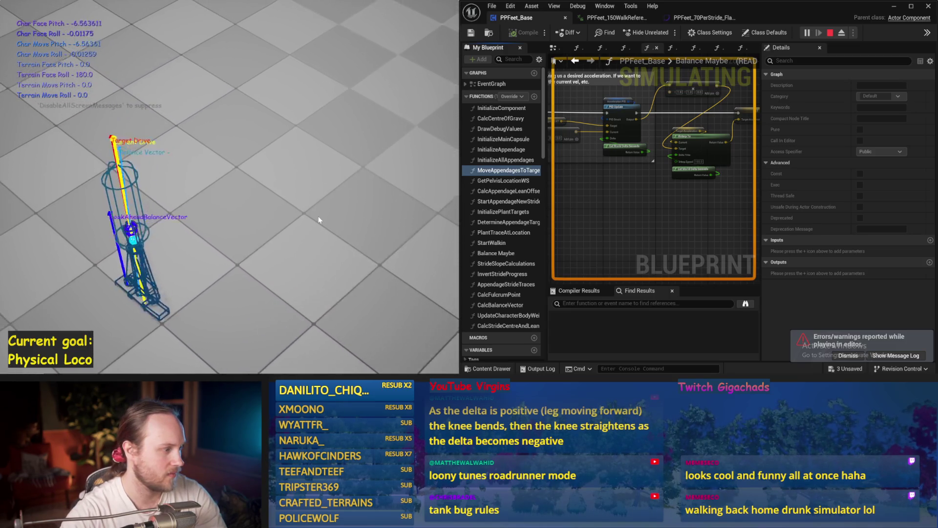
key("Escape")
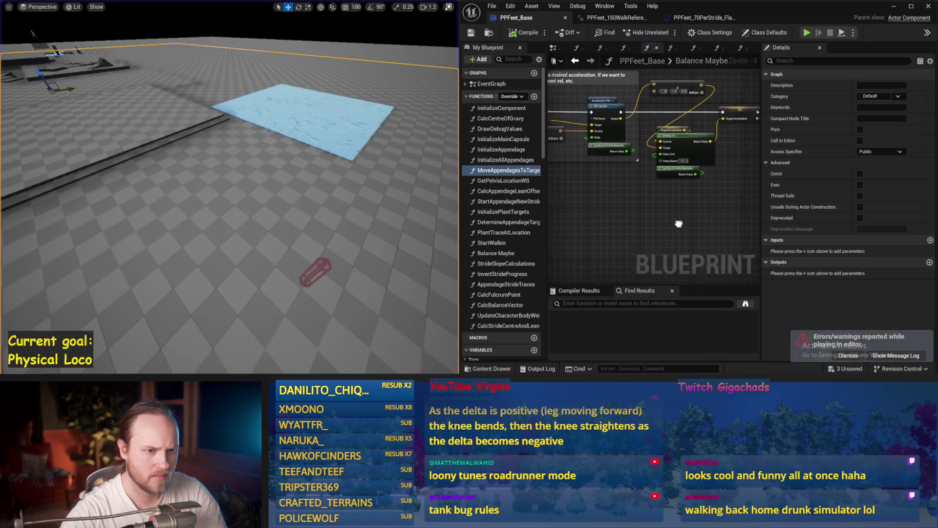
key("ctrl+s")
scroll(644, 182, "up", 2)
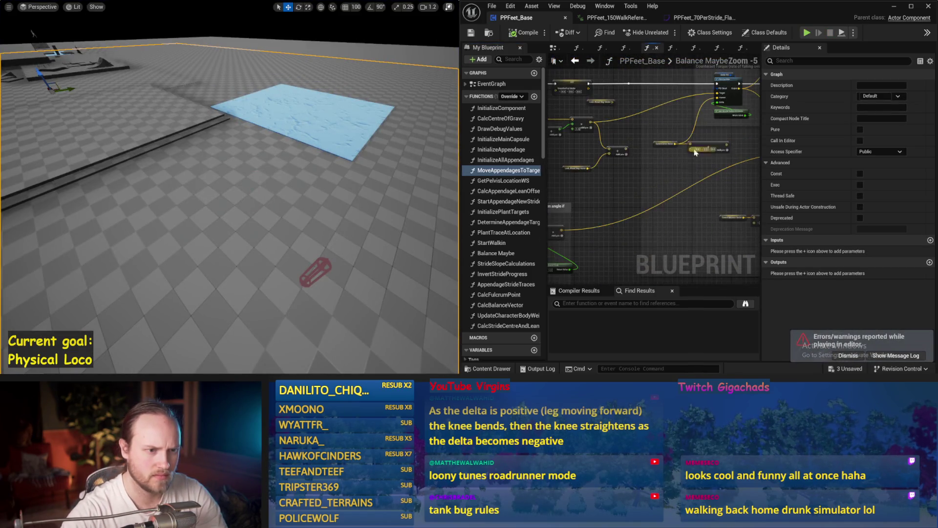
left_click(617, 171)
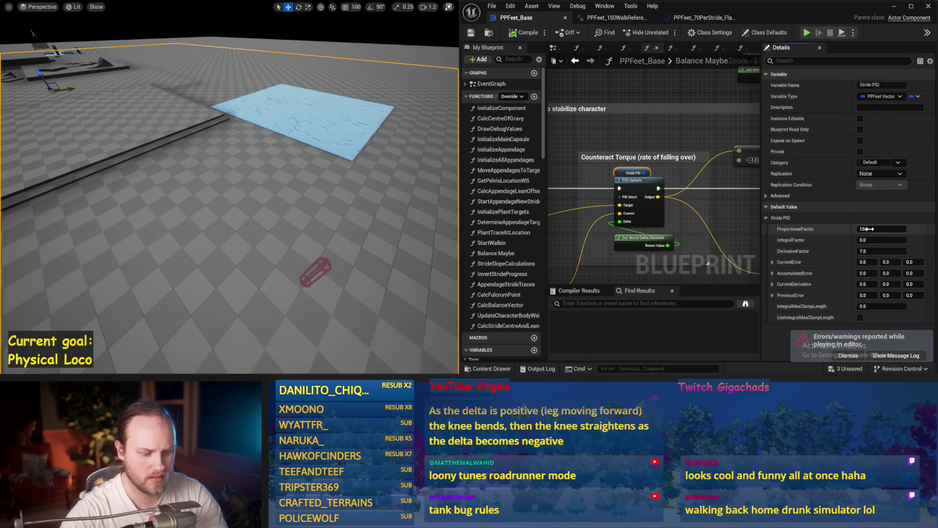
type("0")
Try Stride PID ProportionalFactor 0, then DerivativeFactor 15, simulating after each change.
left_click(442, 190)
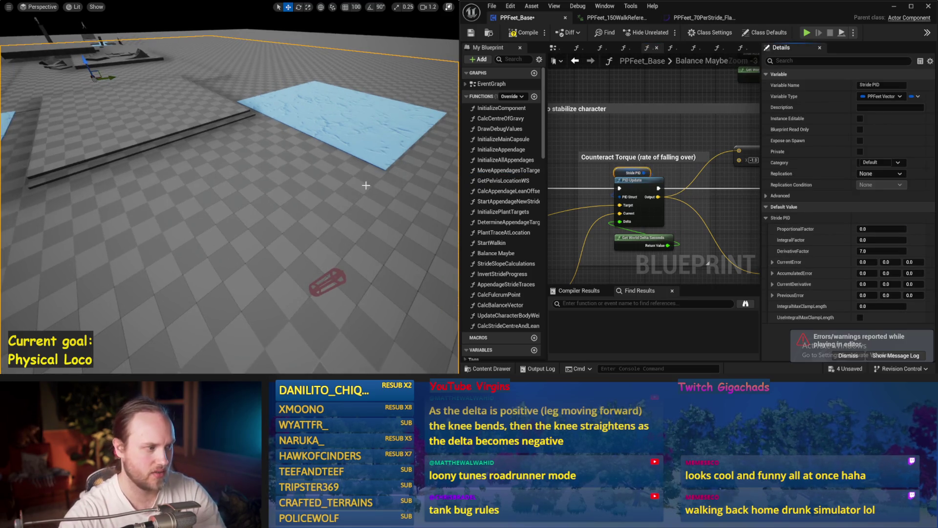
key("alt+s")
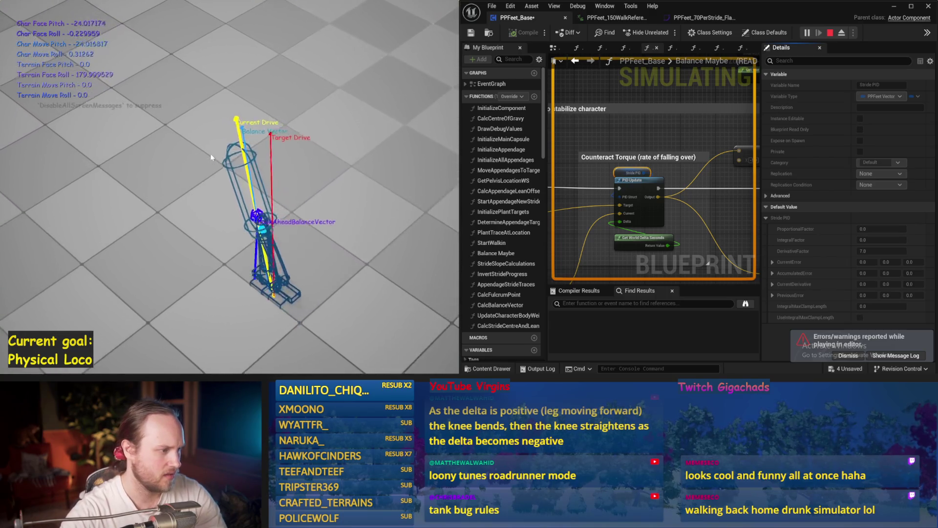
key("Escape")
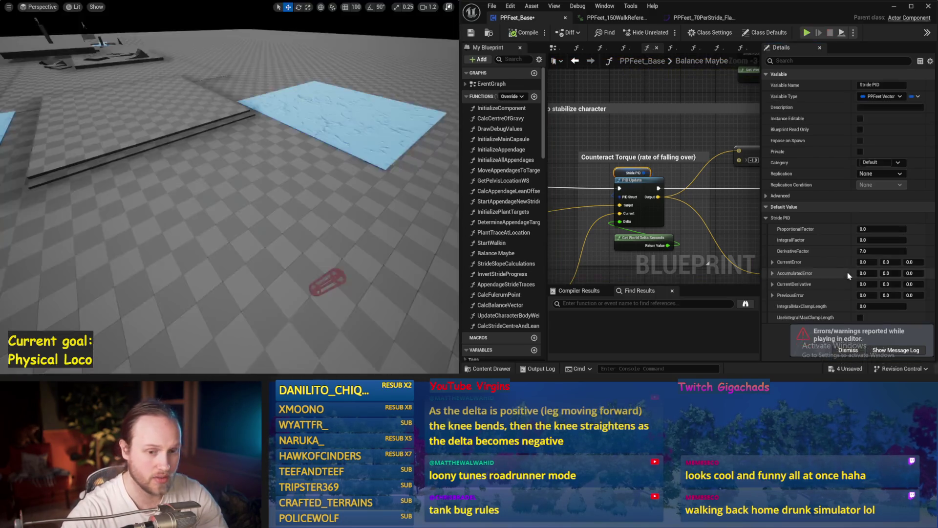
left_click(874, 251)
type("15")
key("Return")
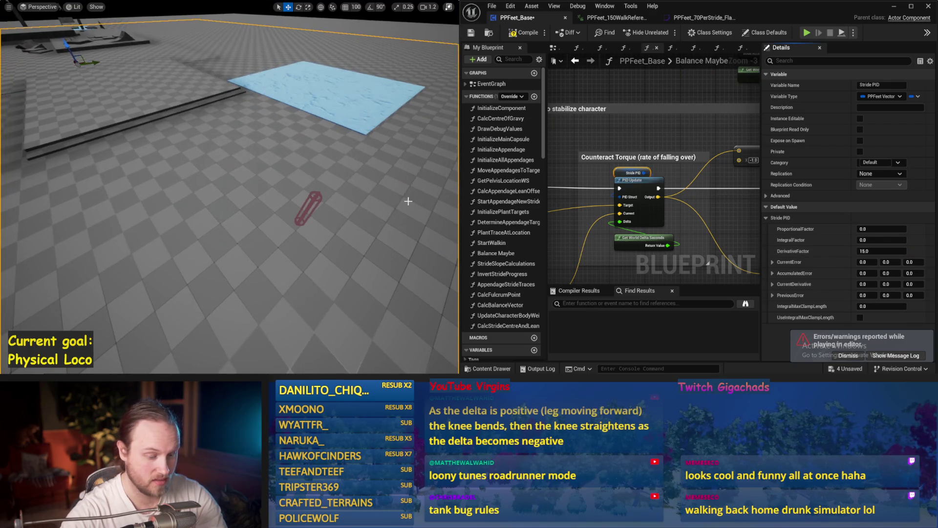
key("alt+s")
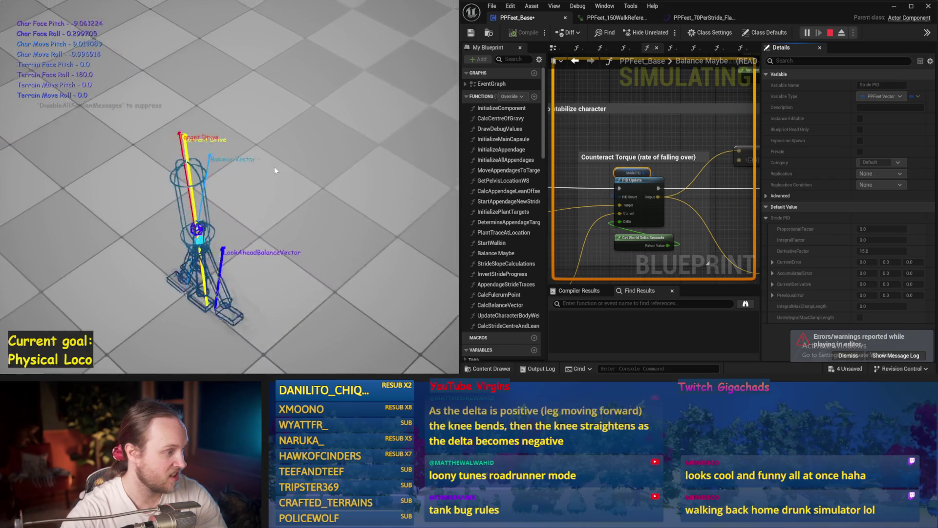
key("Escape")
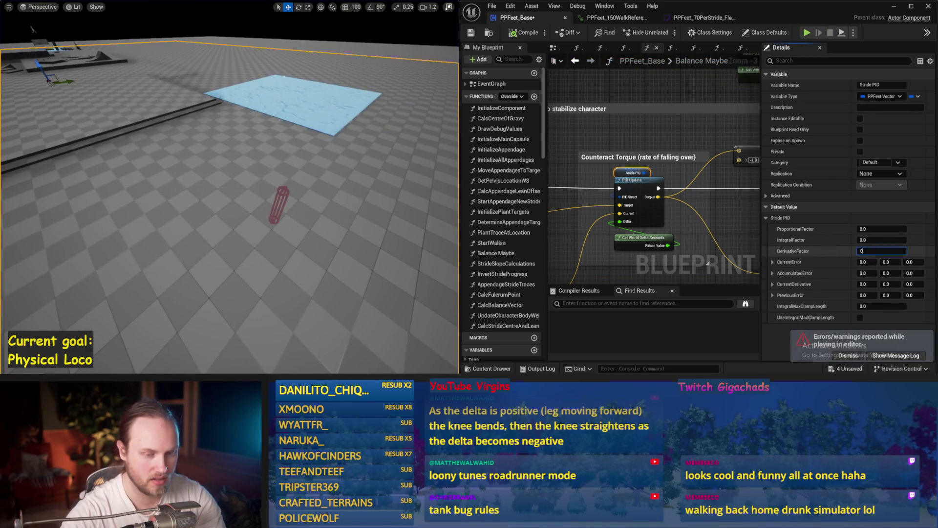
left_click(880, 227)
Set ProportionalFactor 10 with DerivativeFactor 0 and test over two simulation runs.
type("10")
key("Return")
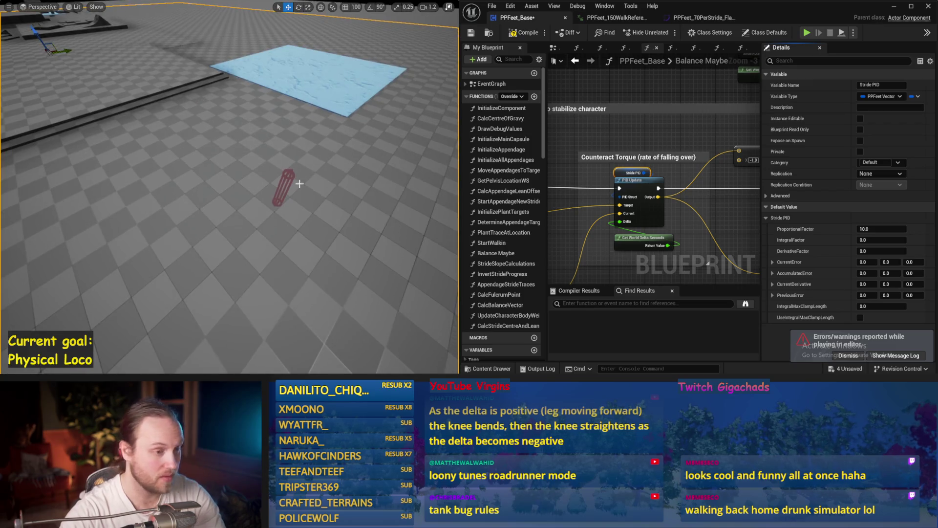
key("alt+s")
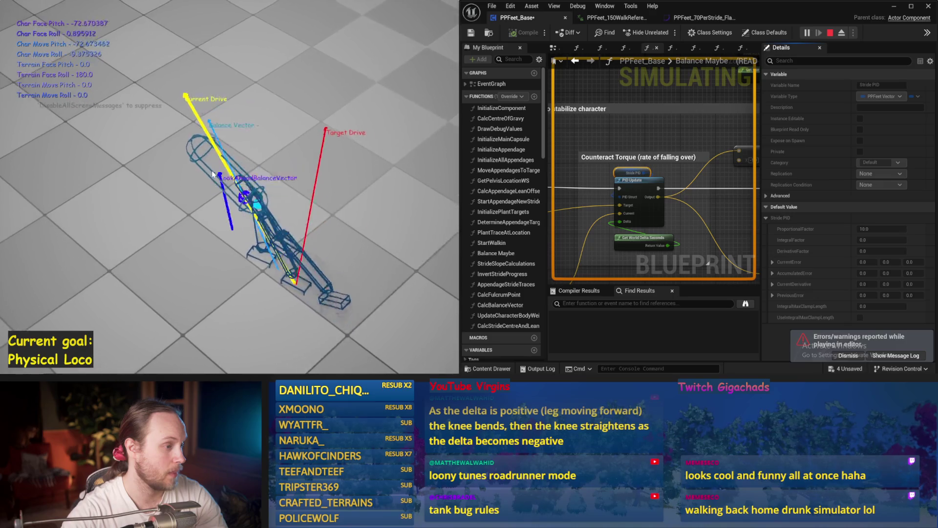
key("Escape")
key("alt+s")
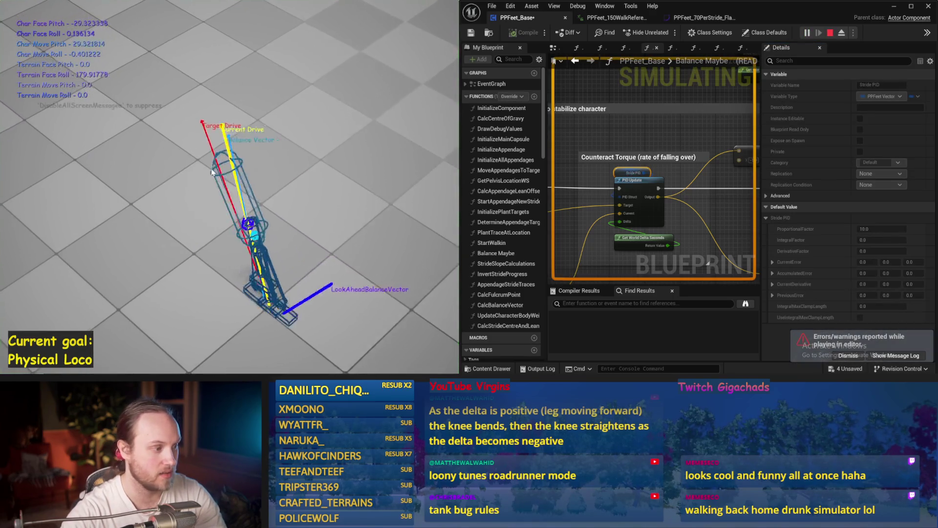
key("Escape")
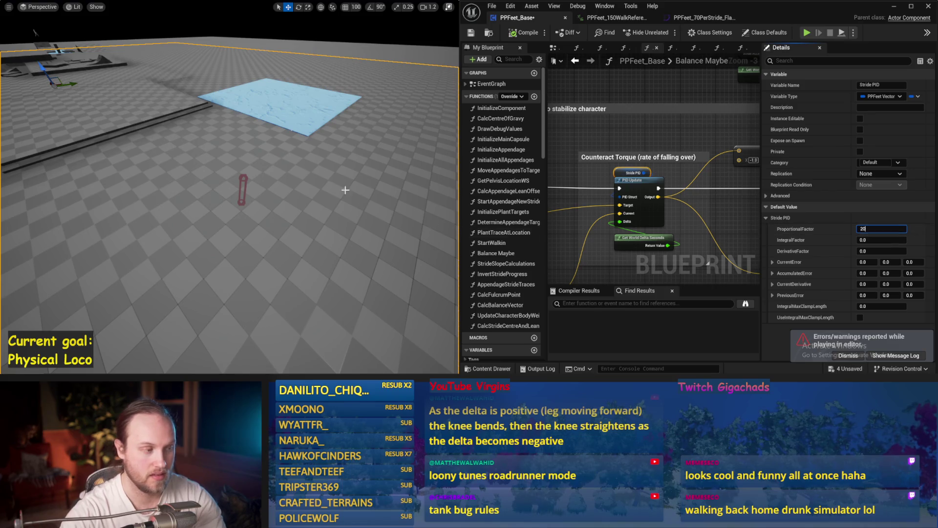
Raise Stride PID ProportionalFactor to 20 and test it across three simulation runs.
key("Return")
scroll(350, 181, "up", 2)
key("alt+s")
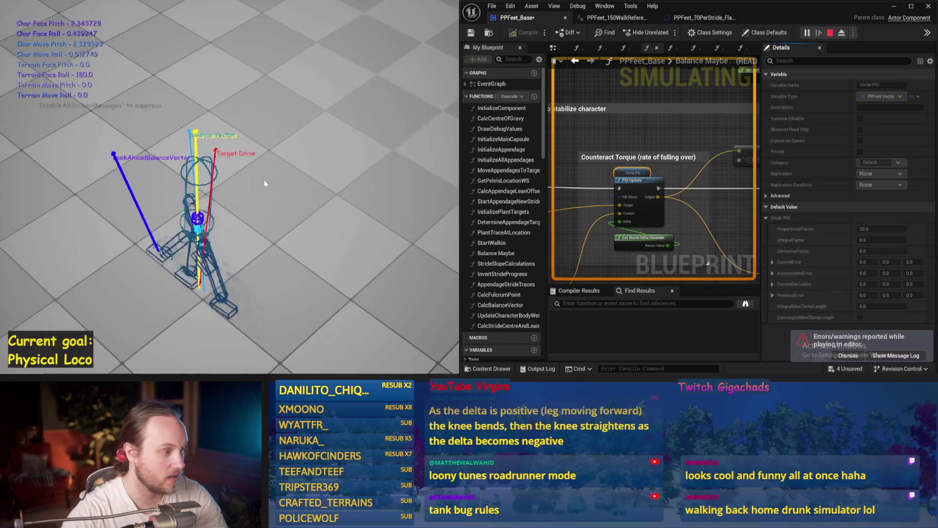
key("Escape")
key("alt+s")
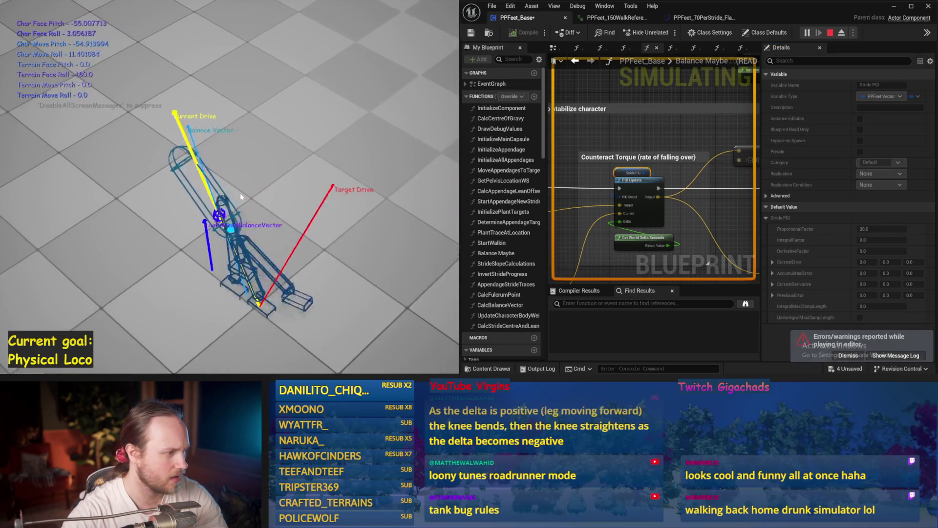
key("Escape")
key("alt+s")
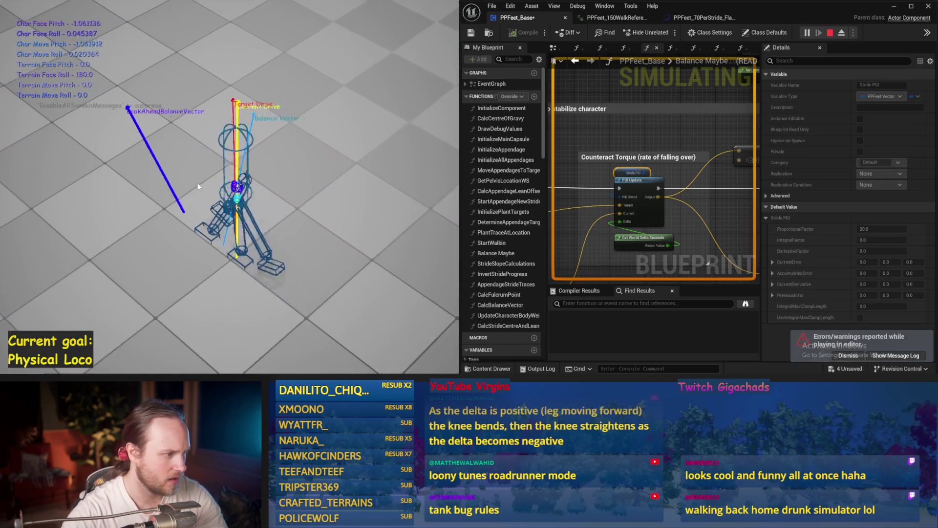
key("Escape")
left_click_drag(602, 239, 683, 189)
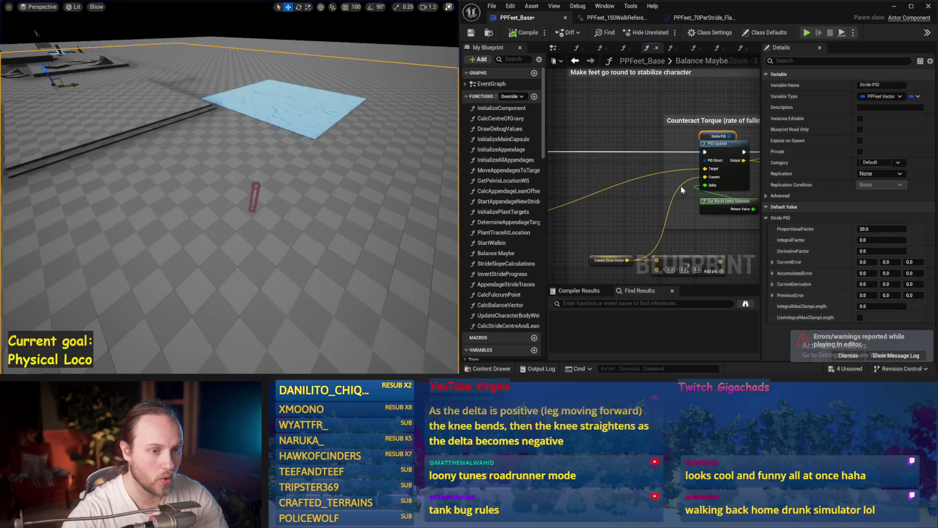
Disconnect the wire into the Stride PID Update Target pin and simulate without it.
left_click(704, 170, "alt")
left_click_drag(402, 168, 256, 169)
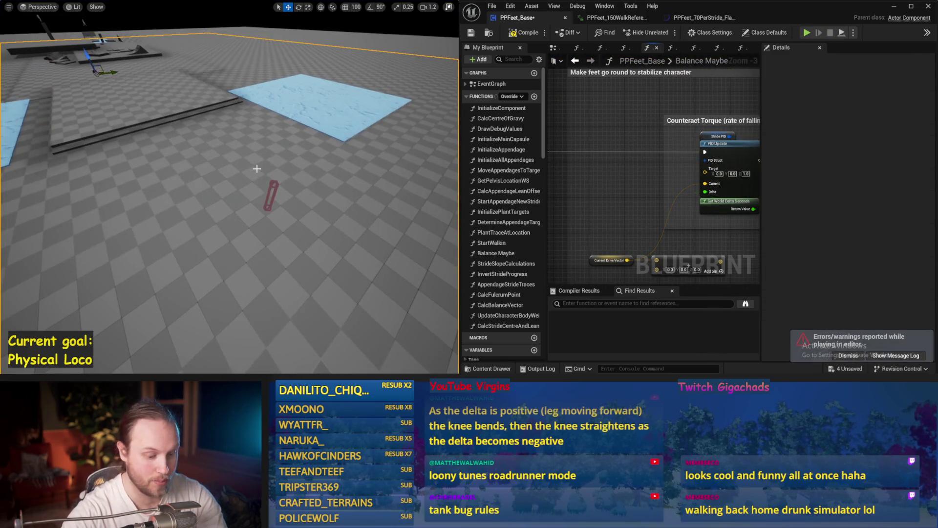
key("alt+s")
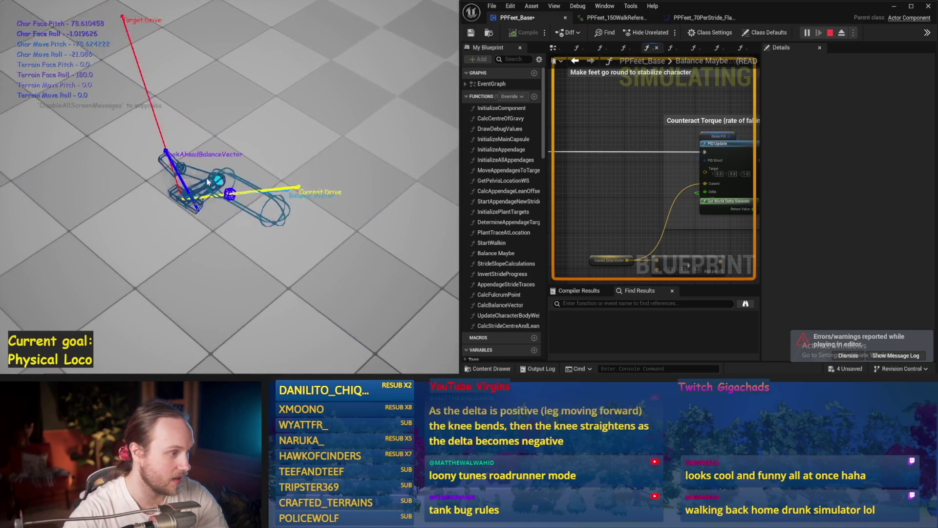
key("Escape")
Set Stride PID DerivativeFactor to 5 and test it in a simulation run.
scroll(645, 138, "up", 2)
left_click(643, 133)
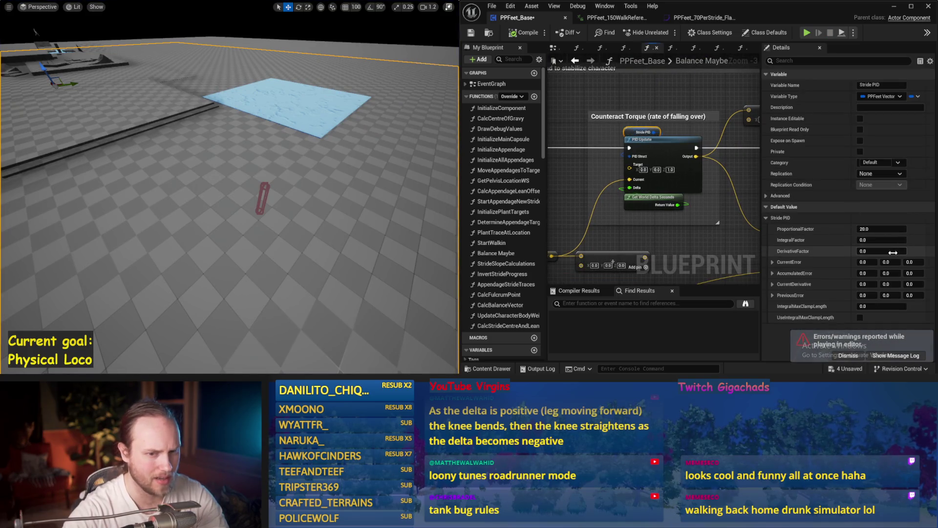
type("5")
key("Return")
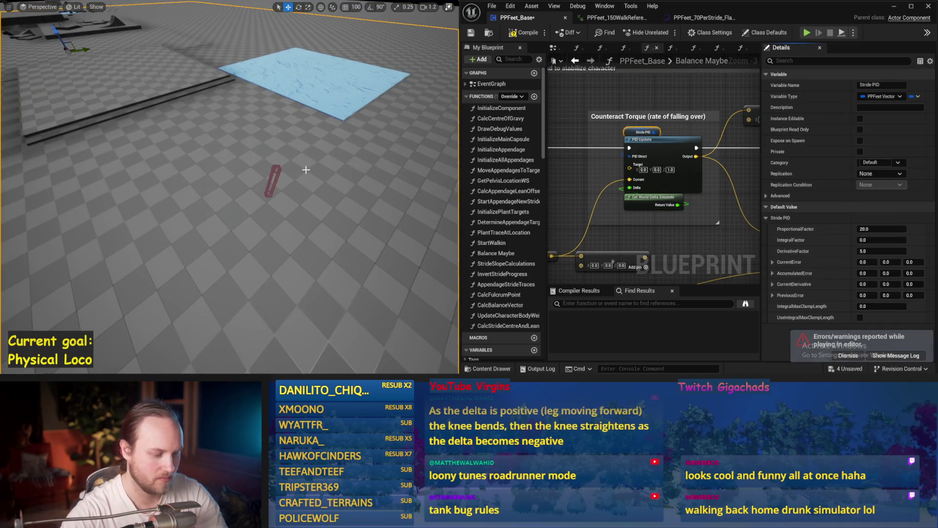
key("alt+p")
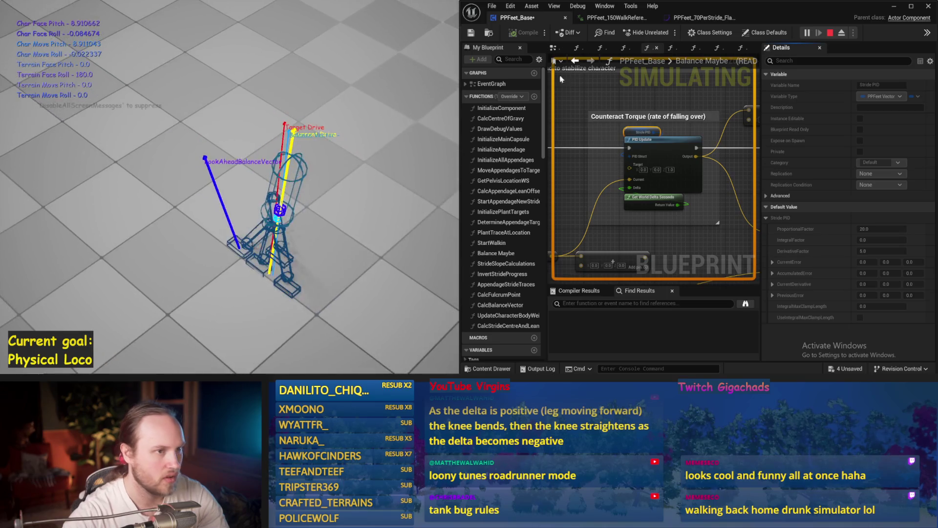
key("Escape")
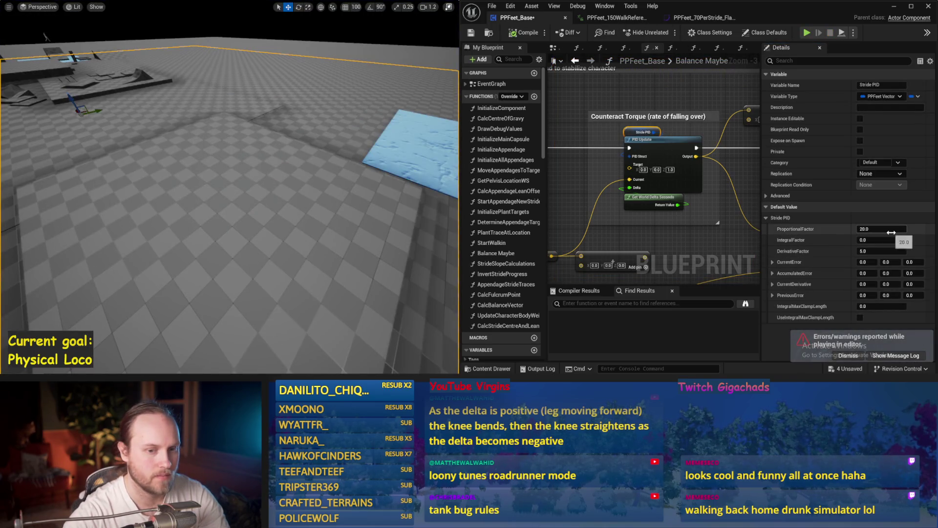
mouse_move(629, 191)
left_mouse_down()
mouse_move(684, 164)
mouse_move(677, 137)
left_mouse_up()
Wire the Look Ahead Step Vector output into the PID Update Target pin.
left_click(684, 163)
mouse_move(681, 207)
left_mouse_down()
mouse_move(831, 145)
mouse_move(633, 119)
mouse_move(641, 224)
left_mouse_up()
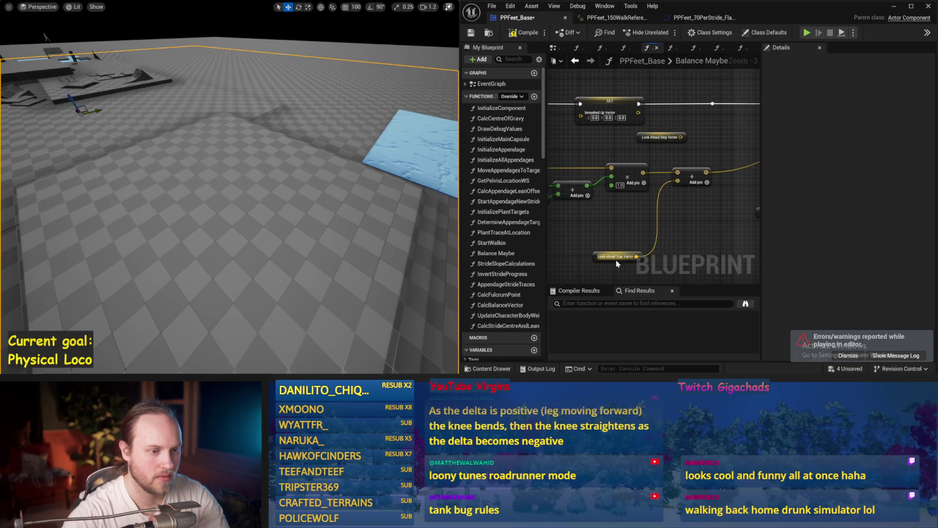
left_click_drag(613, 224, 599, 260)
mouse_move(654, 217)
left_mouse_down()
mouse_move(593, 203)
mouse_move(683, 154)
left_mouse_up()
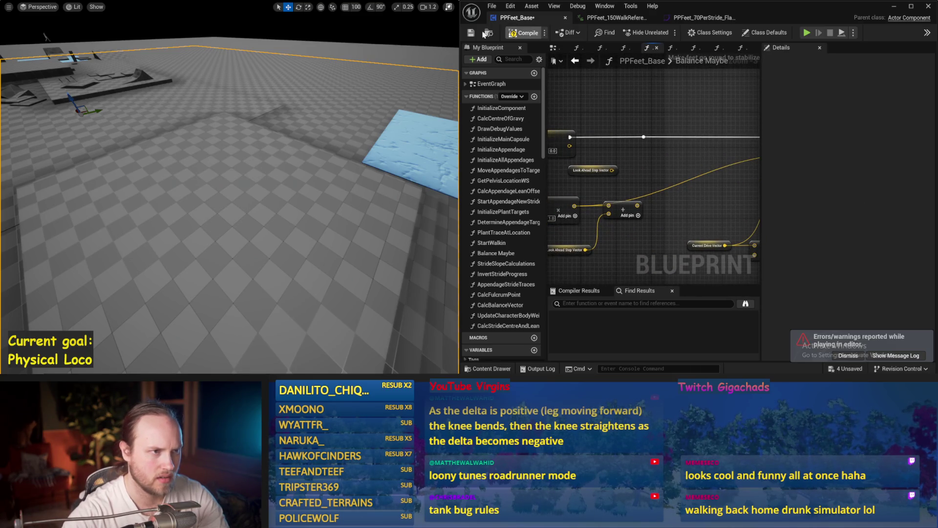
Test the character's balance with the new wiring across two simulation runs.
left_click_drag(272, 146, 285, 148)
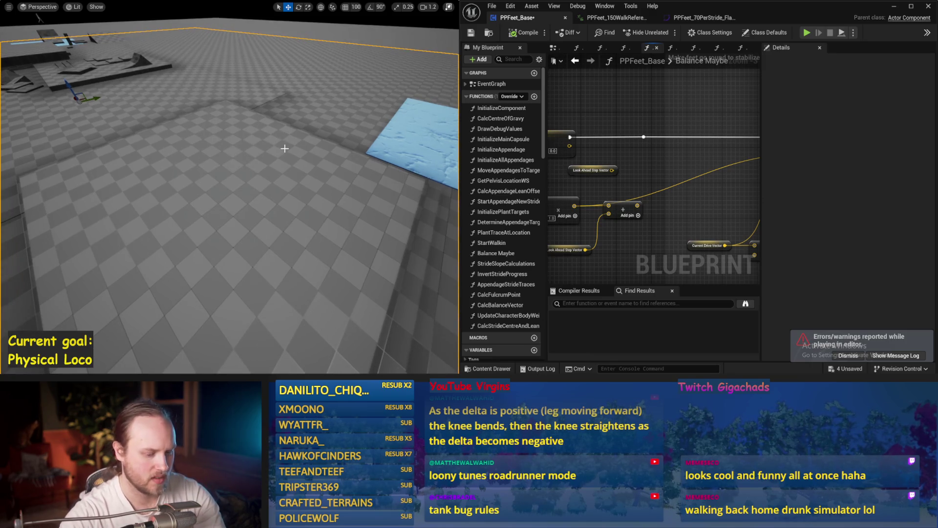
key("alt+s")
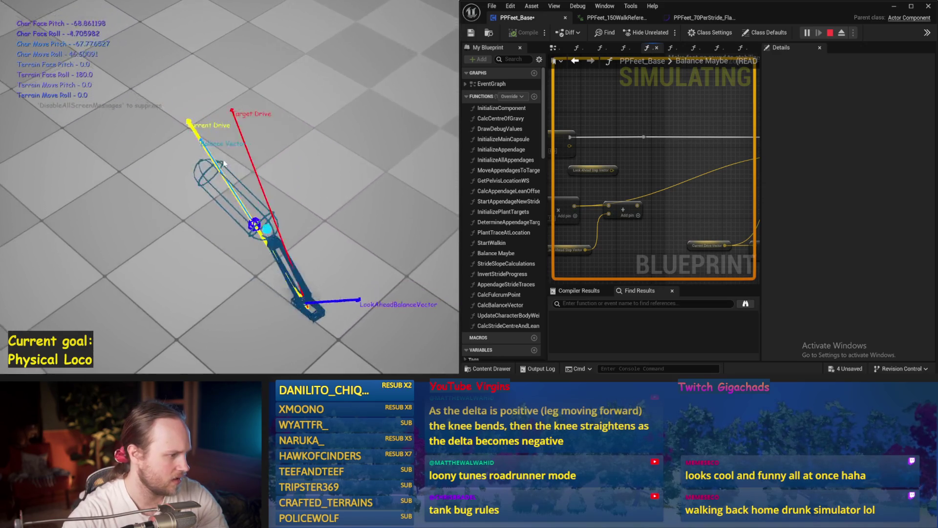
key("Escape")
key("alt+s")
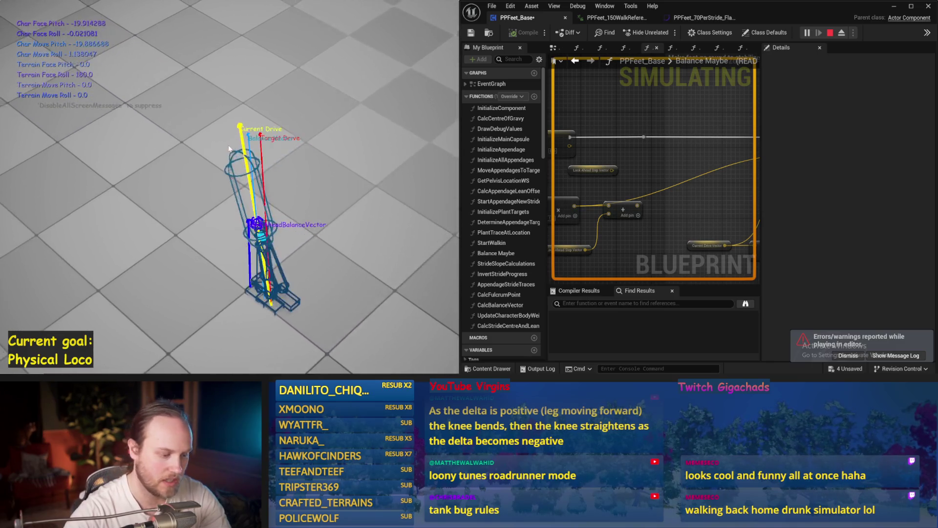
key("Escape")
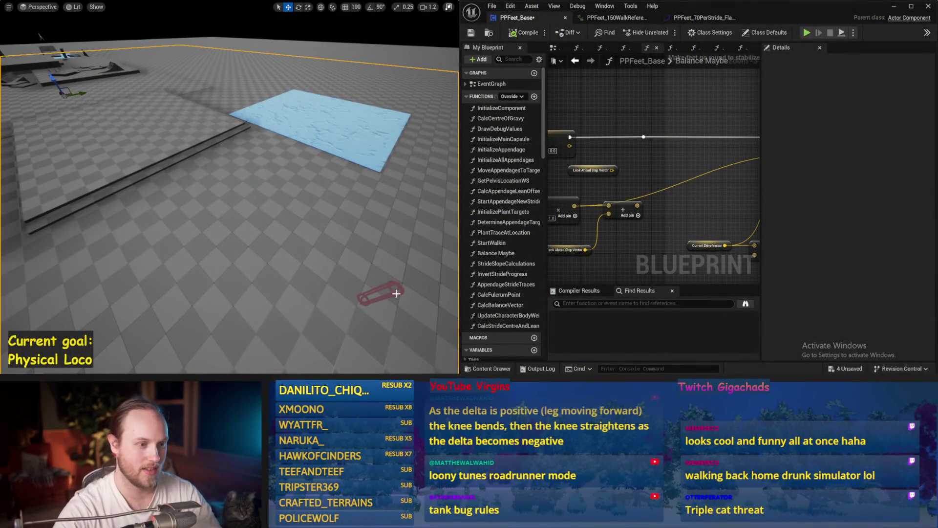
Save the Blueprint and run a baseline physics simulation.
scroll(634, 196, "down", 2)
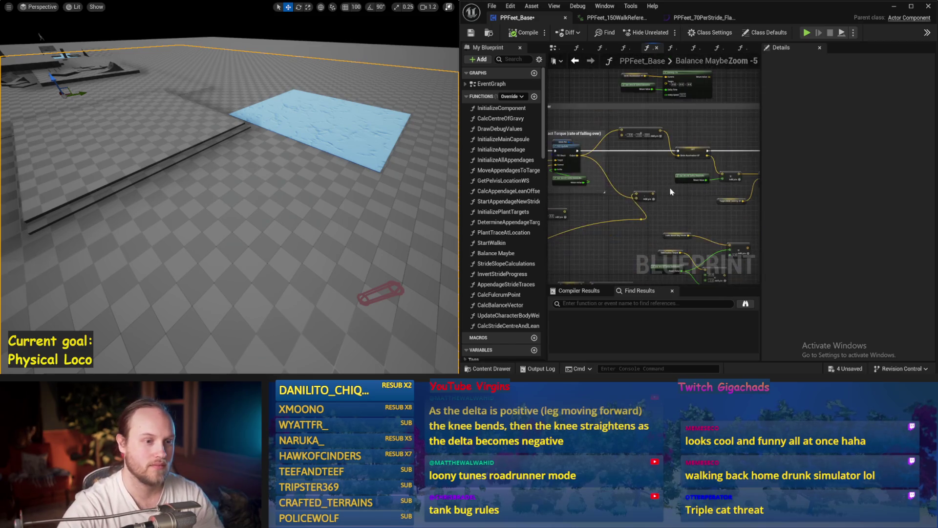
scroll(676, 172, "up", 1)
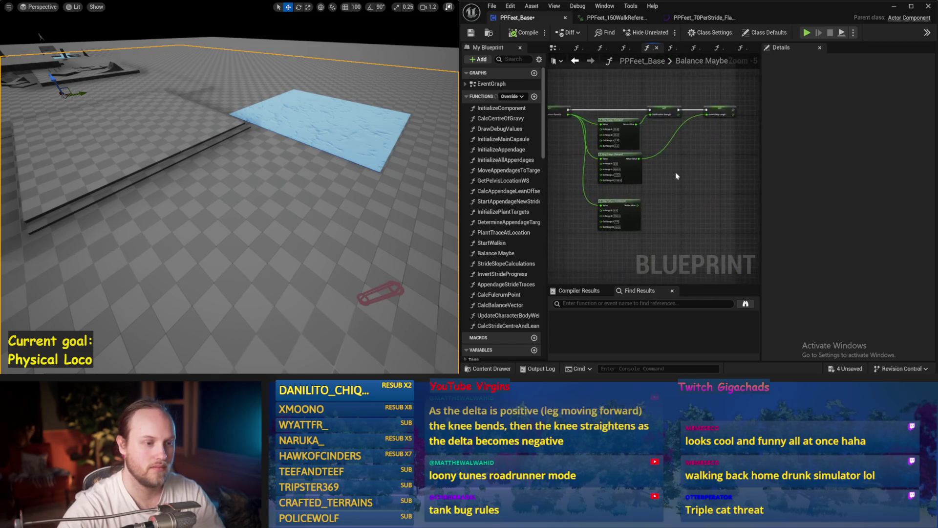
key("ctrl+s")
key("alt+s")
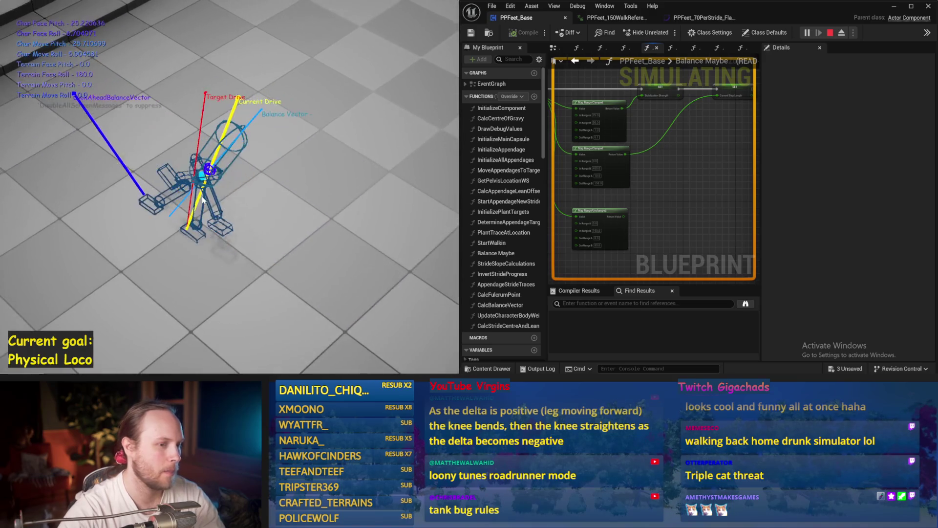
key("Escape")
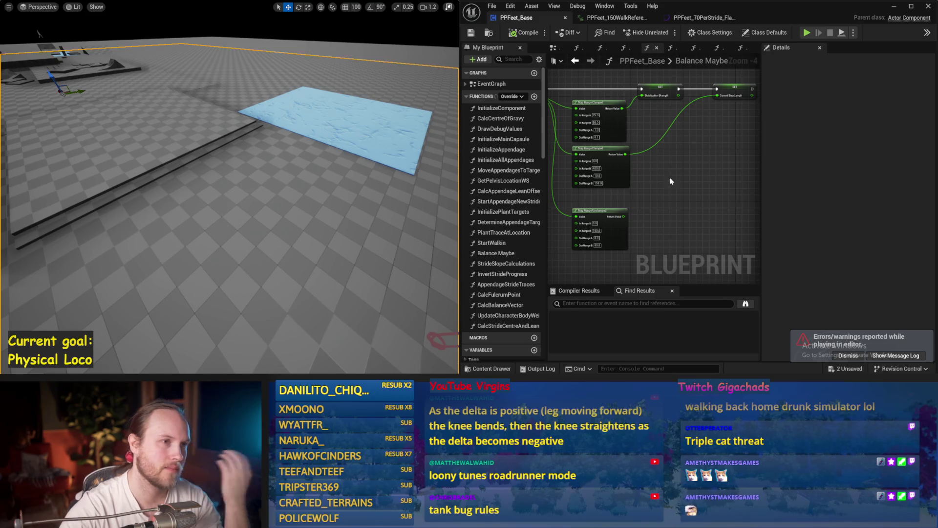
Set Current Step Length to 30 and simulate, then change it to 50 and simulate again.
scroll(651, 182, "up", 1)
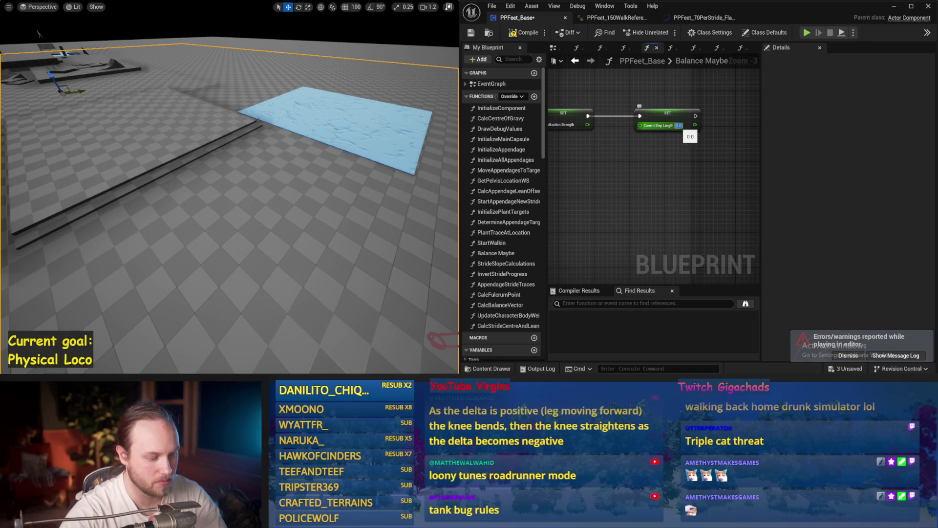
type("30")
key("Return")
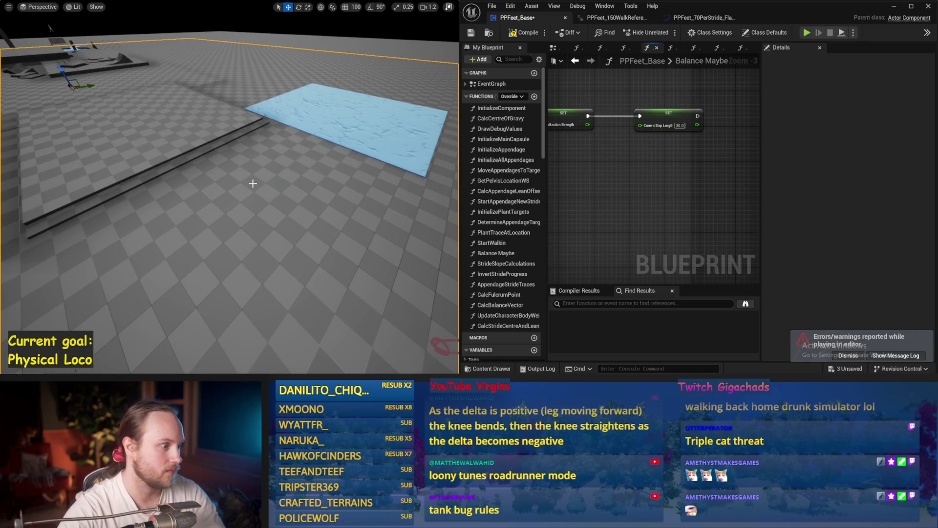
key("alt+s")
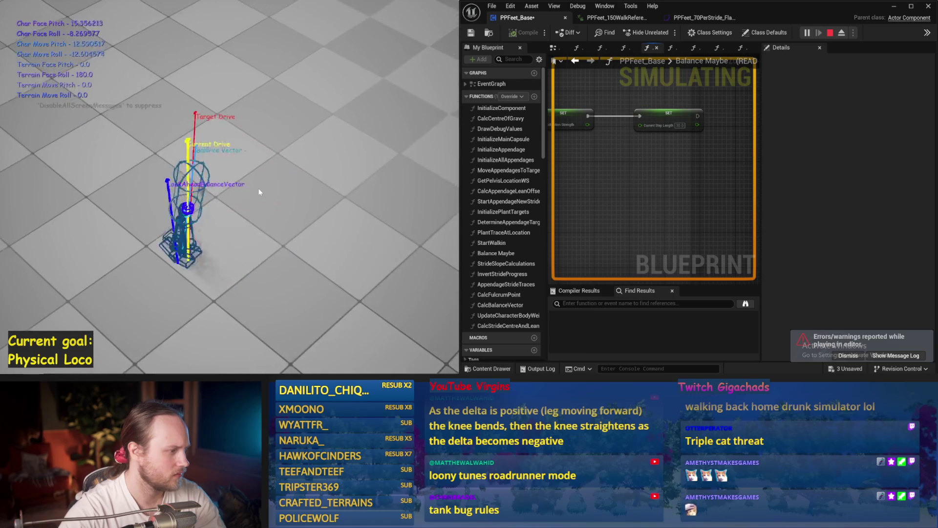
key("Escape")
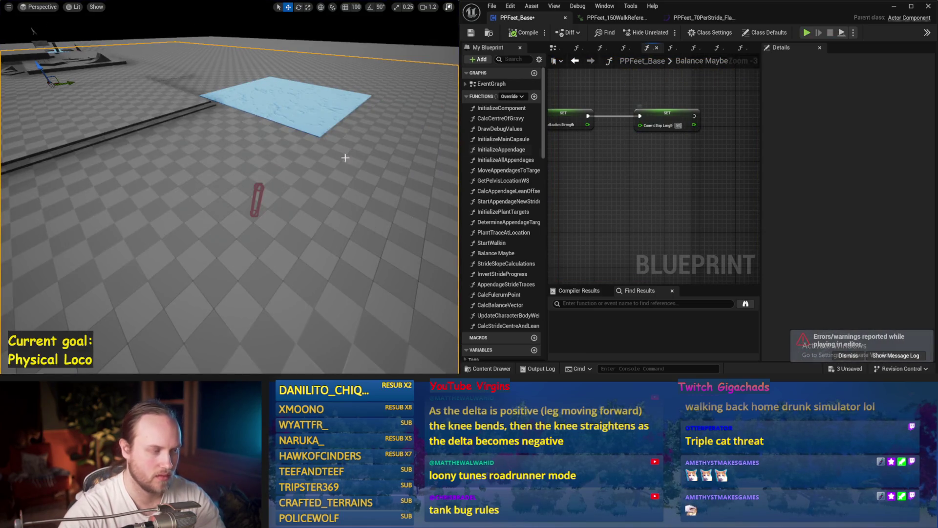
key("Return")
key("alt+s")
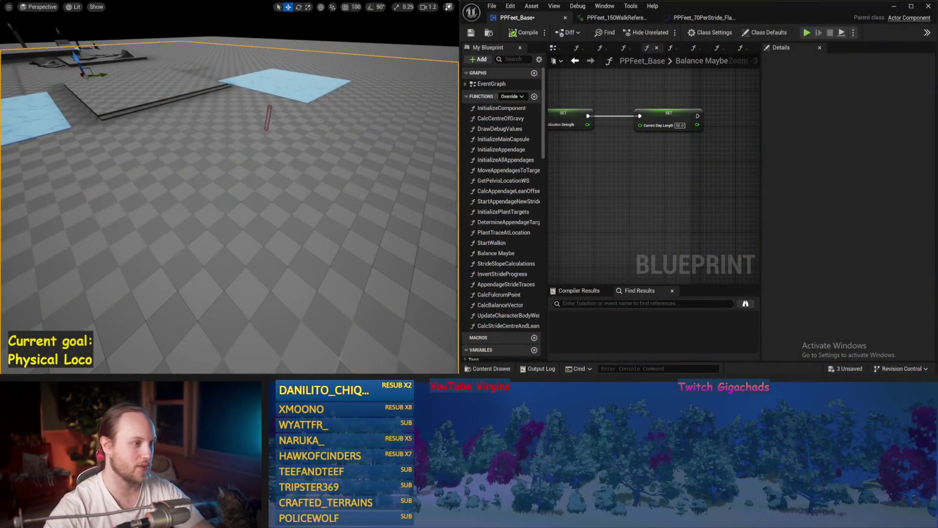
Save PPFeet_Base and run two simulation passes to watch the character step.
left_click_drag(155, 139, 154, 139)
key("ctrl+s")
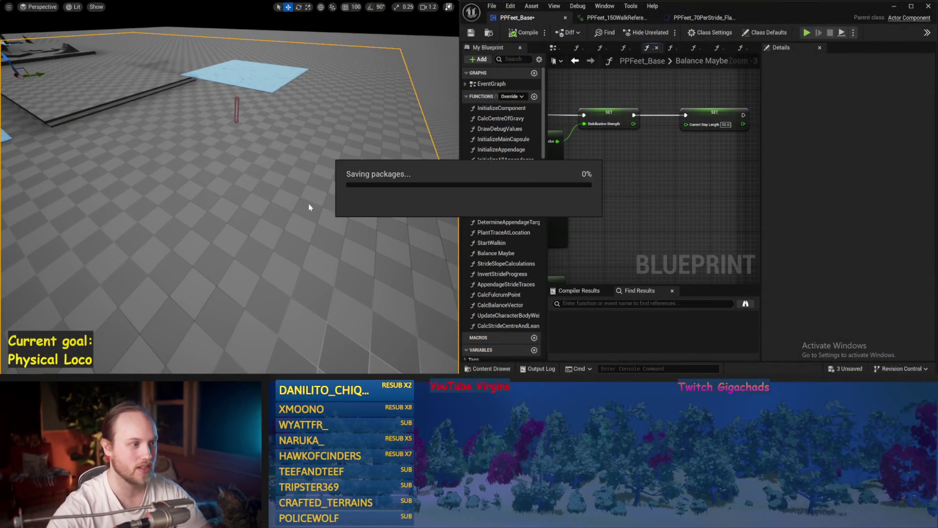
key("alt+p")
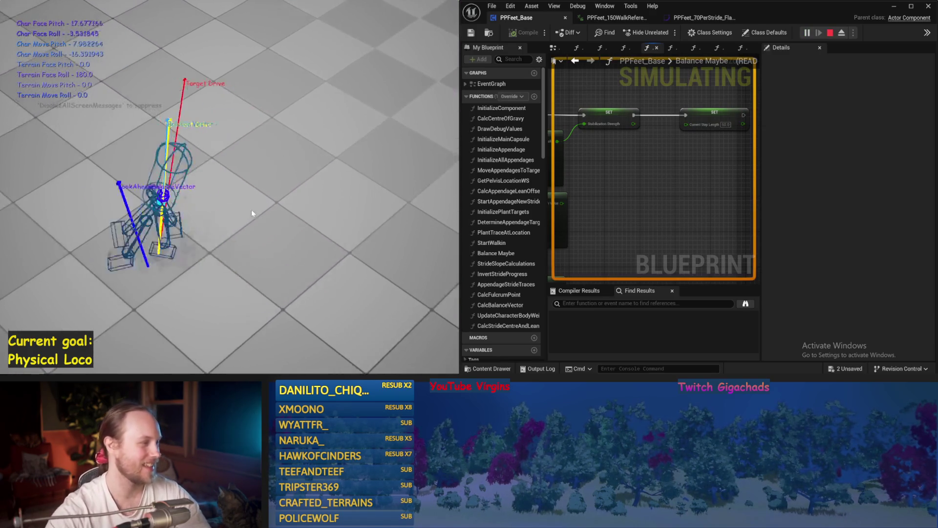
key("Escape")
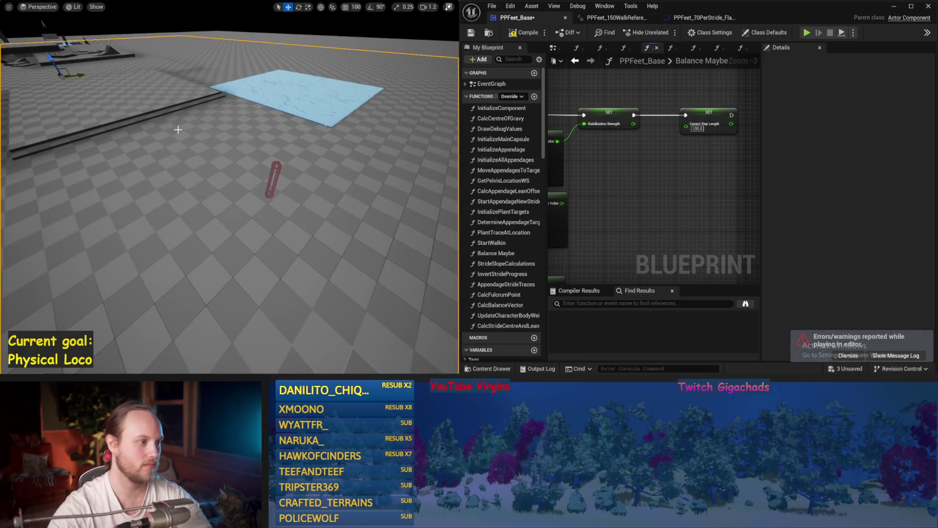
key("alt+p")
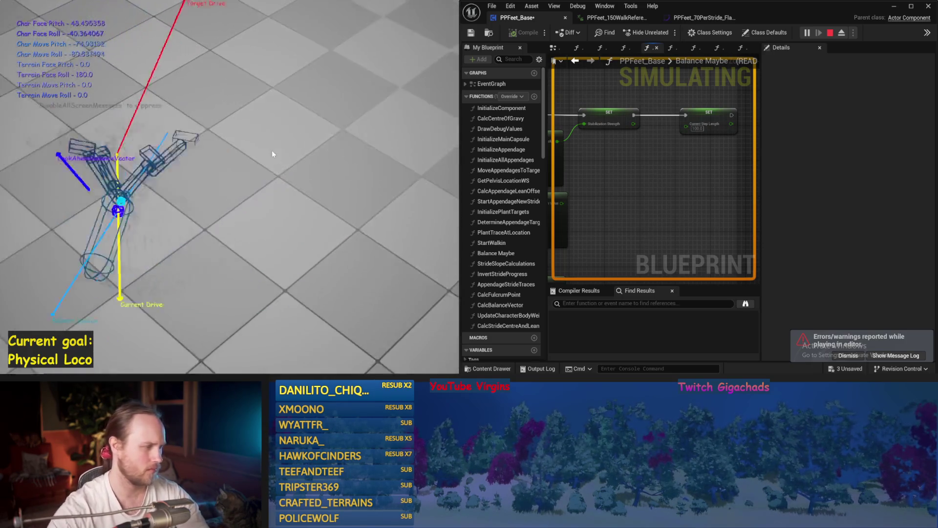
key("Escape")
left_click_drag(553, 158, 675, 84)
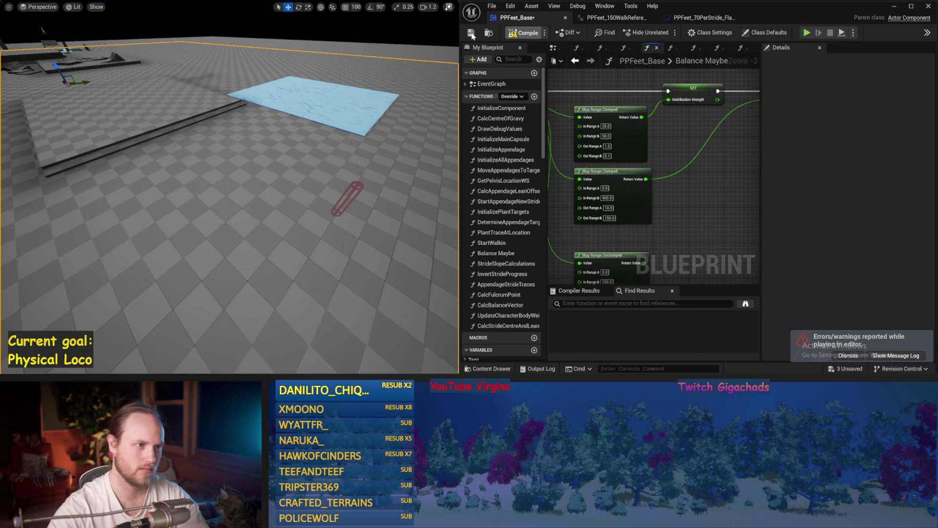
Save the Blueprint and bring the Current Stride Movement Speed setter into view.
left_click(471, 34)
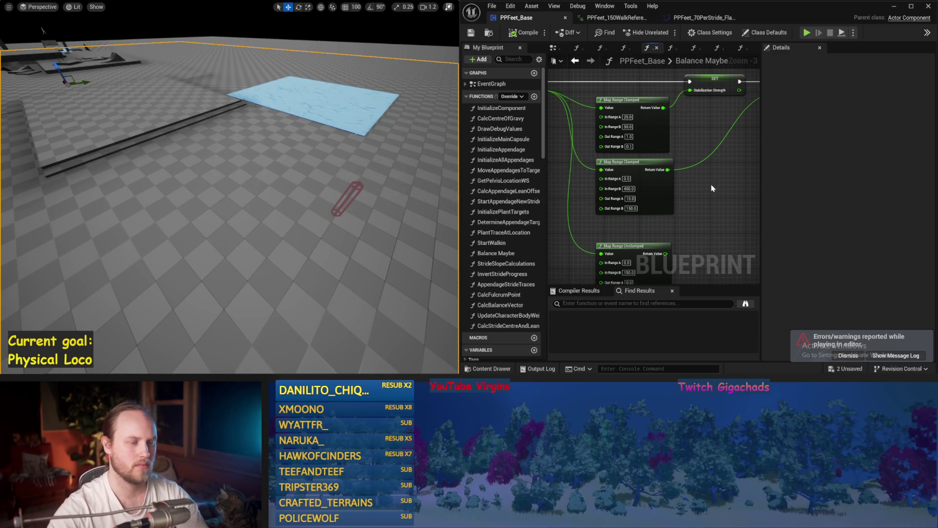
mouse_move(630, 223)
left_mouse_down()
mouse_move(662, 253)
mouse_move(726, 254)
left_mouse_up()
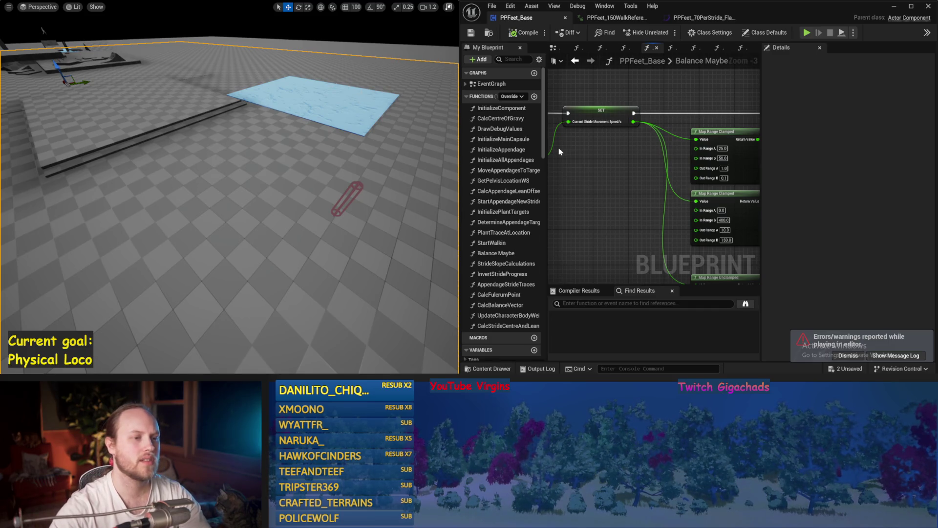
left_click_drag(560, 151, 602, 193)
Simulate from a chosen level spot with Play From Here, then simulate once more.
right_click(388, 152)
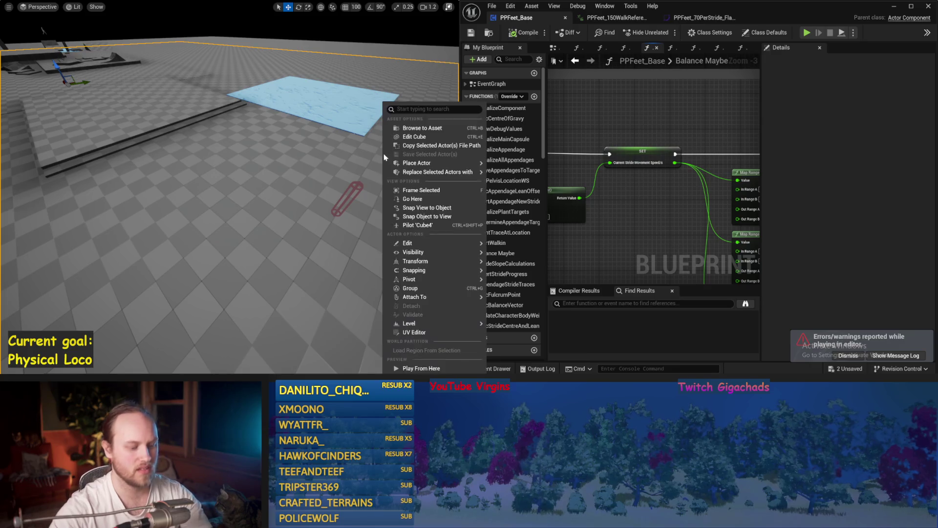
left_click(391, 151)
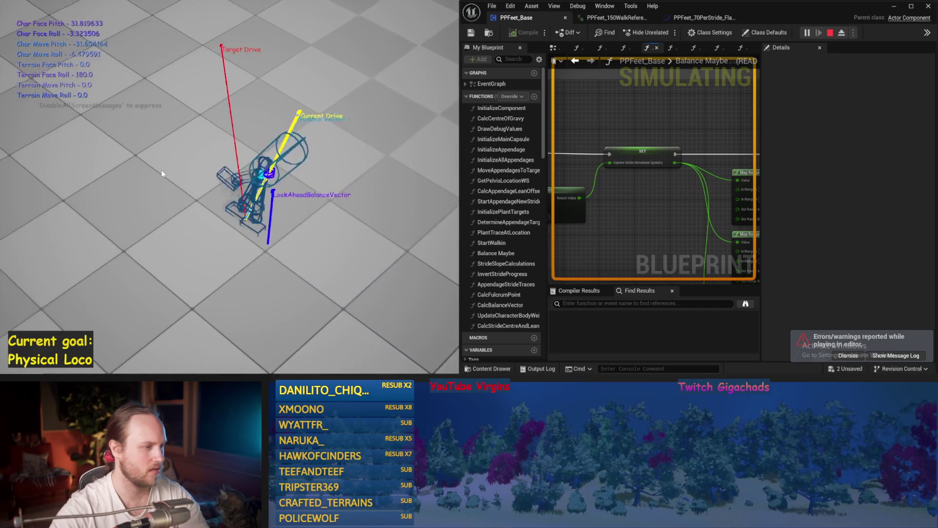
key("Escape")
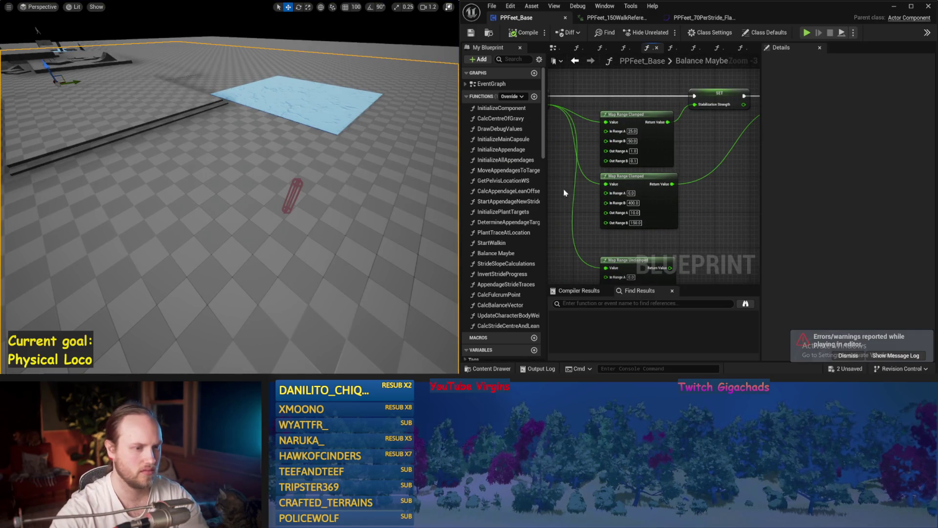
key("alt+p")
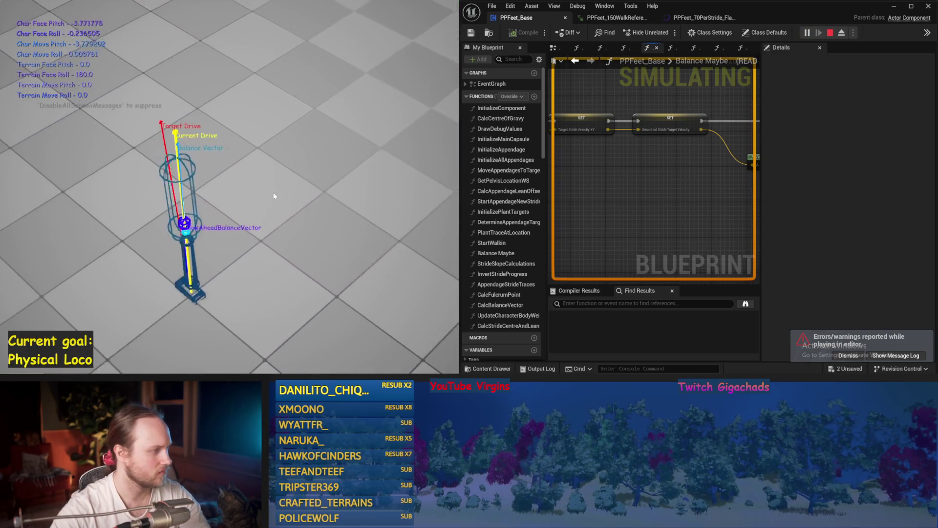
key("Escape")
scroll(660, 200, "down", 5)
mouse_move(725, 164)
left_mouse_down()
mouse_move(707, 201)
mouse_move(706, 179)
left_mouse_up()
scroll(634, 140, "up", 2)
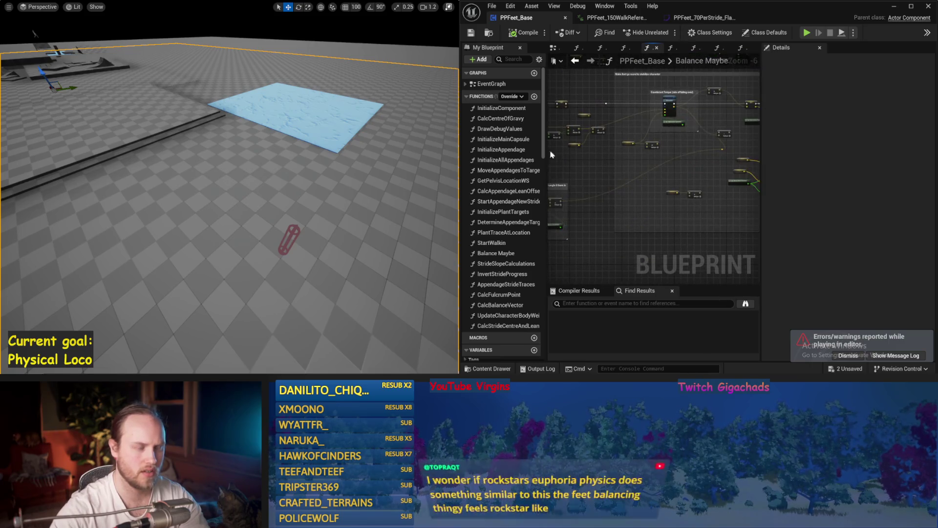
left_click_drag(701, 158, 602, 220)
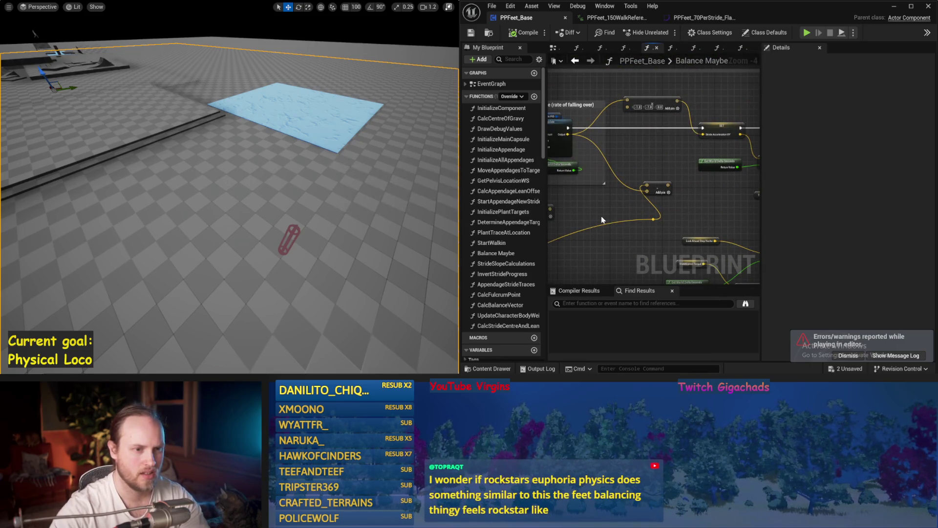
mouse_move(624, 160)
left_mouse_down()
mouse_move(667, 159)
mouse_move(635, 146)
left_mouse_up()
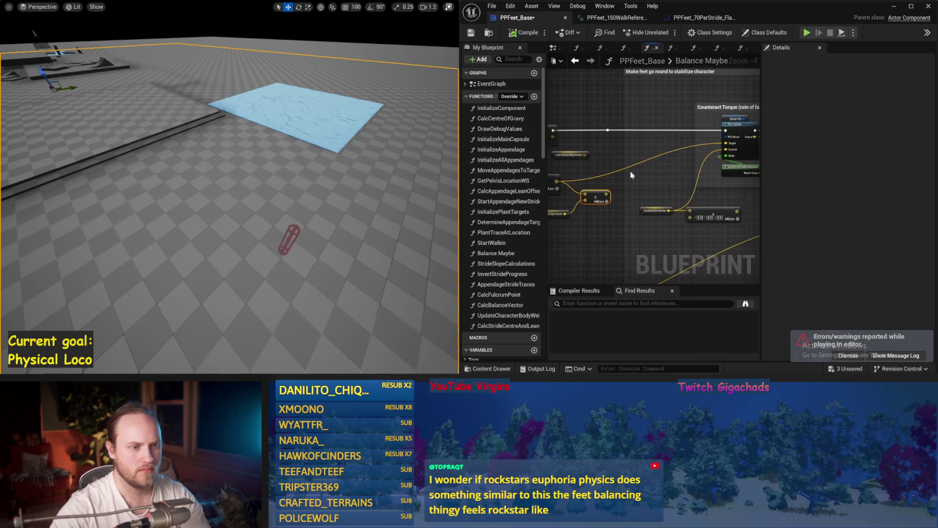
scroll(636, 141, "up", 1)
left_click(649, 134)
left_click_drag(676, 137, 630, 134)
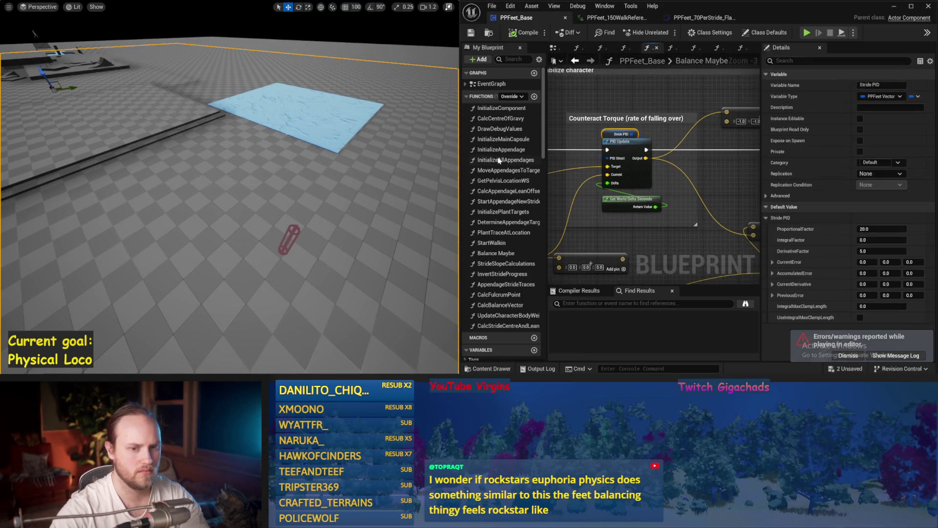
key("alt+s")
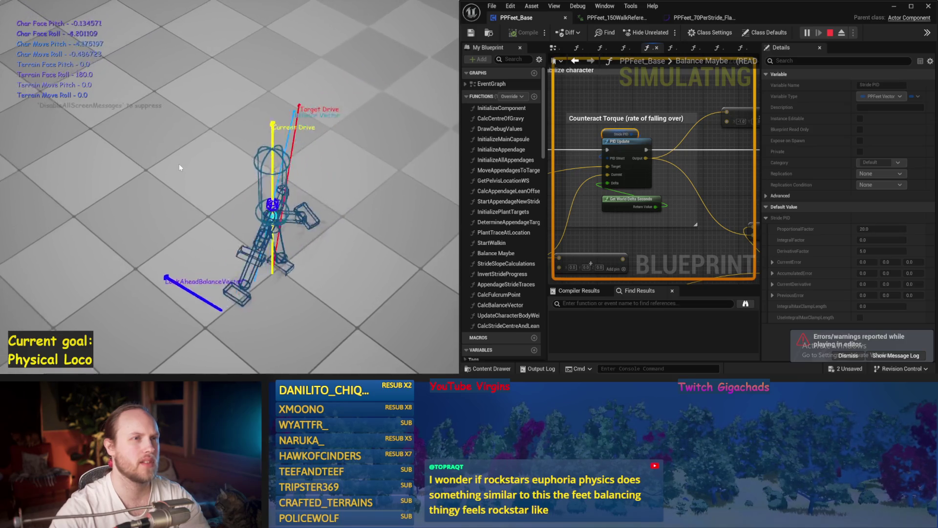
key("Escape")
key("alt+s")
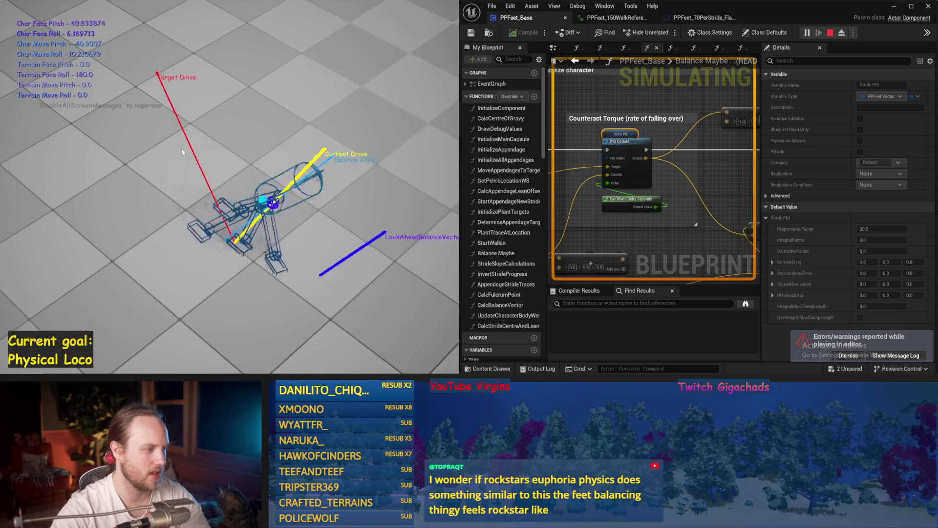
key("Escape")
key("alt+p")
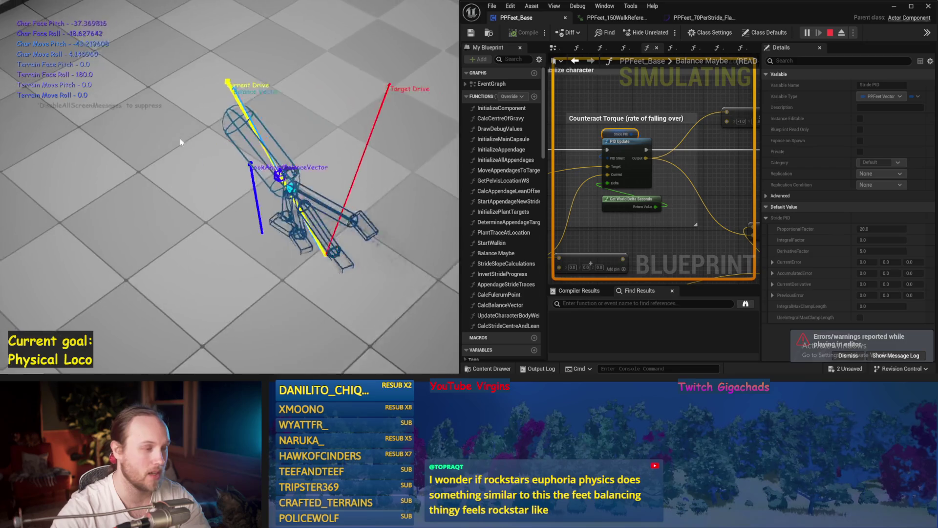
key("Escape")
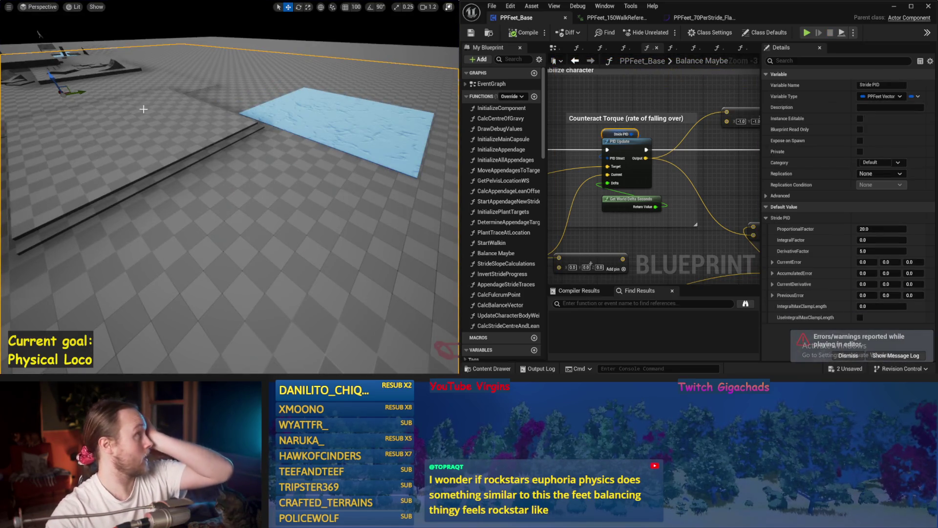
key("alt+p")
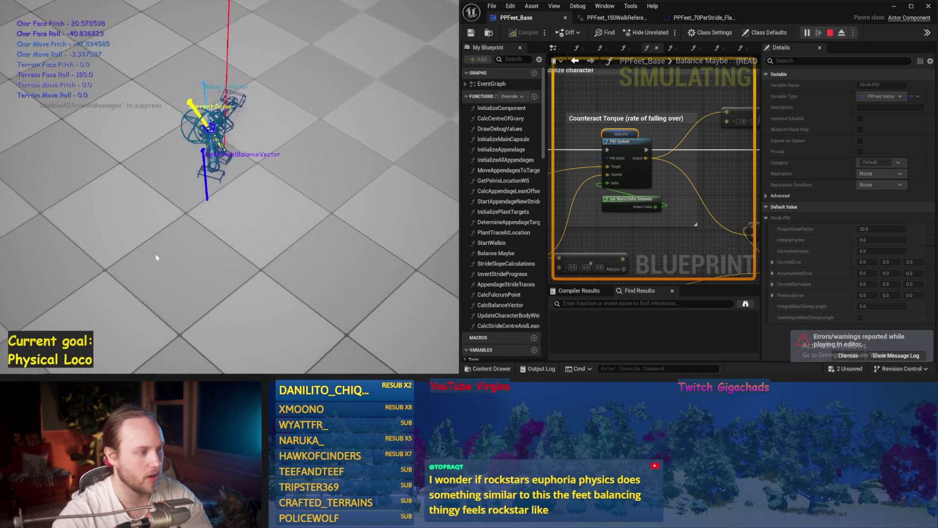
key("Escape")
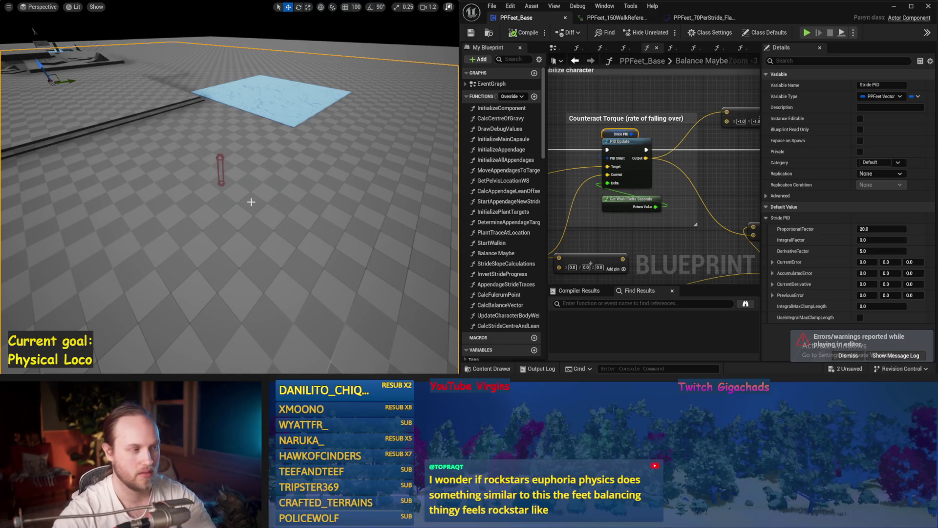
key("alt+s")
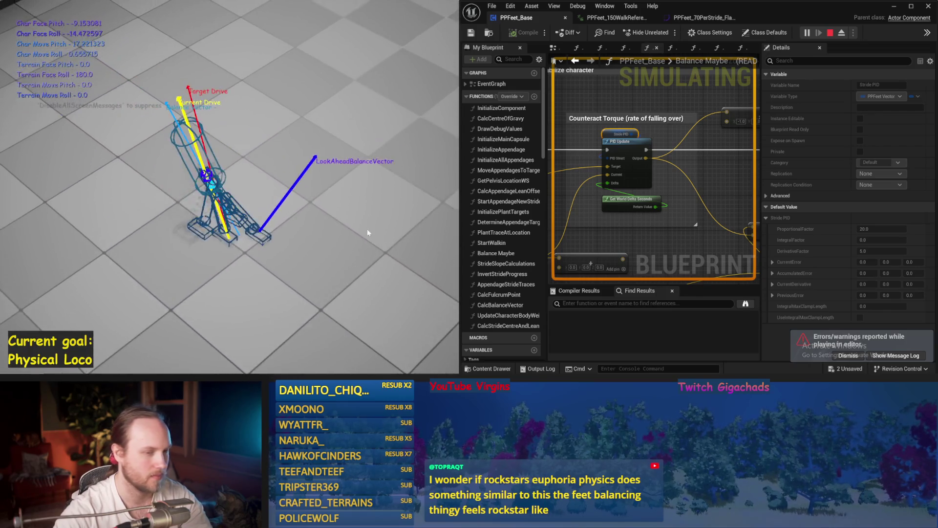
key("Escape")
mouse_move(596, 91)
left_mouse_down()
mouse_move(697, 198)
mouse_move(724, 174)
left_mouse_up()
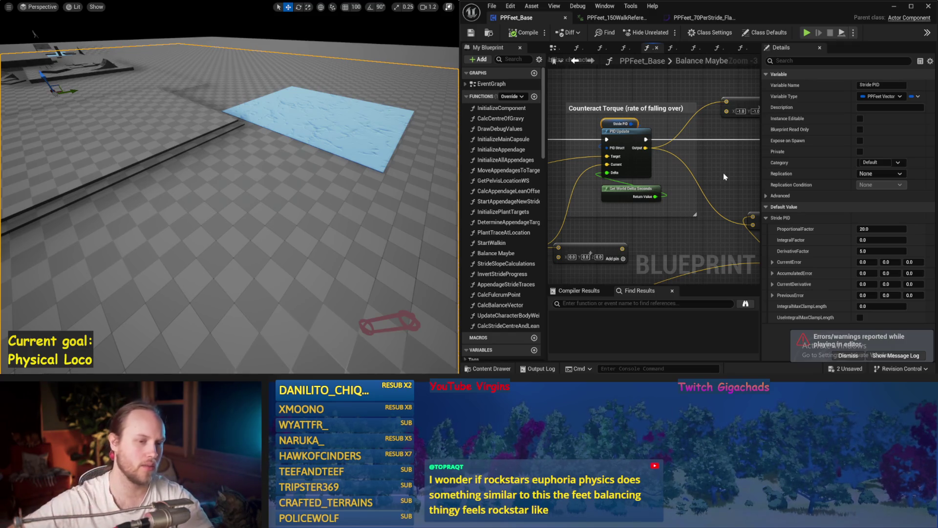
left_click(723, 172)
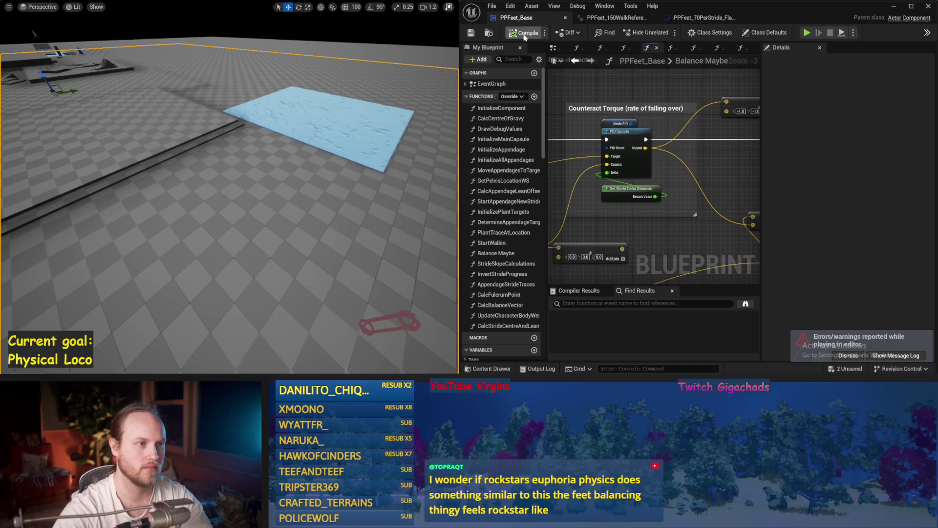
Set the Stride PID ProportionalFactor to 10 and test it in simulation.
left_click(608, 127)
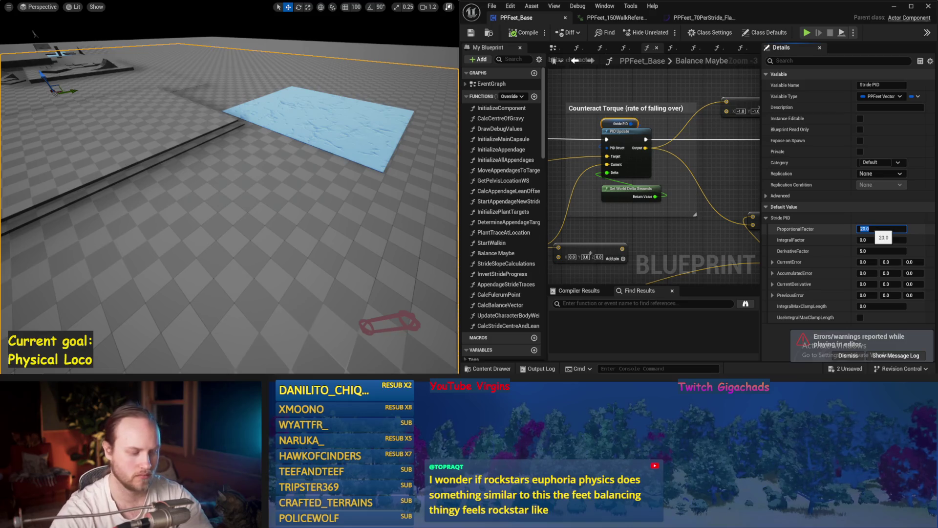
key("Return")
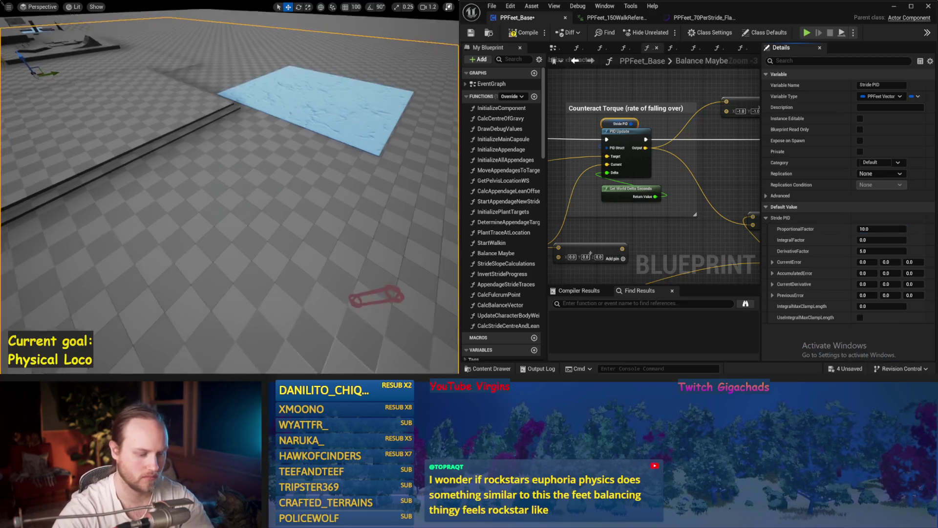
key("alt+p")
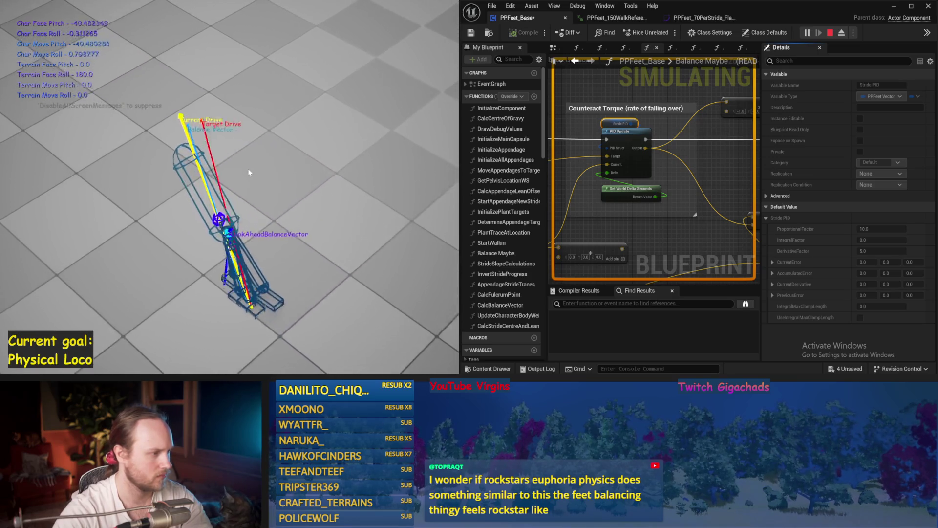
key("Escape")
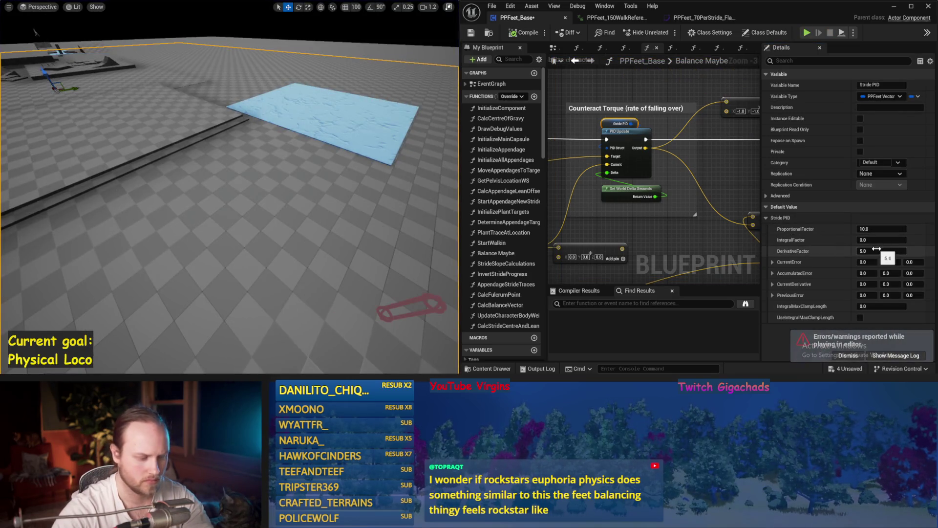
Try Stride PID DerivativeFactor values 6, 7, then 8, simulating after each.
left_click_drag(362, 186, 362, 176)
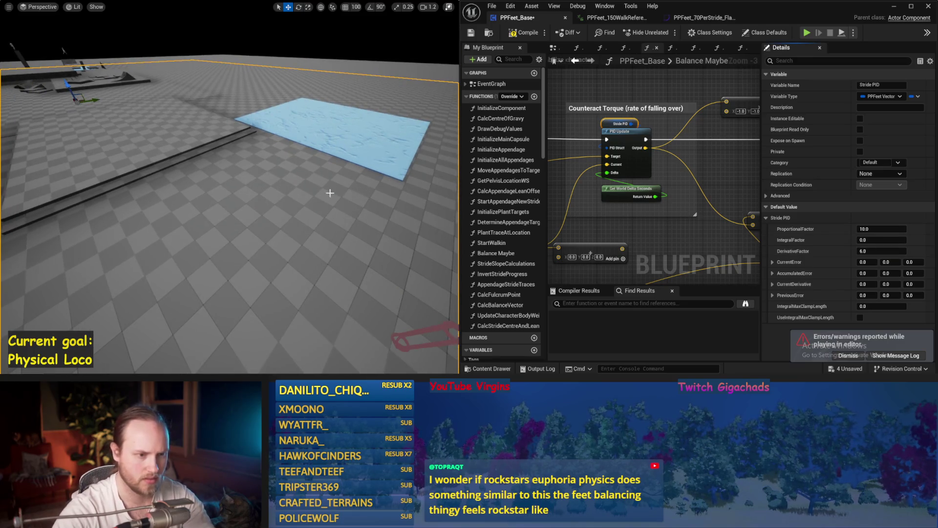
key("alt+s")
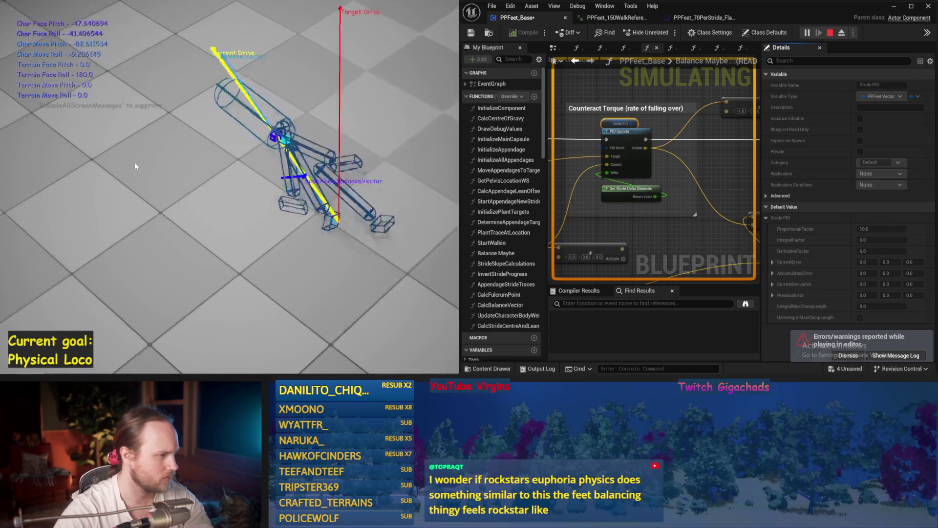
key("Escape")
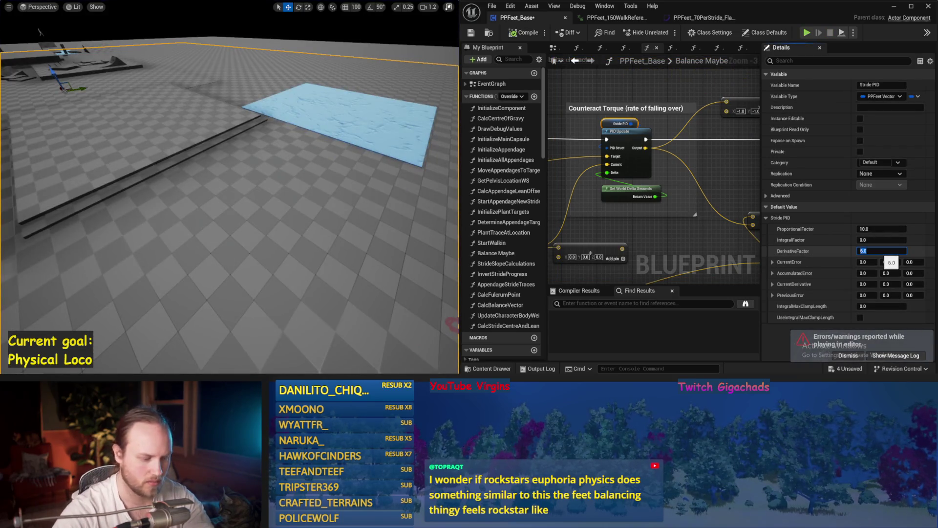
left_click(871, 251)
type("7")
key("Return")
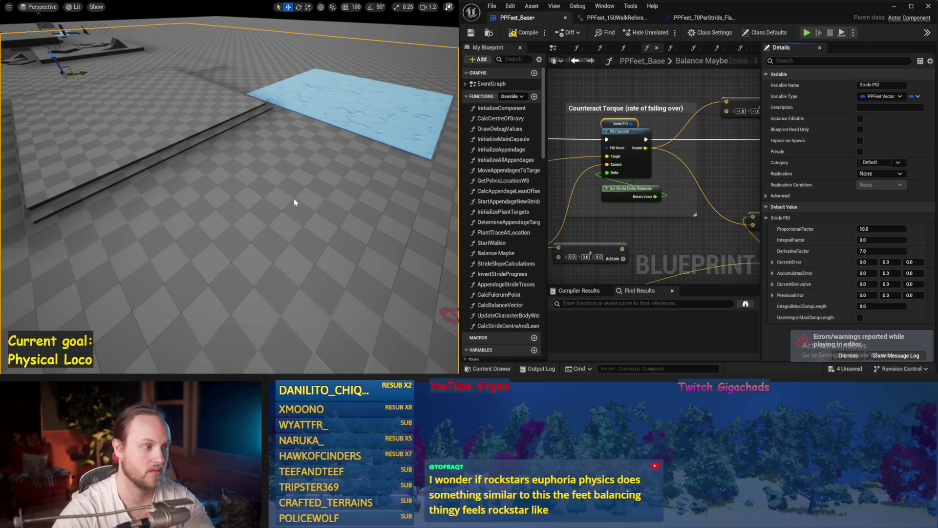
key("alt+s")
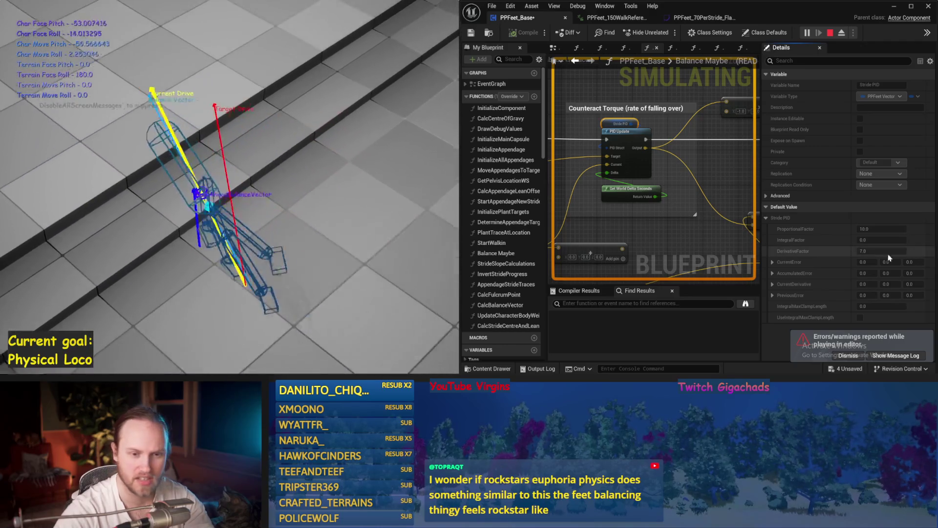
key("Escape")
key("Return")
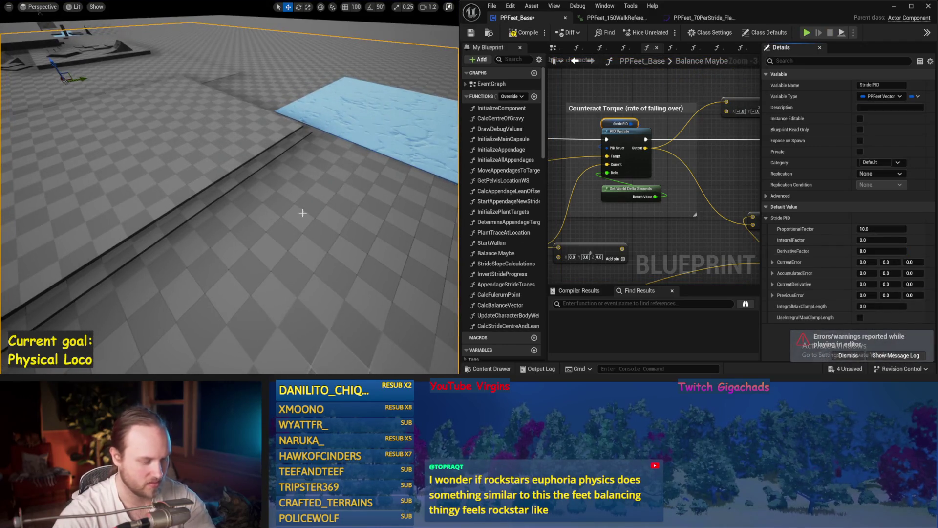
key("alt+s")
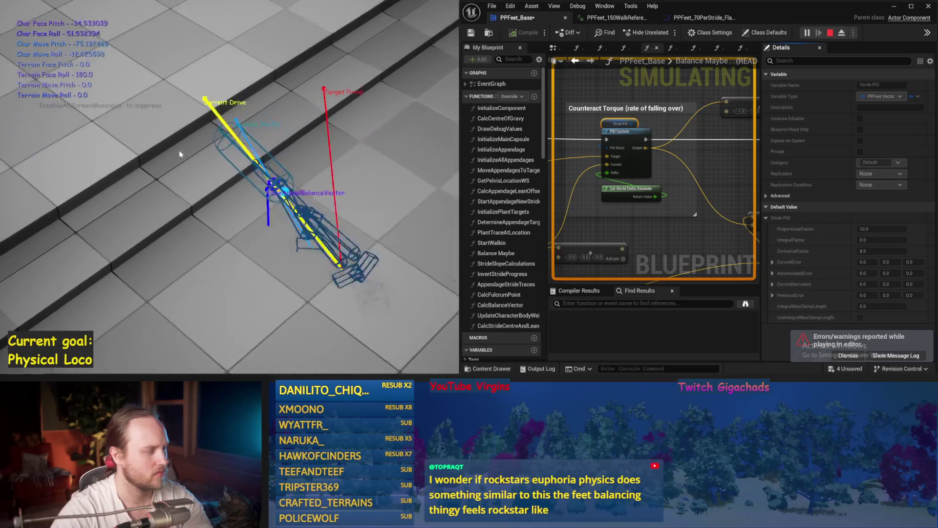
key("Escape")
Restart the simulation several times to respawn the fallen character, then return to the EventGraph.
key("alt+p")
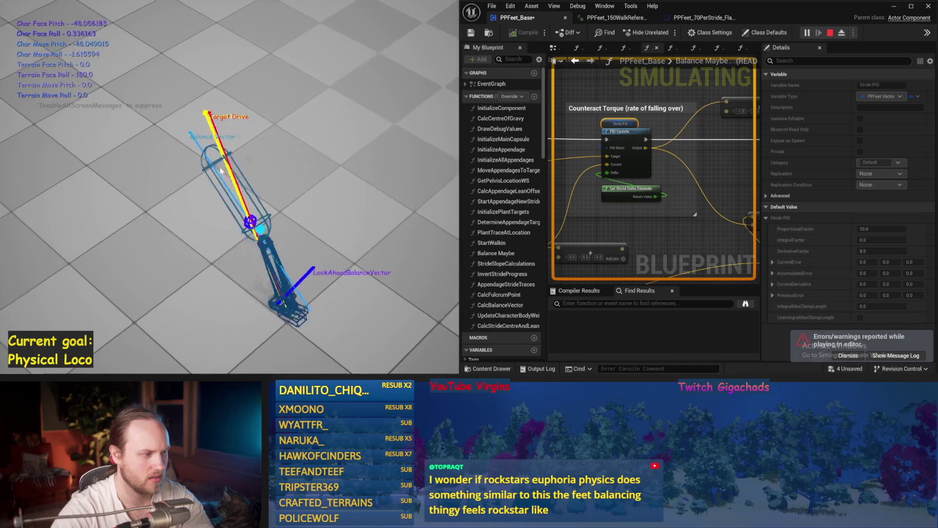
key("Escape")
key("alt+p")
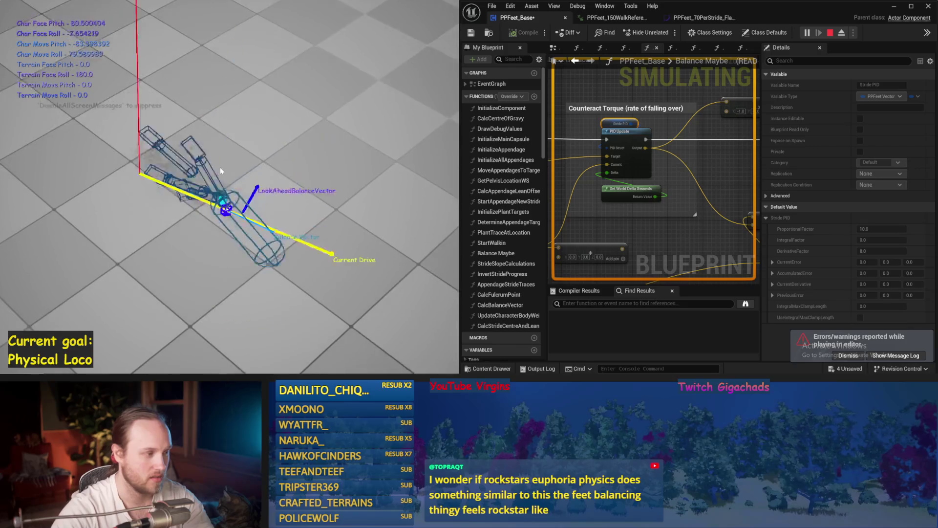
key("Escape")
key("alt+p")
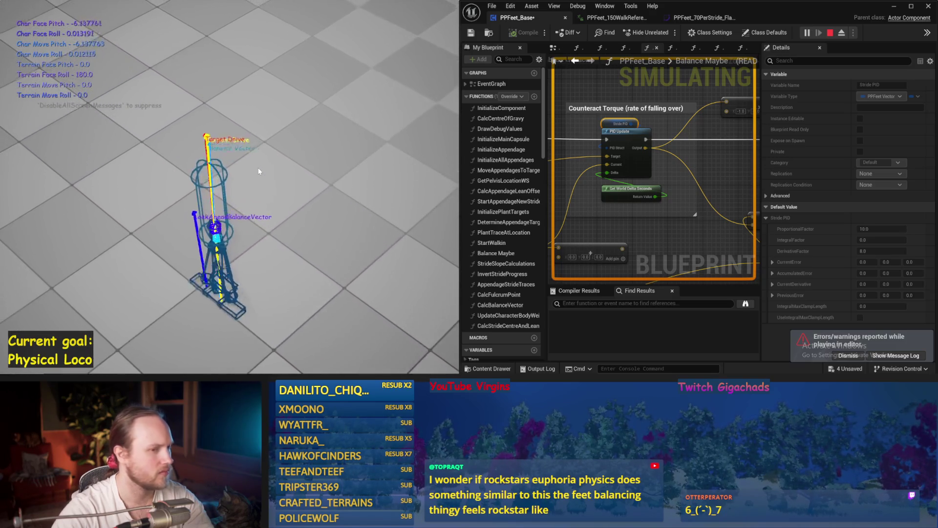
key("Escape")
left_click(558, 51)
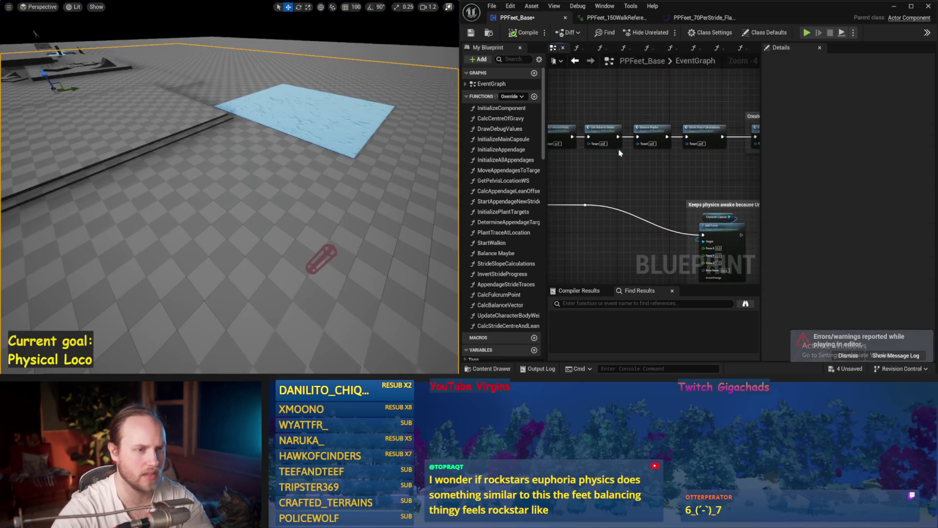
Pan around the EventGraph and save the PPFeet_Base Blueprint.
left_click_drag(588, 133, 511, 128)
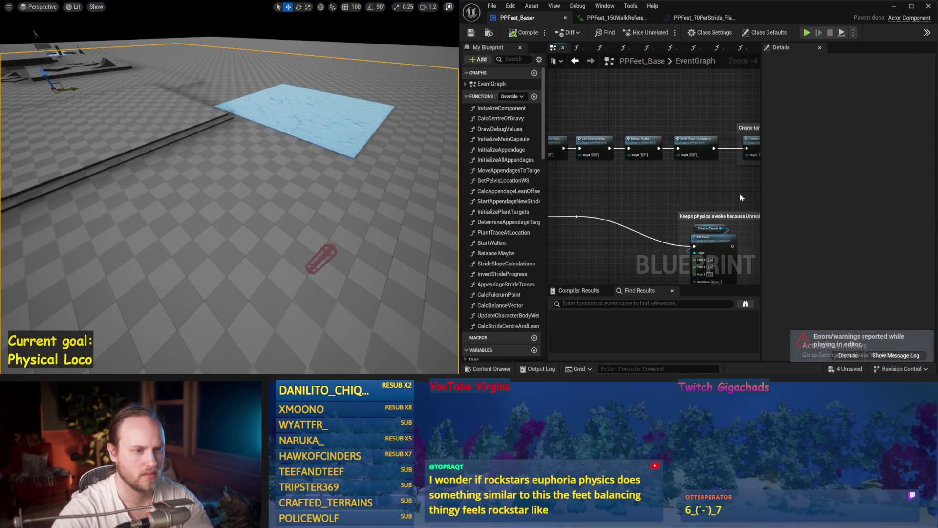
mouse_move(762, 180)
left_mouse_down()
mouse_move(835, 180)
mouse_move(646, 155)
mouse_move(598, 179)
left_mouse_up()
mouse_move(654, 172)
left_mouse_down()
mouse_move(748, 183)
mouse_move(766, 200)
left_mouse_up()
mouse_move(656, 191)
left_mouse_down()
mouse_move(716, 188)
mouse_move(636, 179)
left_mouse_up()
left_click(472, 33)
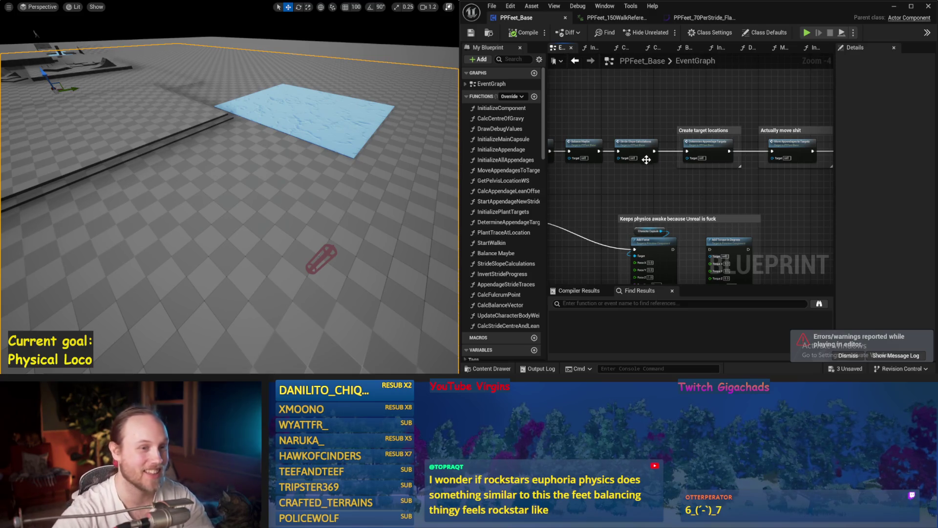
Open the Balance Maybe function graph, then the InitializeAllAppendages function graph.
mouse_move(626, 253)
left_mouse_down()
mouse_move(591, 201)
mouse_move(576, 201)
mouse_move(829, 194)
left_mouse_up()
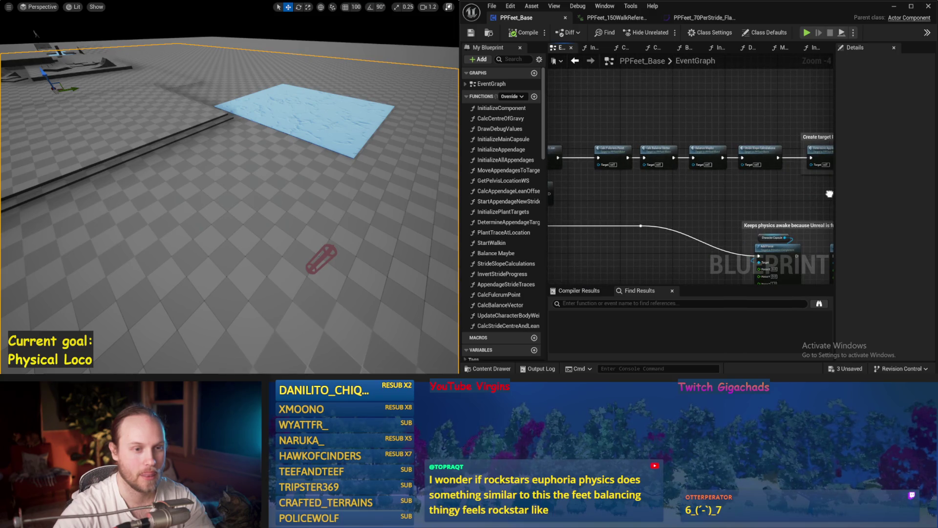
double_click(703, 151)
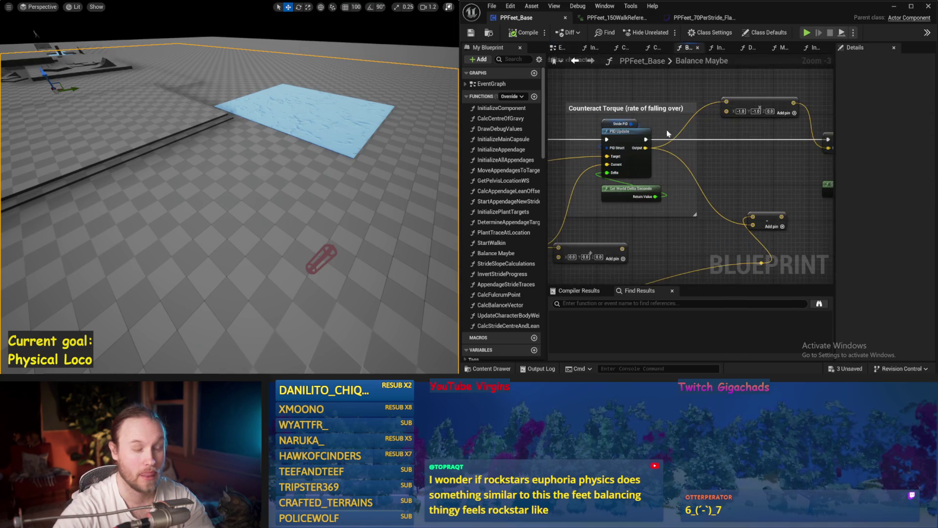
scroll(735, 159, "down", 1)
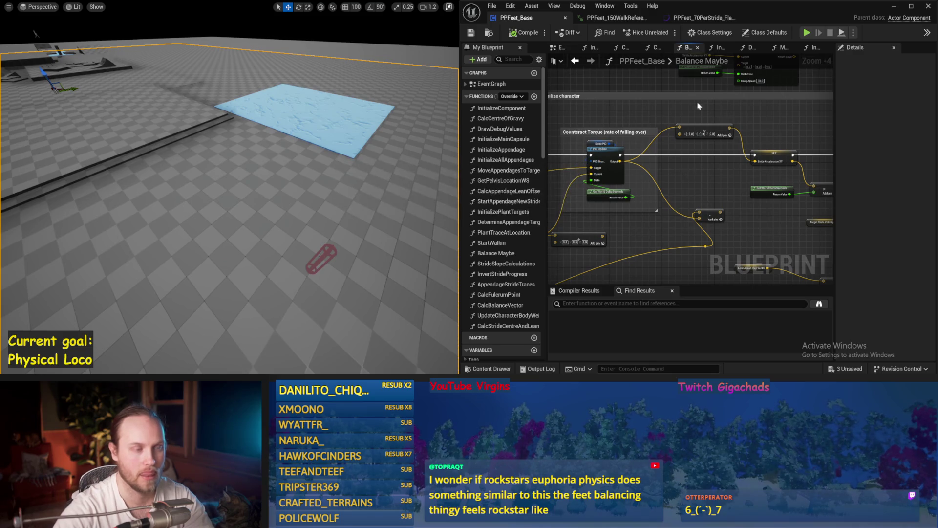
left_click(589, 49)
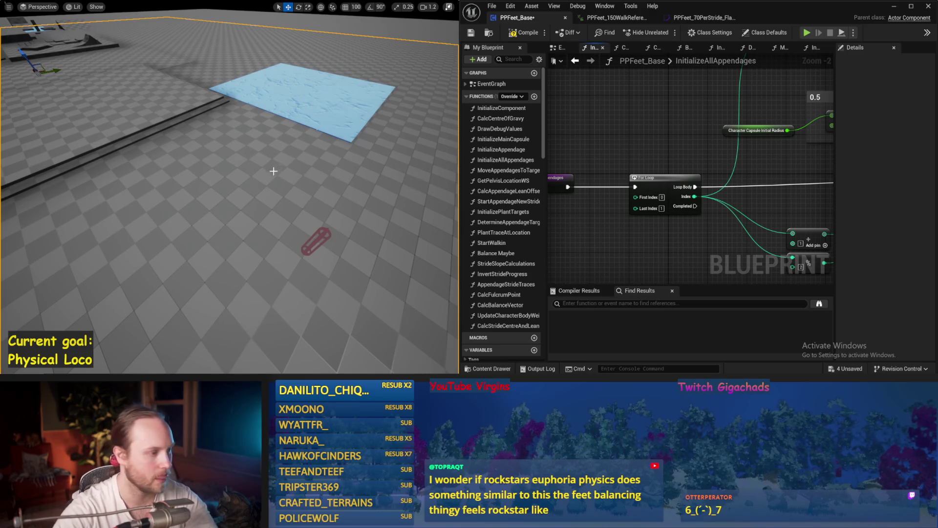
key("alt+s")
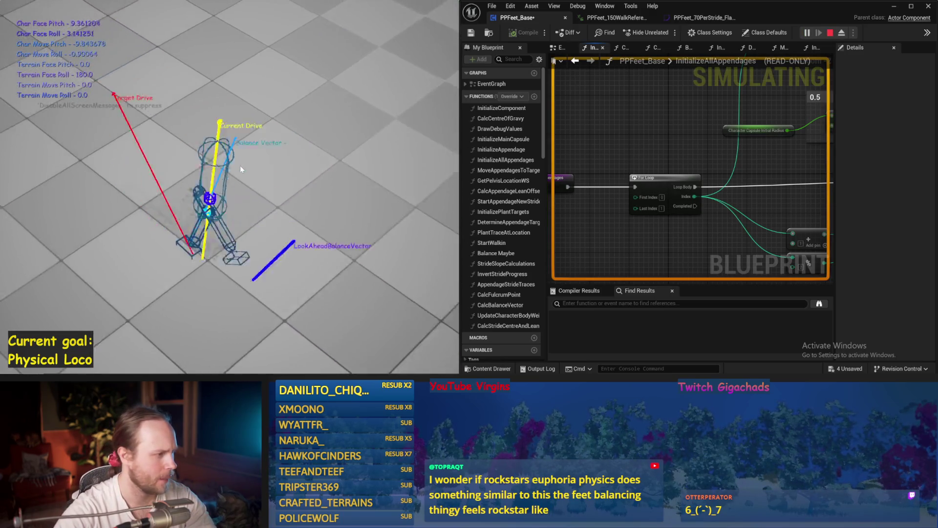
key("Escape")
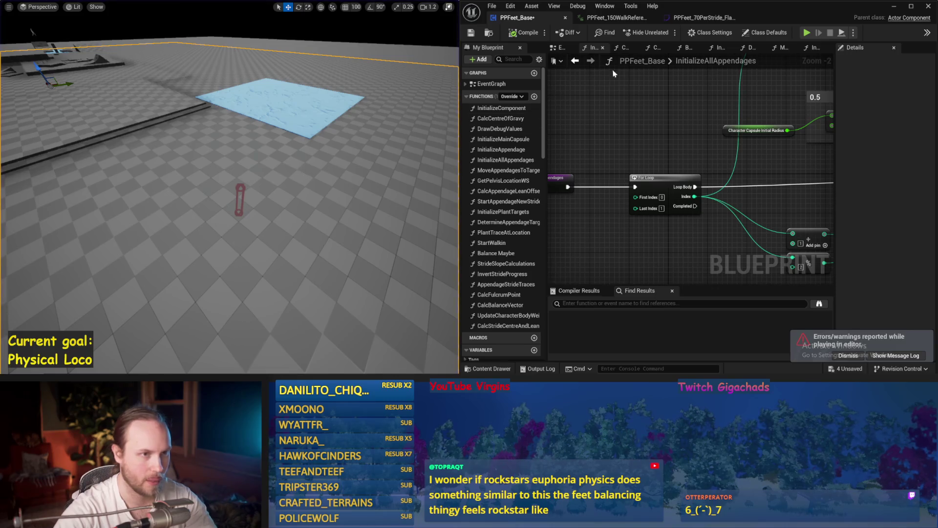
left_click(567, 49)
key("alt+s")
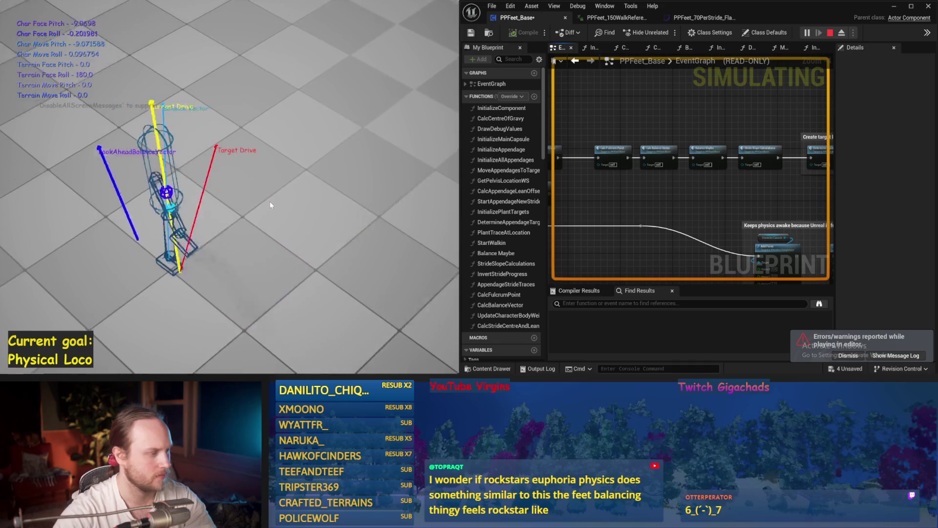
key("alt+p")
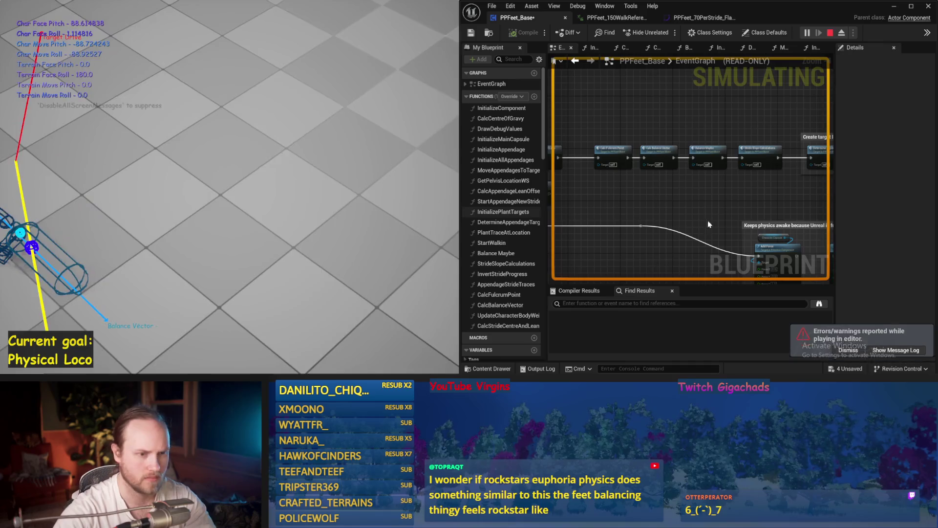
key("Escape")
double_click(606, 137)
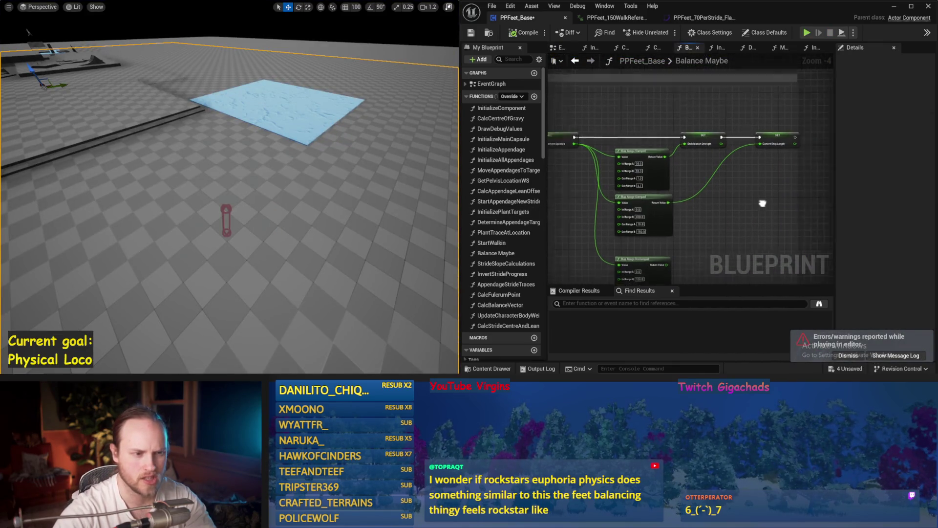
Change In Range B on the second Map Range Clamped node and test it in simulation.
scroll(632, 190, "up", 1)
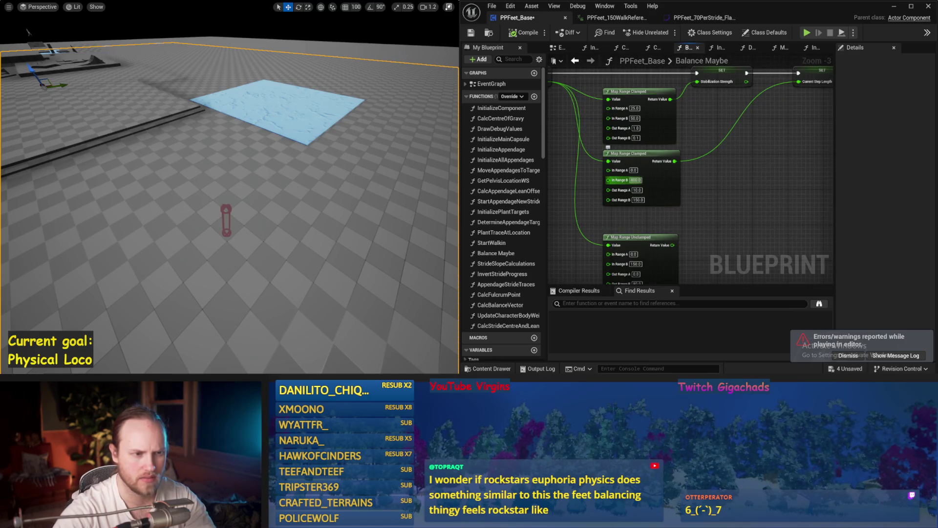
left_click_drag(408, 160, 389, 152)
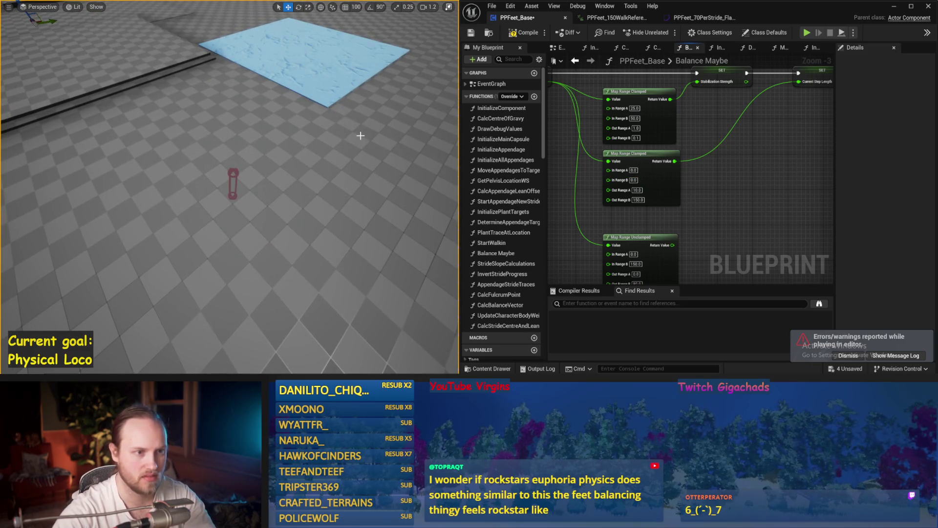
key("alt+p")
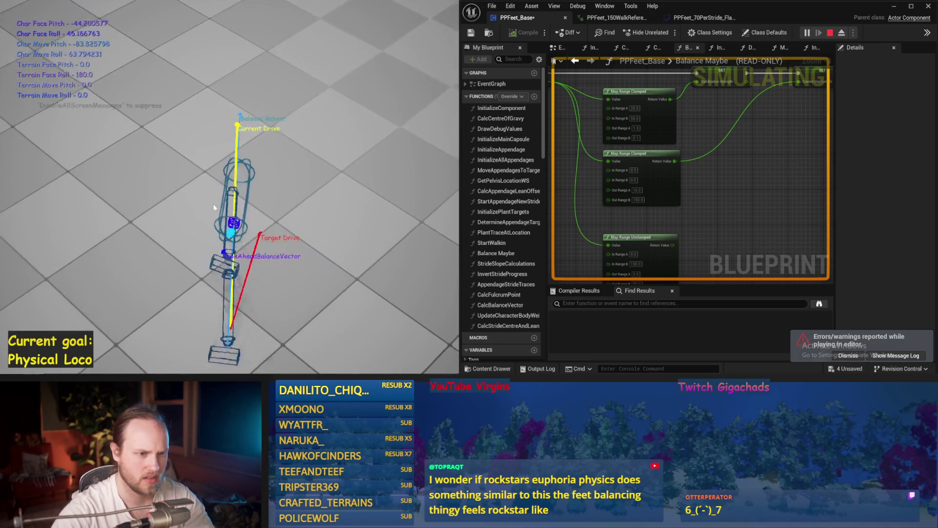
key("Escape")
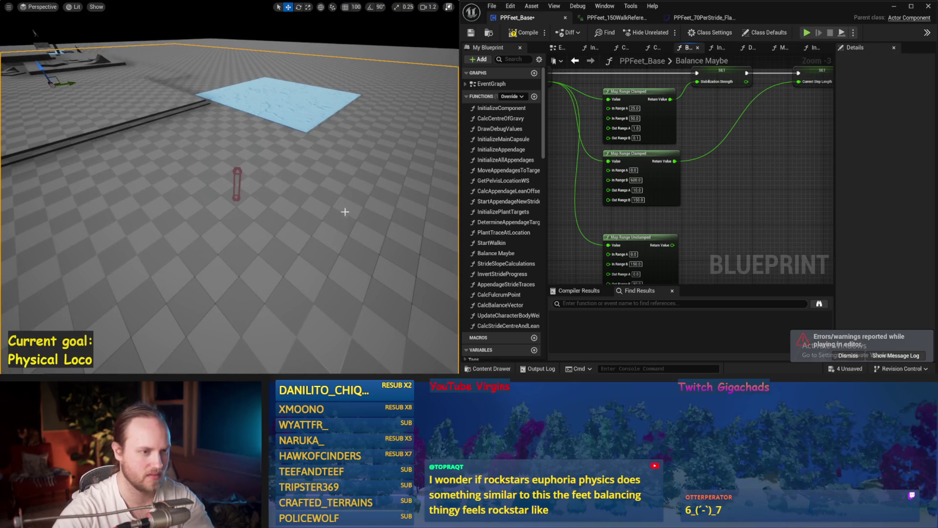
Rerun the simulation a few times, then pan the graph over to the Stride PID node.
key("alt+p")
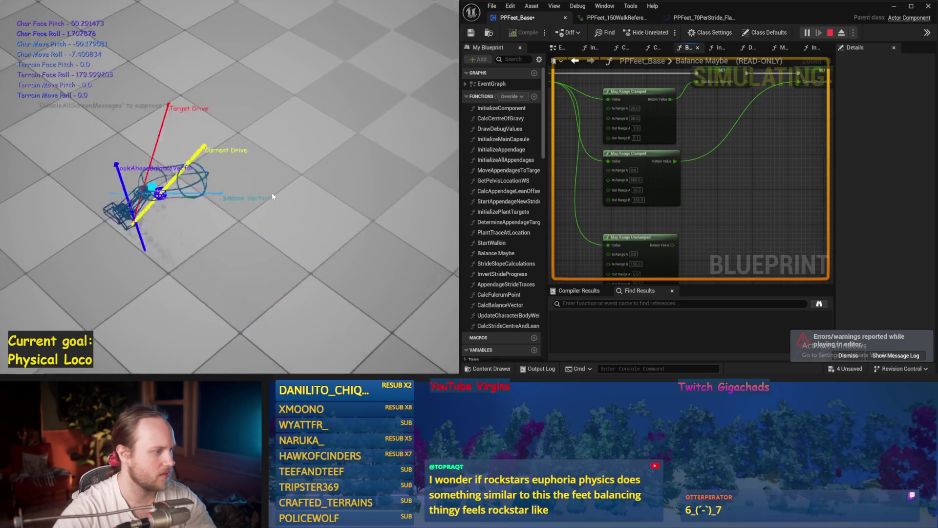
key("Escape")
key("alt+p")
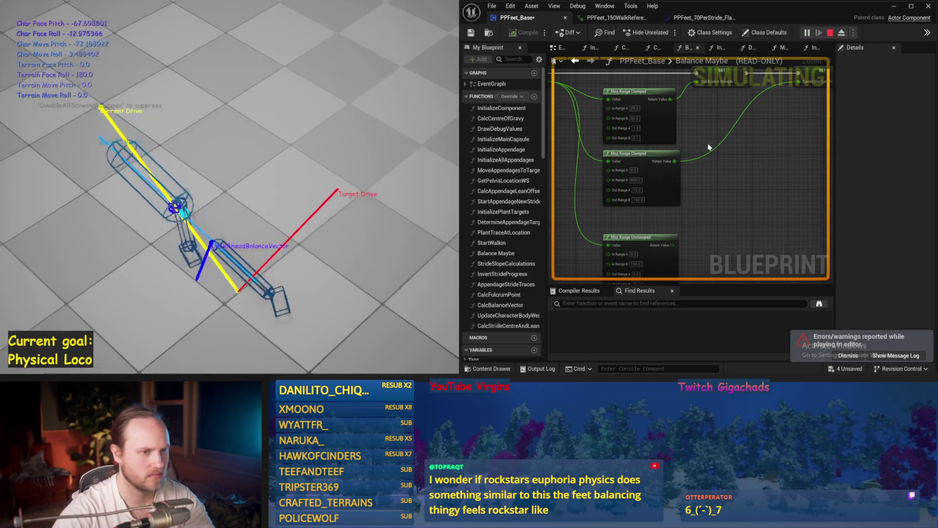
left_click_drag(656, 122, 800, 170)
key("Escape")
mouse_move(666, 153)
left_mouse_down()
mouse_move(740, 182)
mouse_move(878, 179)
left_mouse_up()
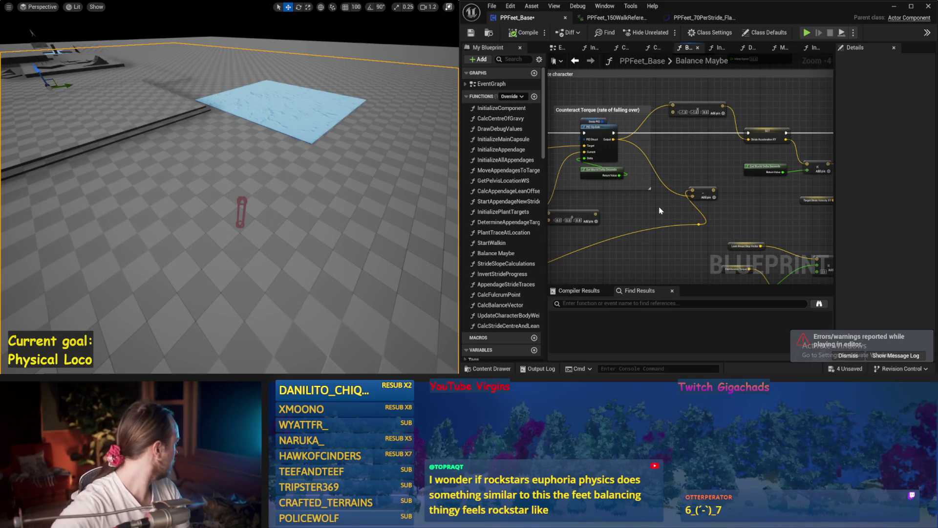
left_click_drag(656, 219, 711, 212)
Save, then set Stride PID ProportionalFactor to 5.0 and test it in simulation.
key("ctrl+s")
left_click(678, 106)
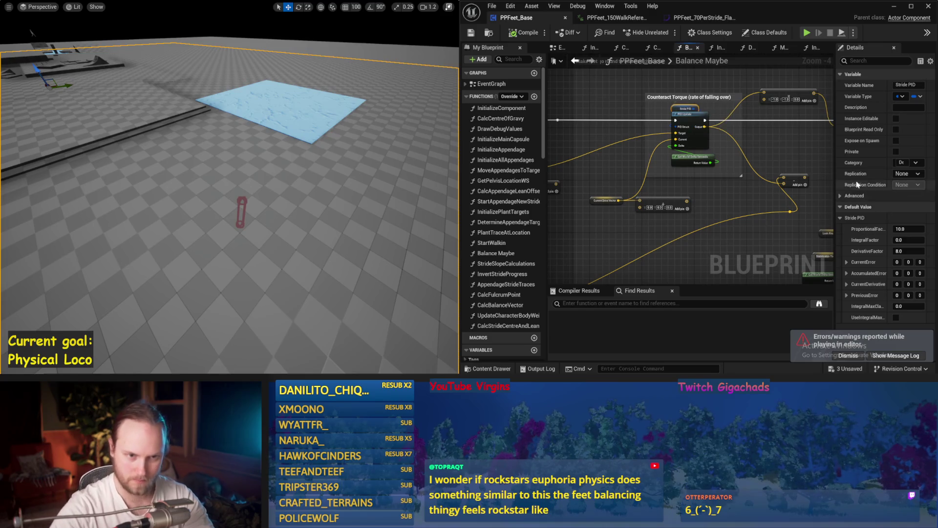
left_click_drag(836, 163, 776, 165)
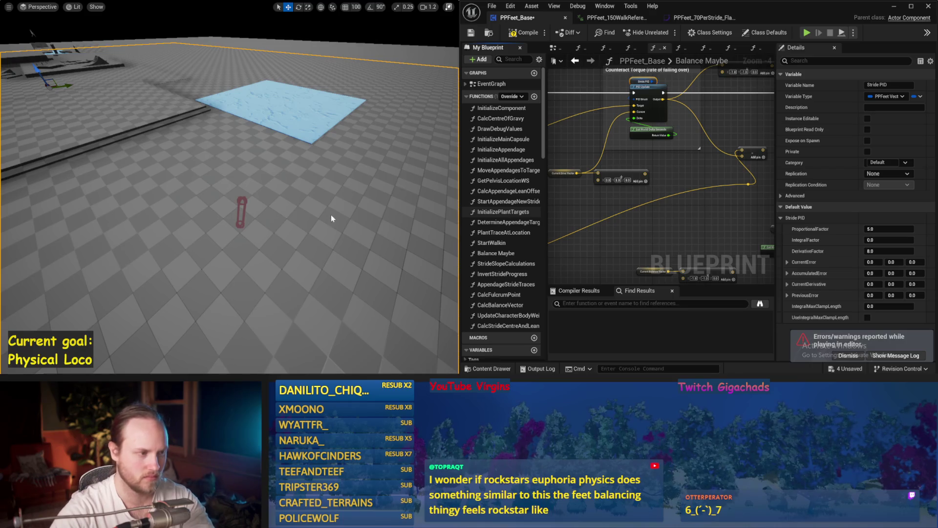
key("alt+p")
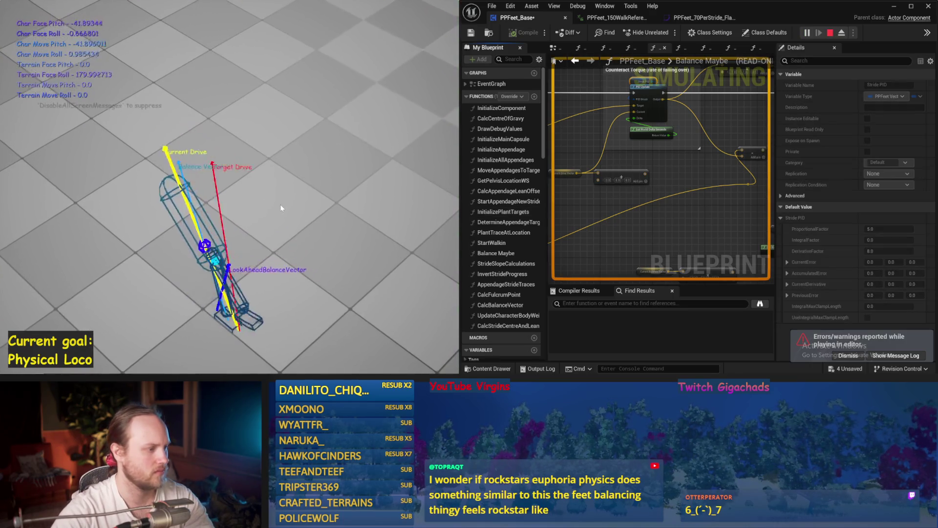
key("Escape")
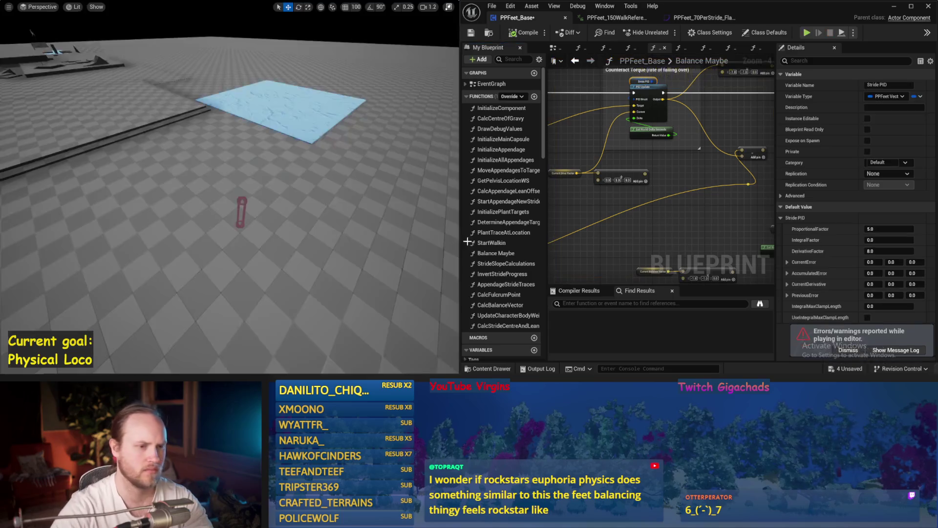
Set Stride PID DerivativeFactor to 5.0 and simulate again.
left_click_drag(355, 215, 351, 225)
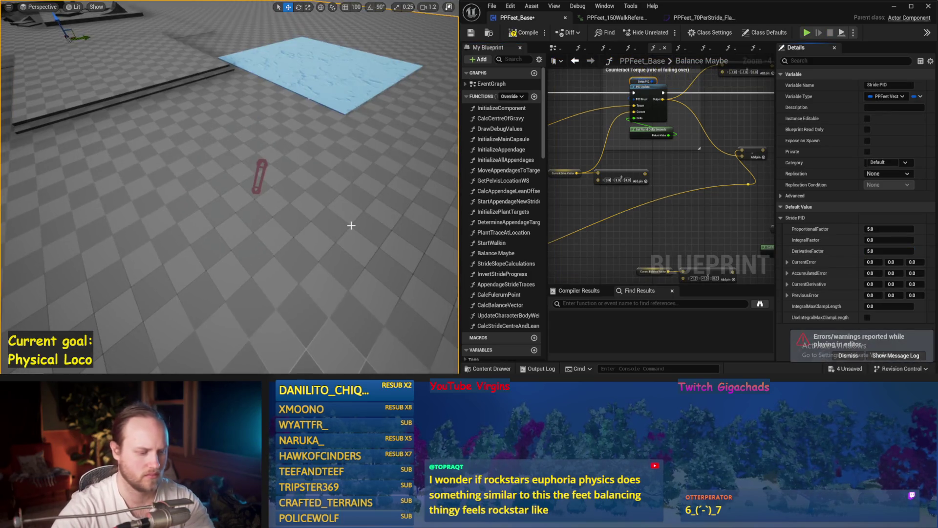
key("alt+p")
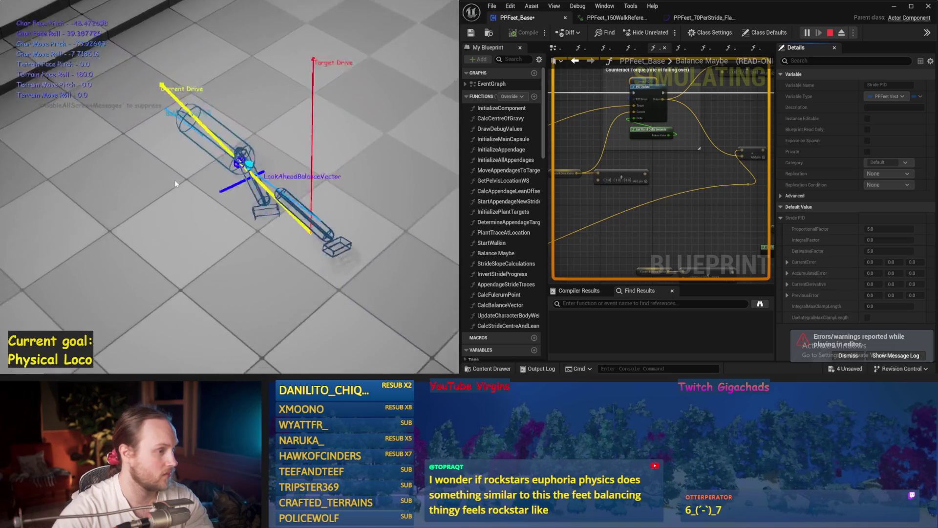
key("Escape")
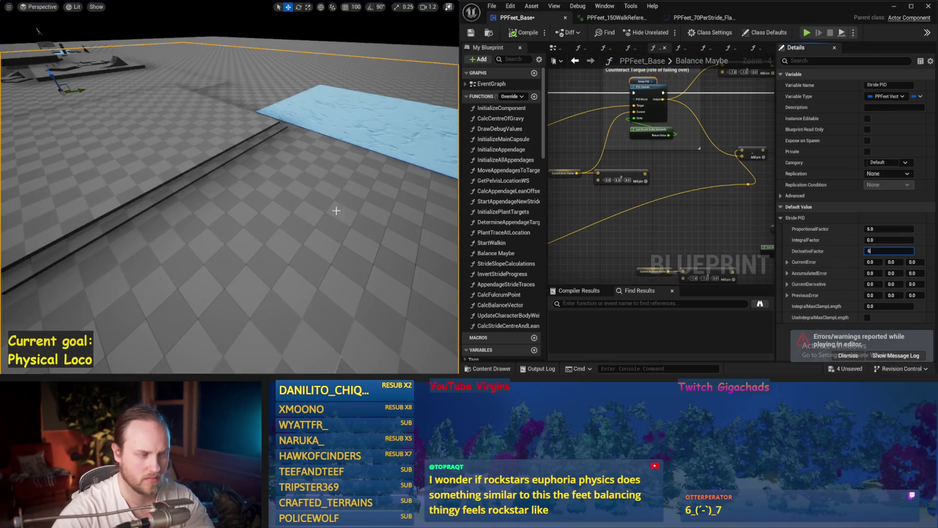
Try derivative 6.0, proportional 10.0, then derivative 10.0, simulating after each change.
left_click_drag(336, 210, 300, 200)
key("alt+p")
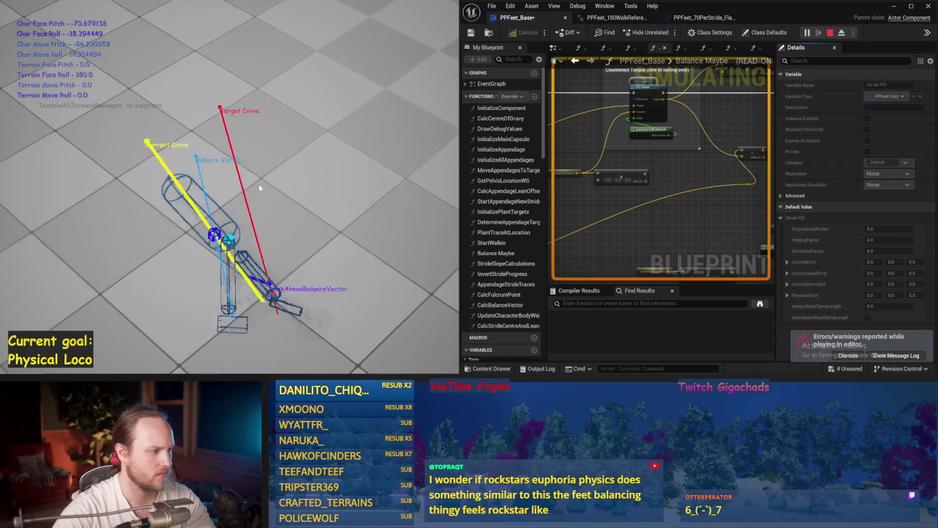
key("Escape")
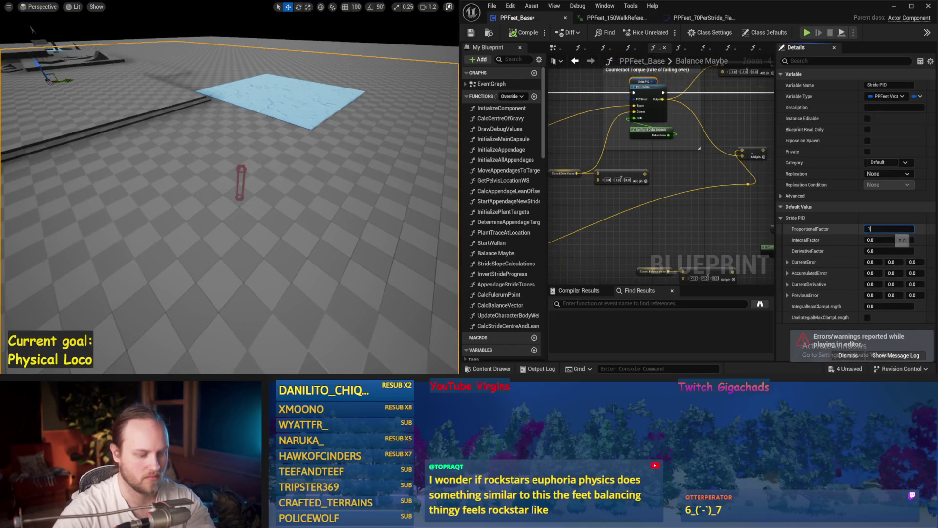
left_click_drag(323, 190, 323, 167)
key("alt+p")
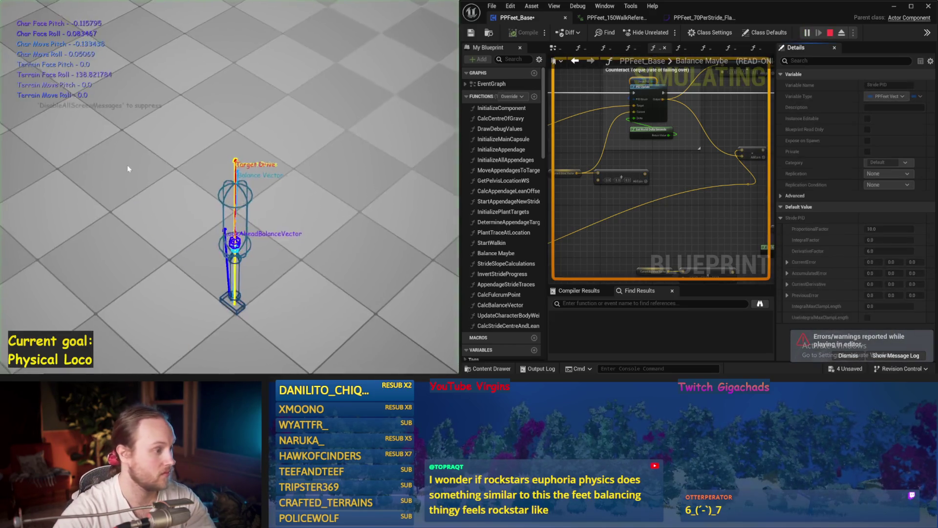
key("Escape")
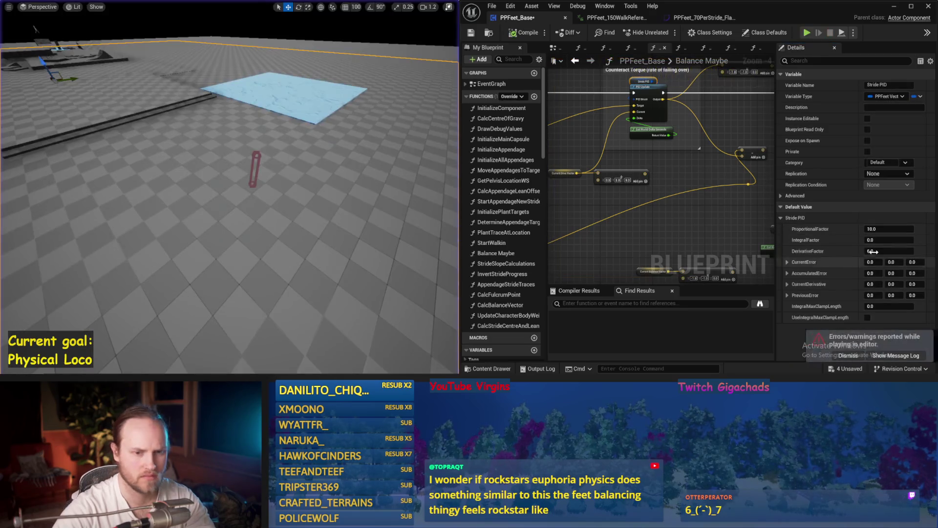
left_click_drag(335, 128, 340, 136)
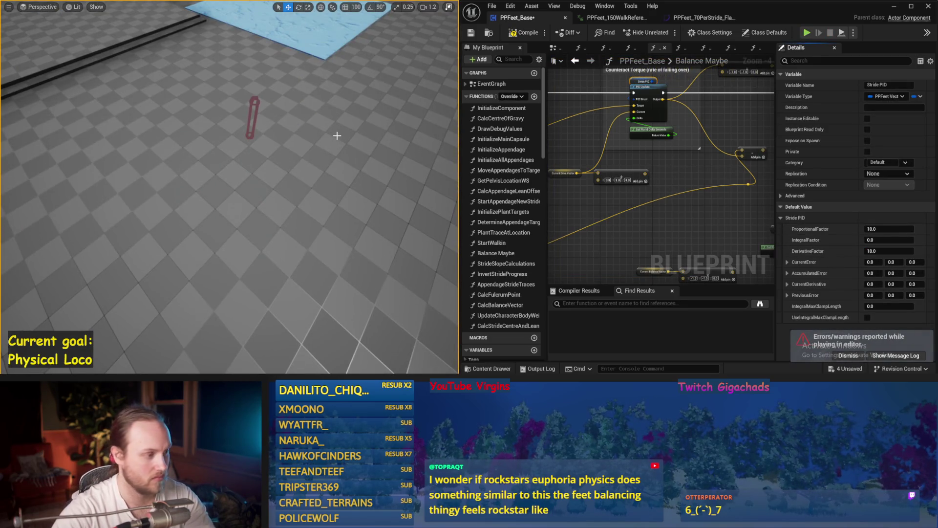
key("alt+p")
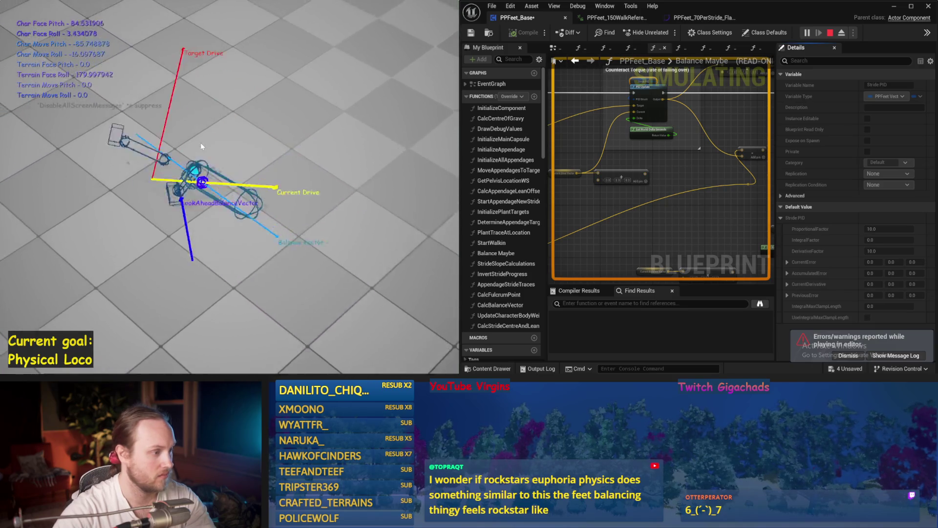
key("Escape")
Set proportional to 0.0 and derivative to 7.0, testing each in simulation.
type("0")
key("Return")
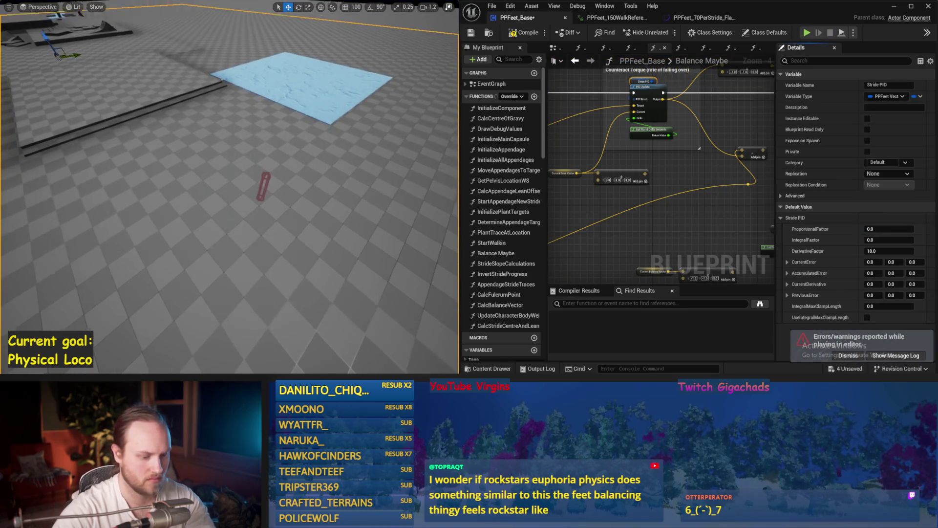
key("alt+p")
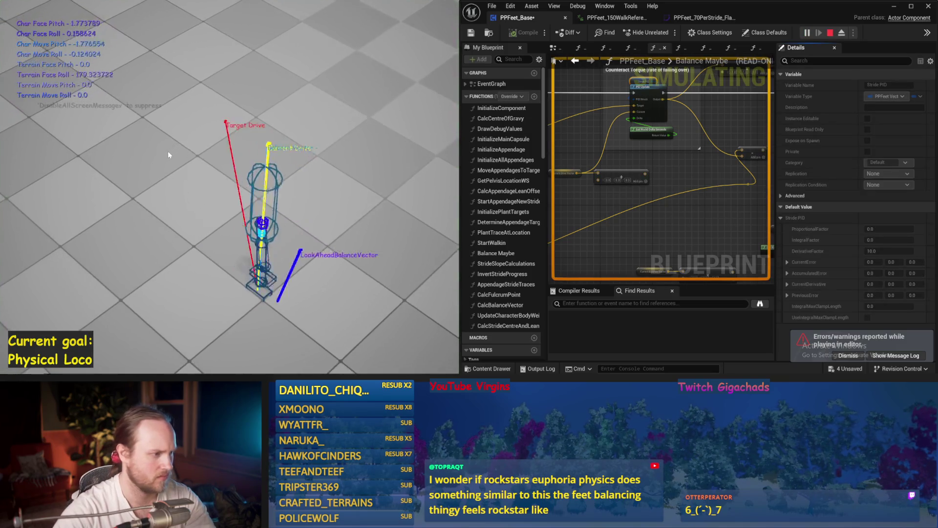
key("Escape")
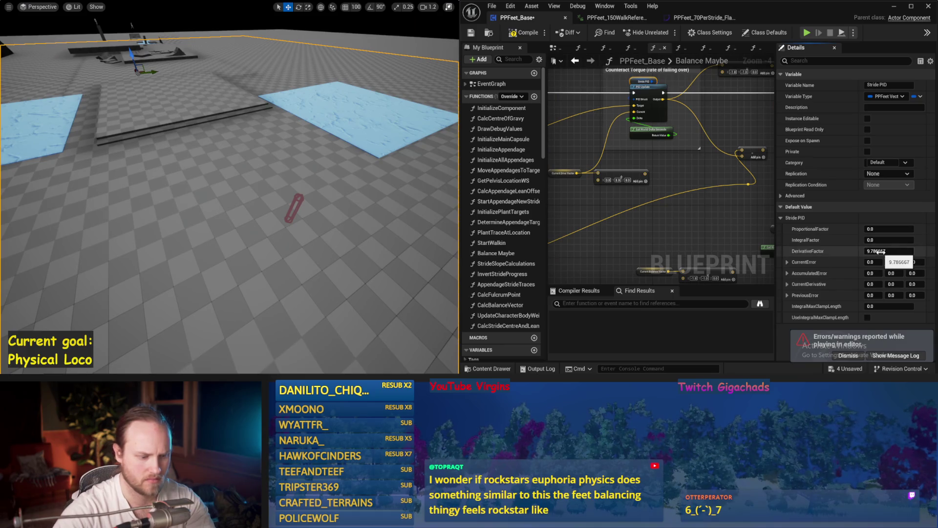
left_click(244, 154)
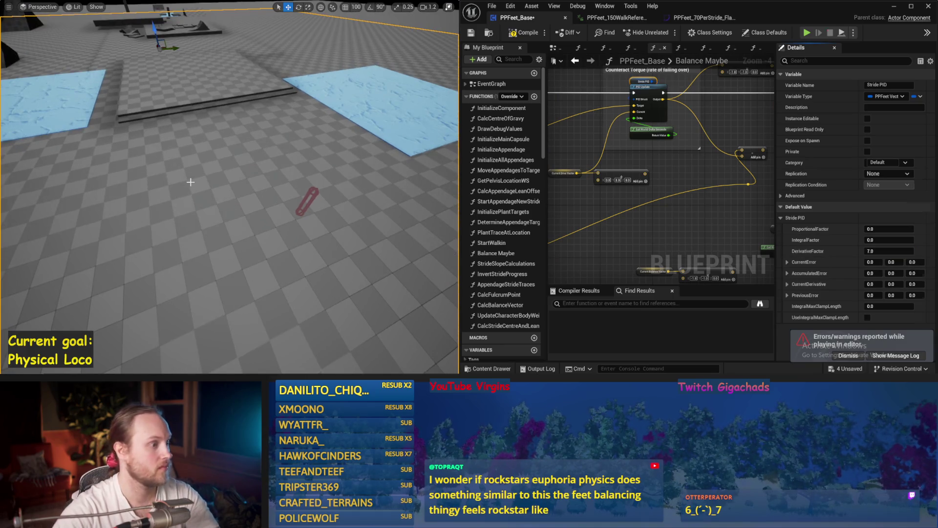
key("alt+p")
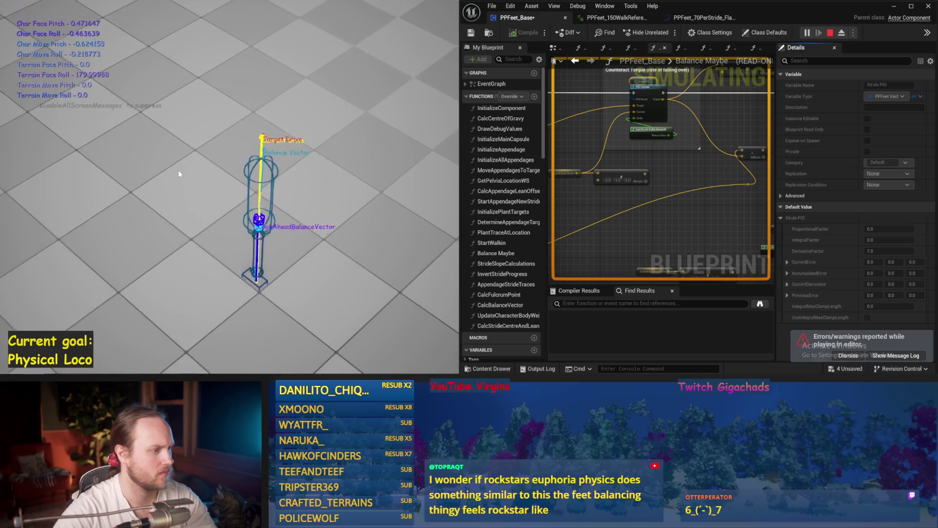
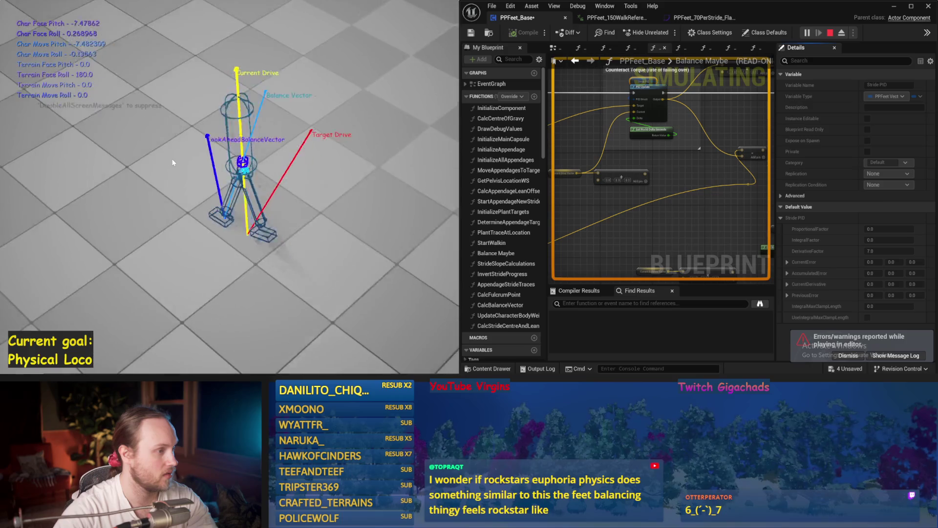
Restart the PPFeet_Base balance simulation for one more run, then stop it.
key("Escape")
key("alt+p")
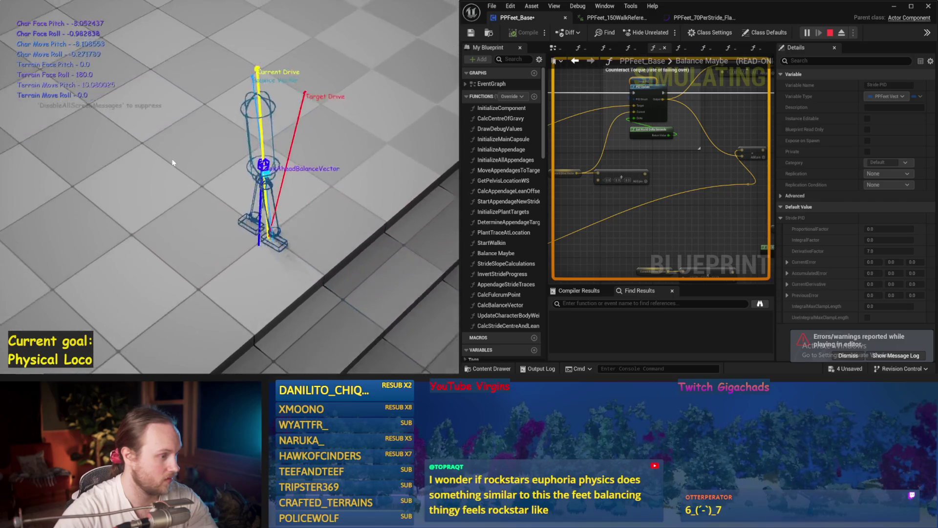
key("Escape")
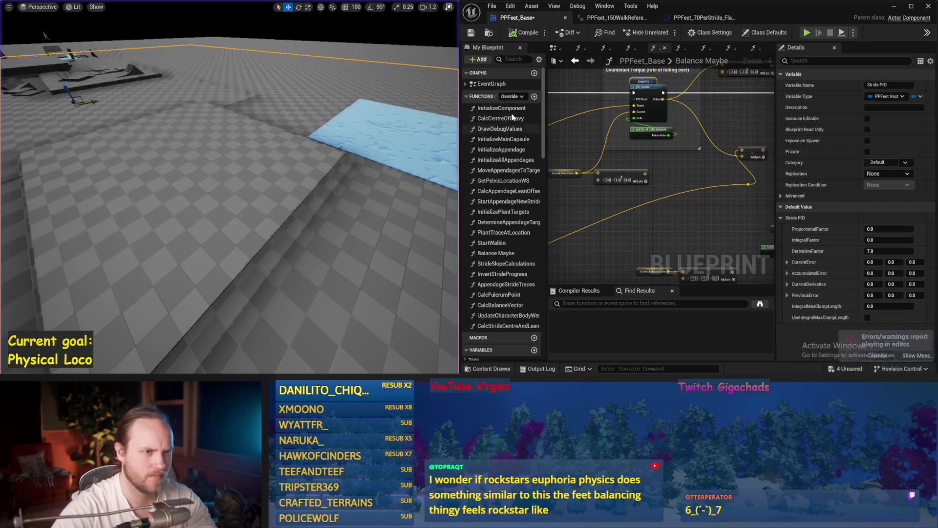
Switch from the EventGraph to the InitializeAppendage function graph and start a Simulate run.
left_click(557, 49)
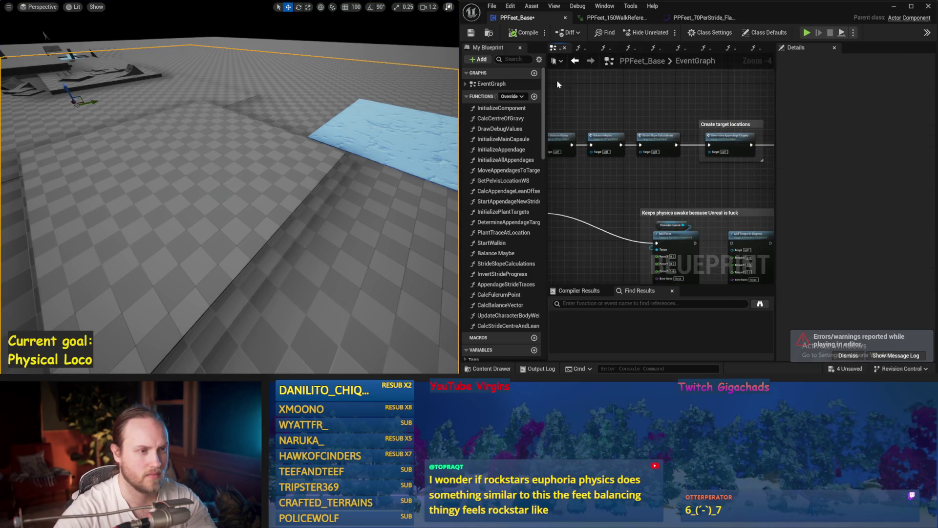
left_click_drag(775, 96, 842, 93)
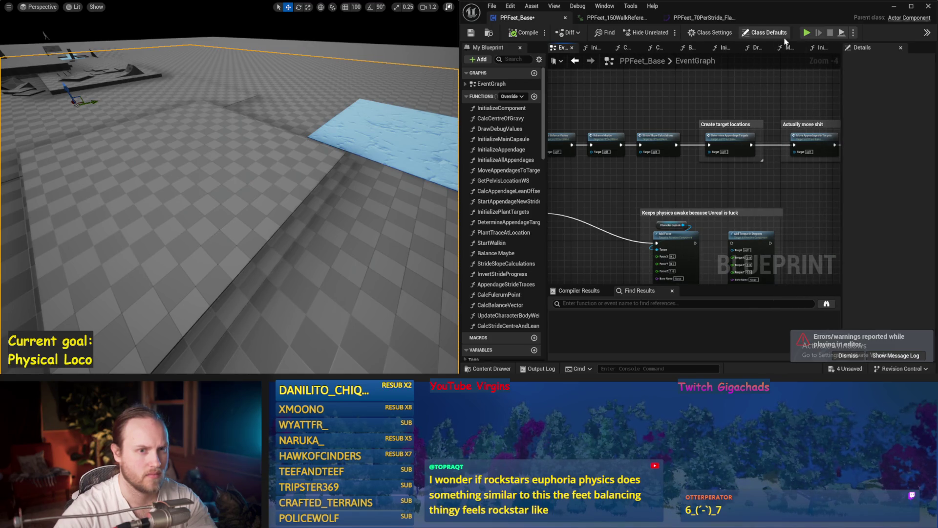
left_click(814, 49)
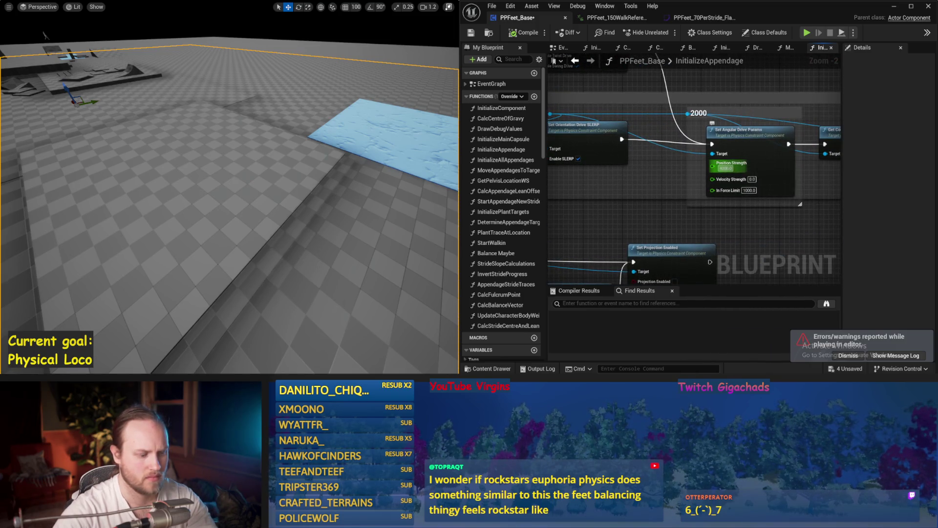
left_click_drag(338, 162, 338, 158)
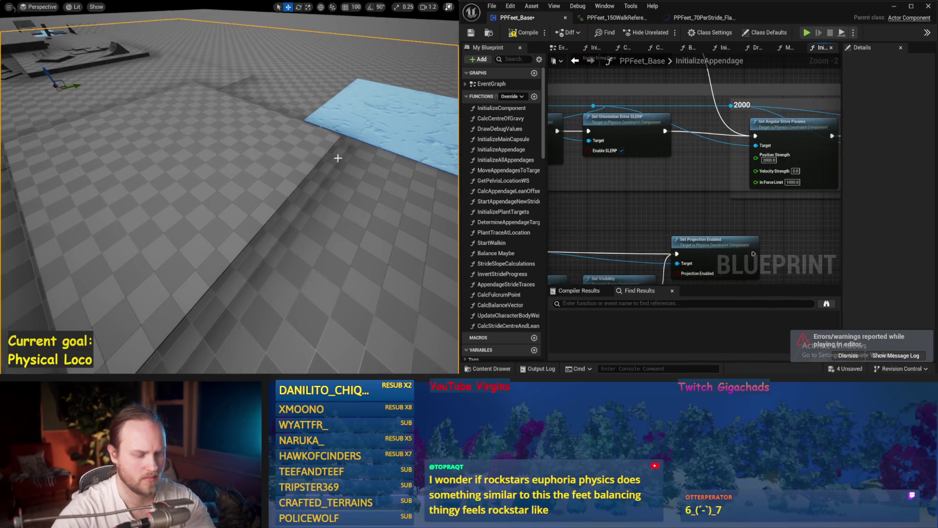
key("alt+s")
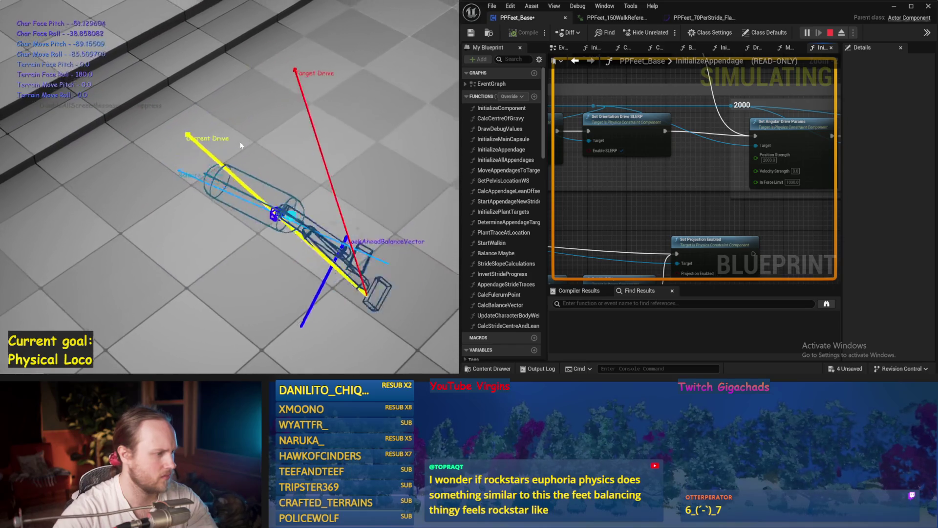
Set the Set Linear Drive Params Position Strength to 2000 and simulate to test it.
key("Escape")
left_click_drag(656, 203, 760, 186)
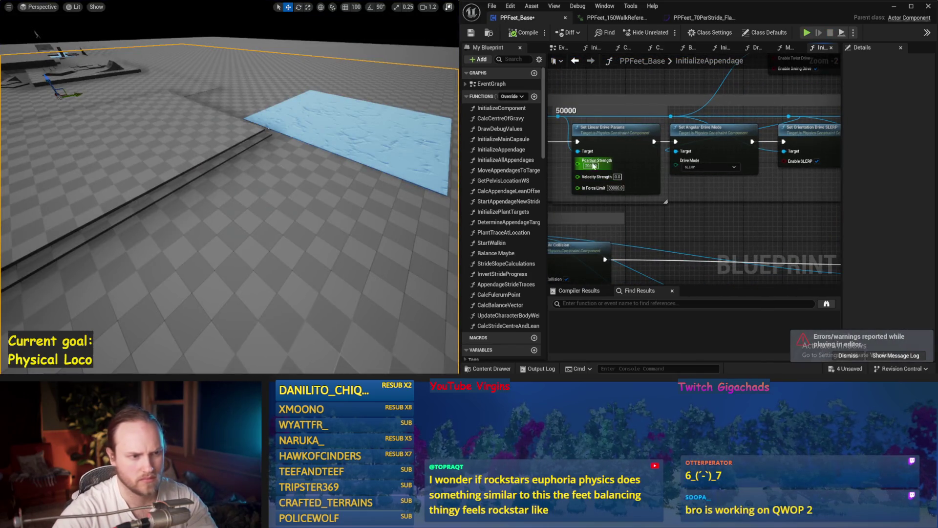
left_click_drag(348, 170, 345, 166)
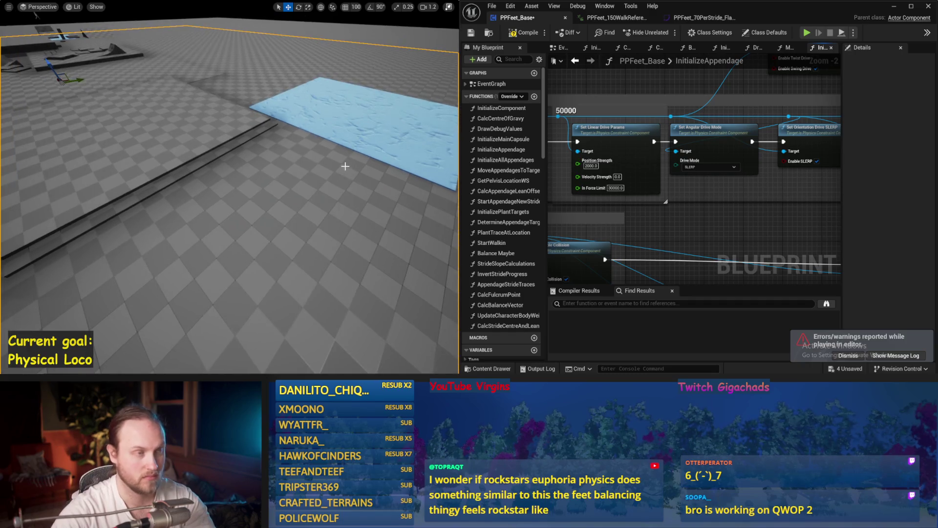
key("alt+s")
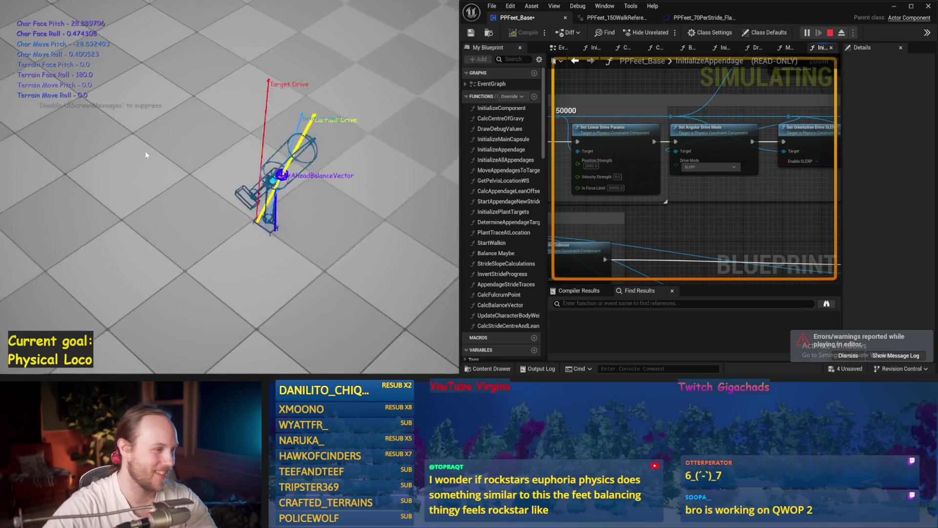
Restart the simulation with the character upright, then stop it and save PPFeet_Base.
key("Escape")
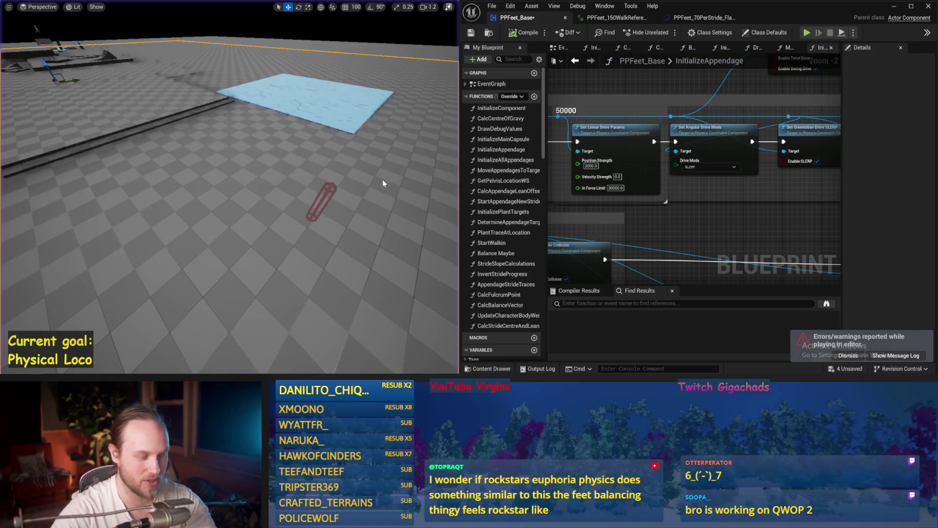
key("alt+s")
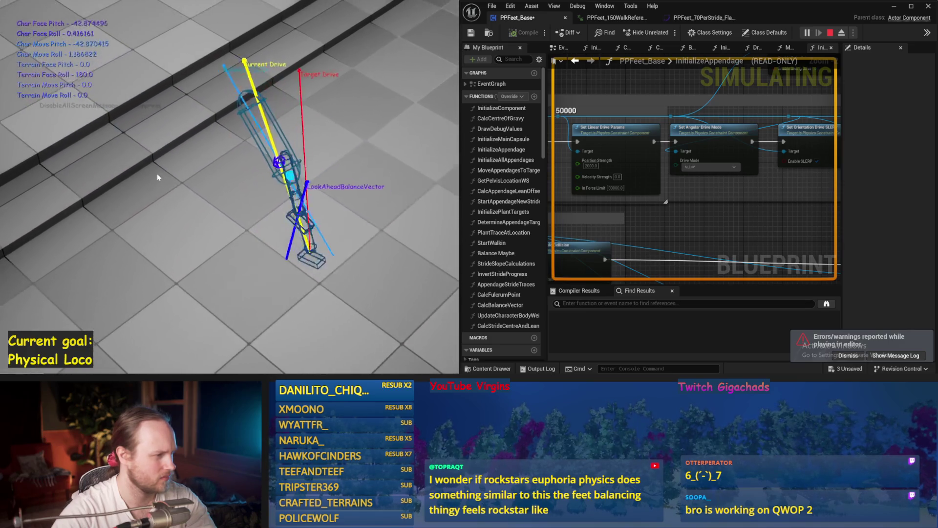
key("Escape")
key("ctrl+s")
left_click_drag(355, 139, 351, 190)
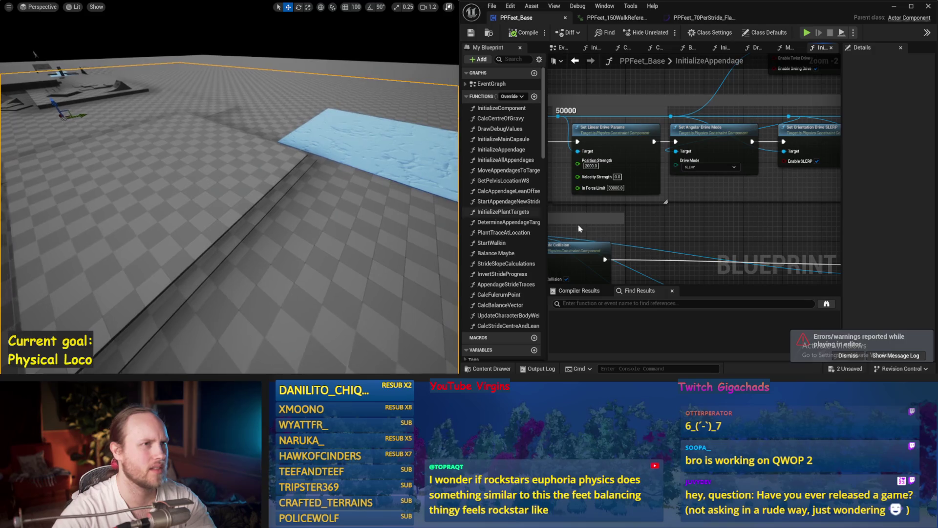
Return to the EventGraph, dismiss the errors notification, and locate the movement node chain.
left_click(561, 47)
left_click_drag(642, 193, 731, 174)
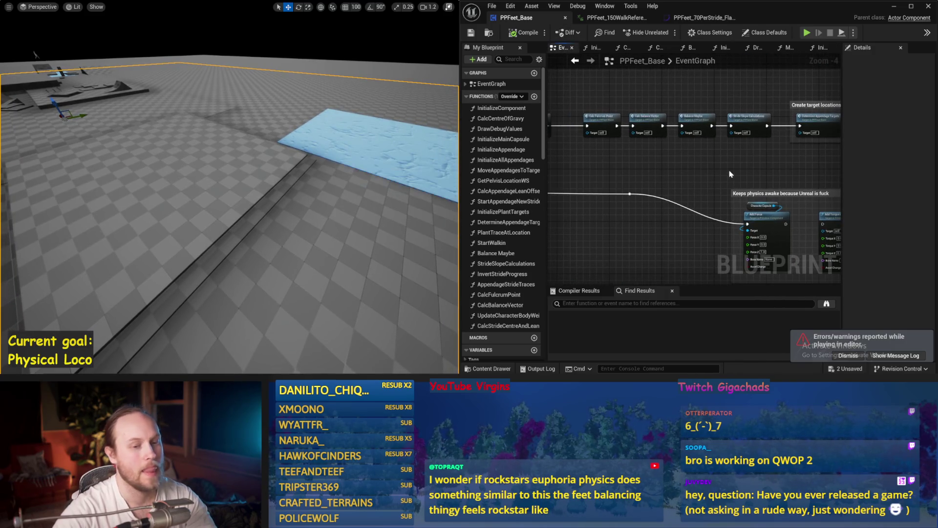
left_click_drag(843, 183, 888, 183)
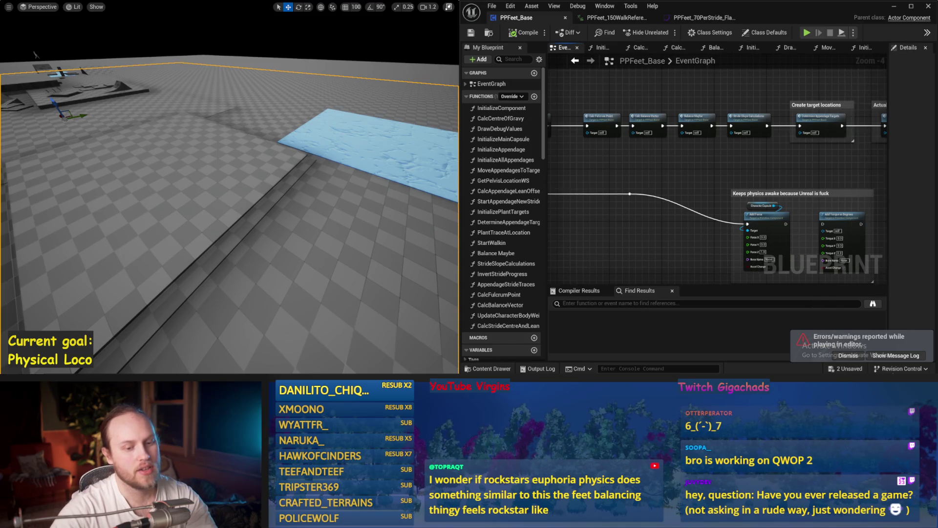
left_click(851, 357)
left_click_drag(773, 181, 629, 153)
mouse_move(739, 164)
left_mouse_down()
mouse_move(622, 186)
mouse_move(880, 200)
left_mouse_up()
left_click_drag(577, 164, 704, 176)
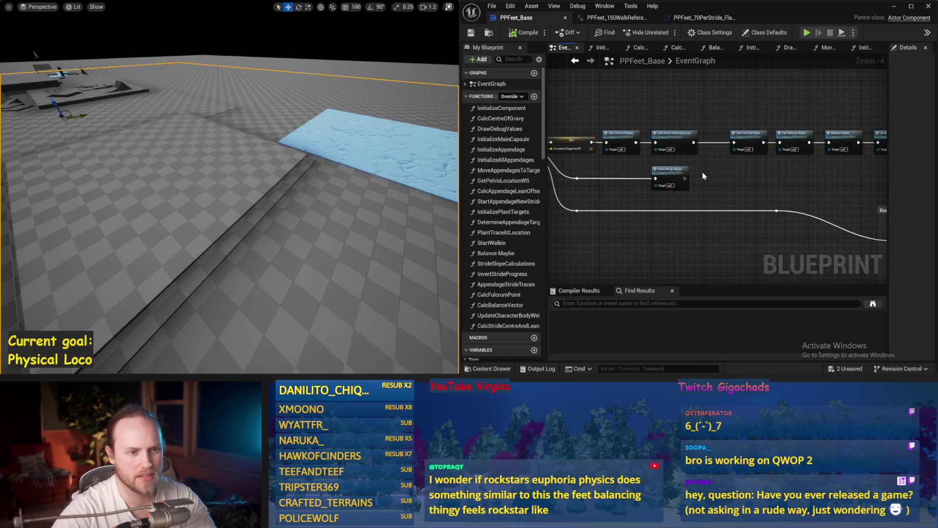
Open the CalcStrideCentreAndLean function graph and inspect its rotation nodes.
double_click(674, 138)
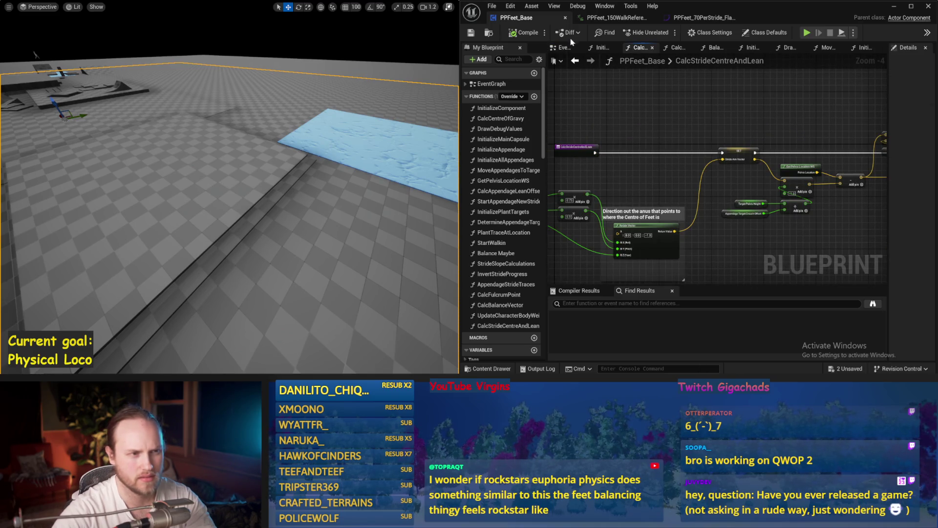
left_click(575, 61)
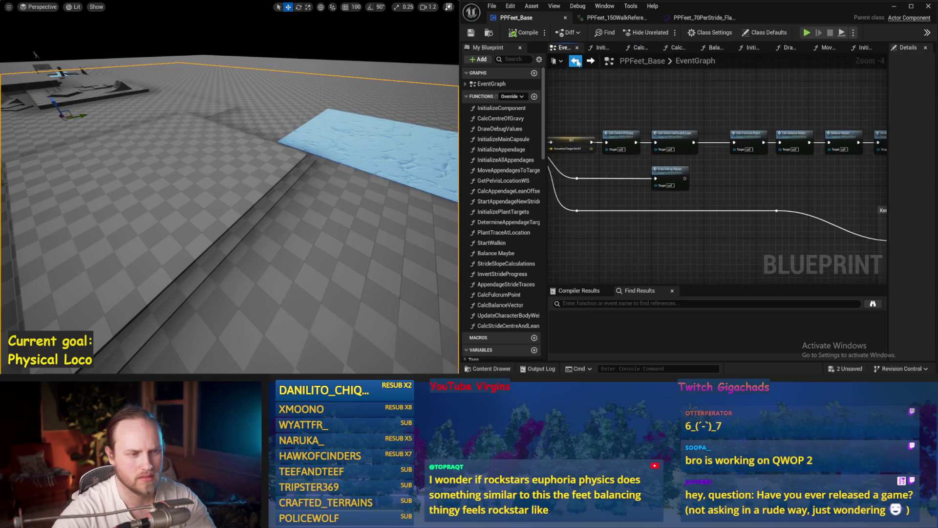
double_click(674, 138)
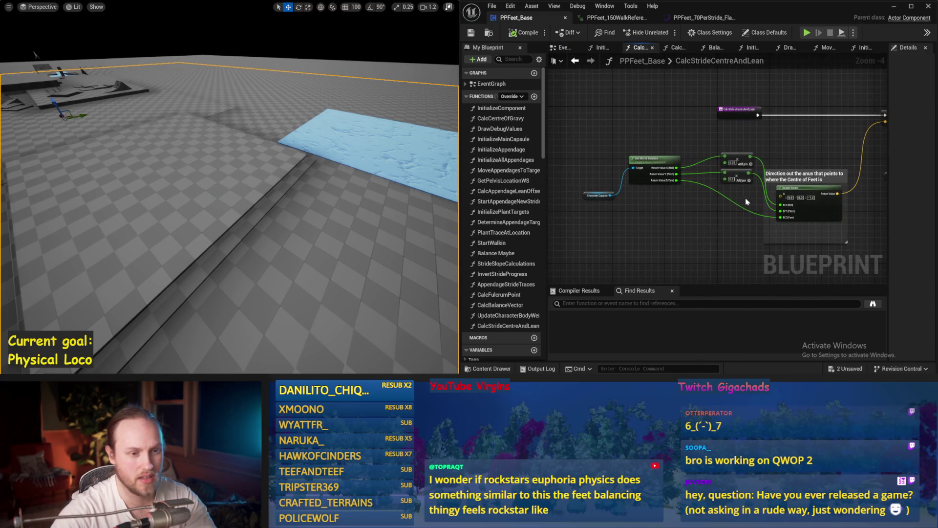
scroll(747, 202, "up", 1)
scroll(769, 155, "down", 1)
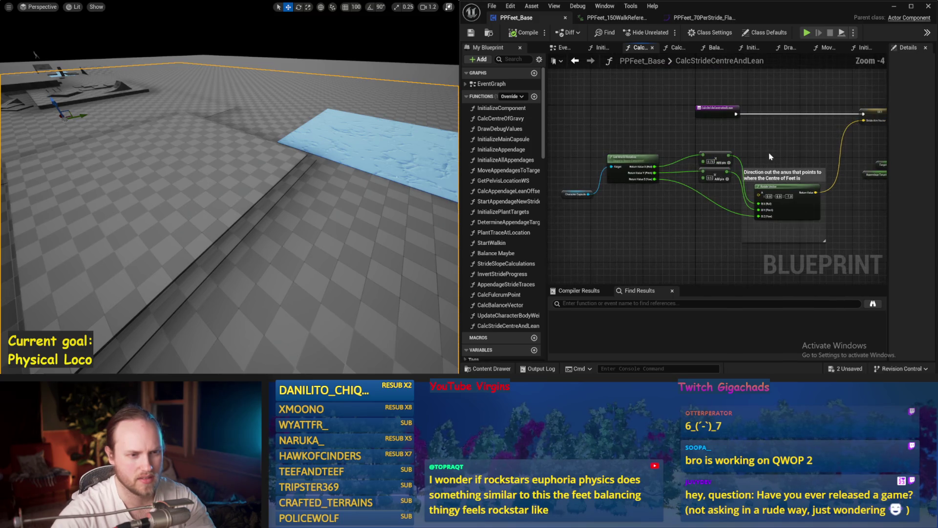
mouse_move(773, 156)
left_mouse_down()
mouse_move(698, 164)
mouse_move(756, 163)
left_mouse_up()
scroll(762, 184, "up", 1)
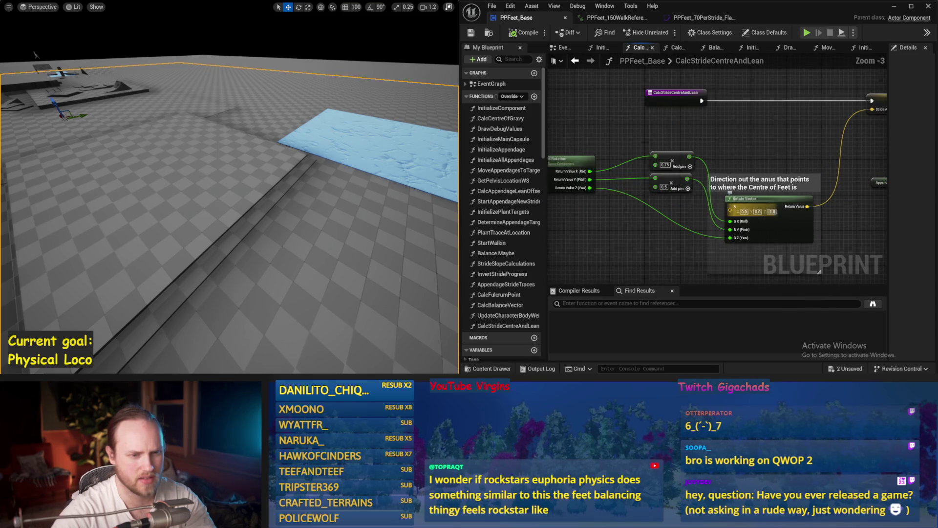
left_click_drag(615, 186, 665, 167)
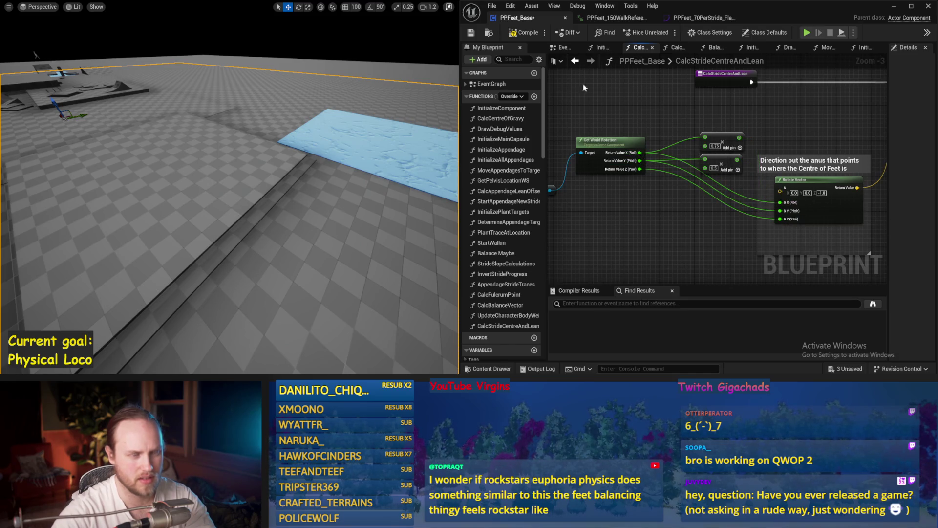
Go back to the EventGraph and open the DetermineAppendageTargets function graph.
left_click(562, 47)
mouse_move(694, 171)
left_mouse_down()
mouse_move(653, 179)
mouse_move(630, 162)
left_mouse_up()
left_click_drag(782, 147, 707, 163)
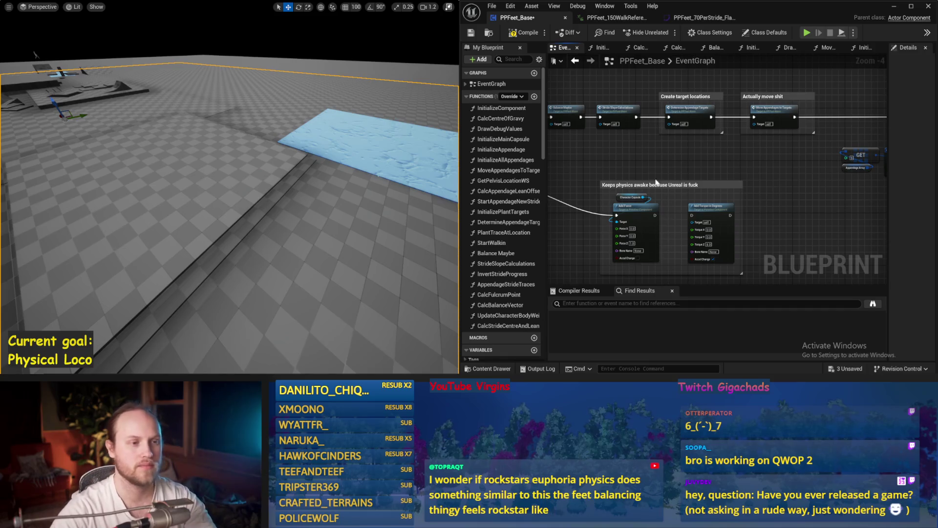
left_click_drag(698, 173, 775, 187)
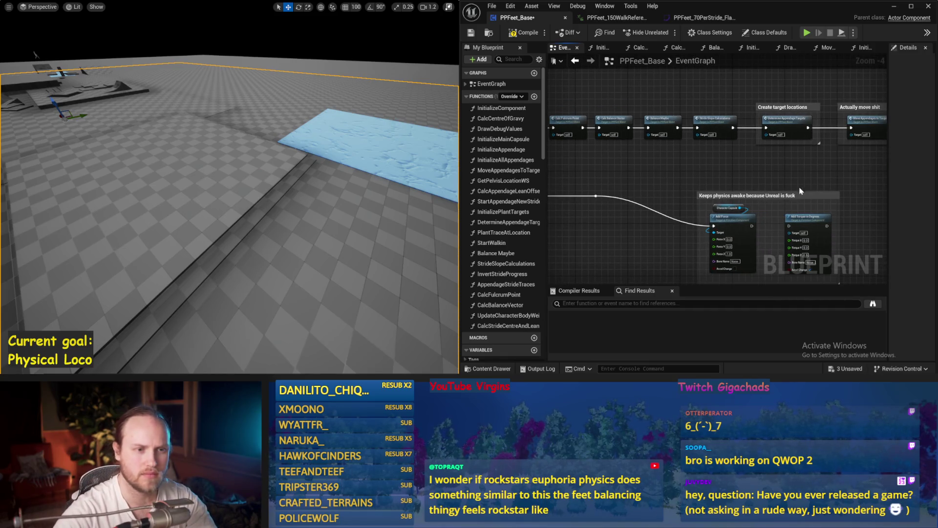
left_click_drag(707, 169, 777, 169)
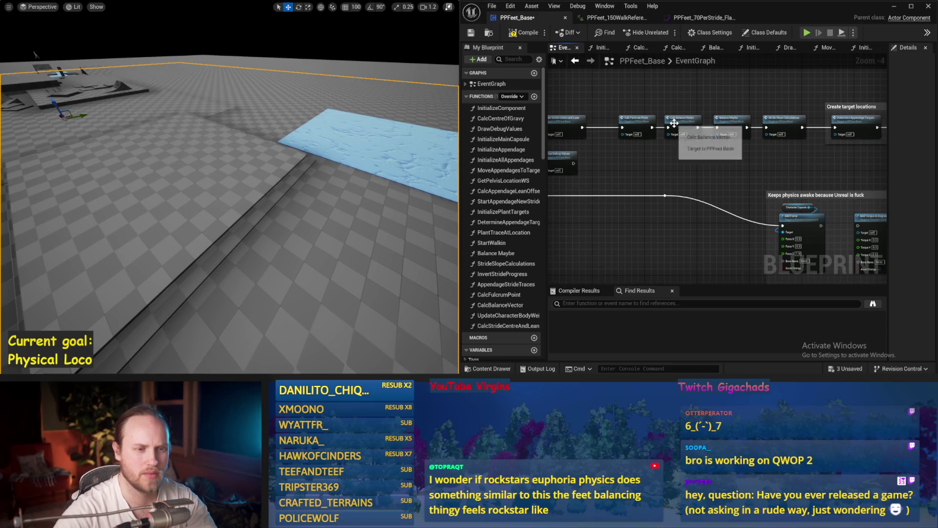
left_click_drag(800, 131, 722, 143)
double_click(760, 133)
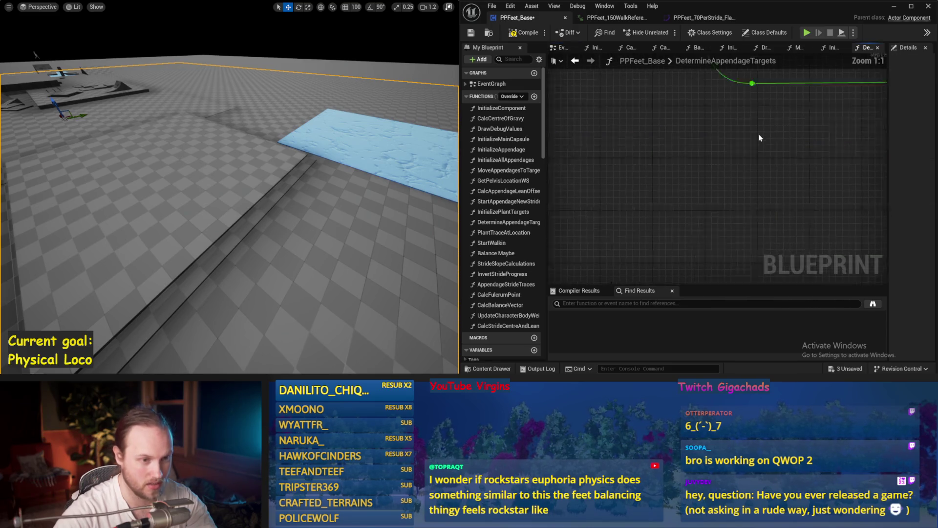
Connect the Get World Rotation yaw output to the Rotate Vector's pitch input.
scroll(715, 168, "up", 9)
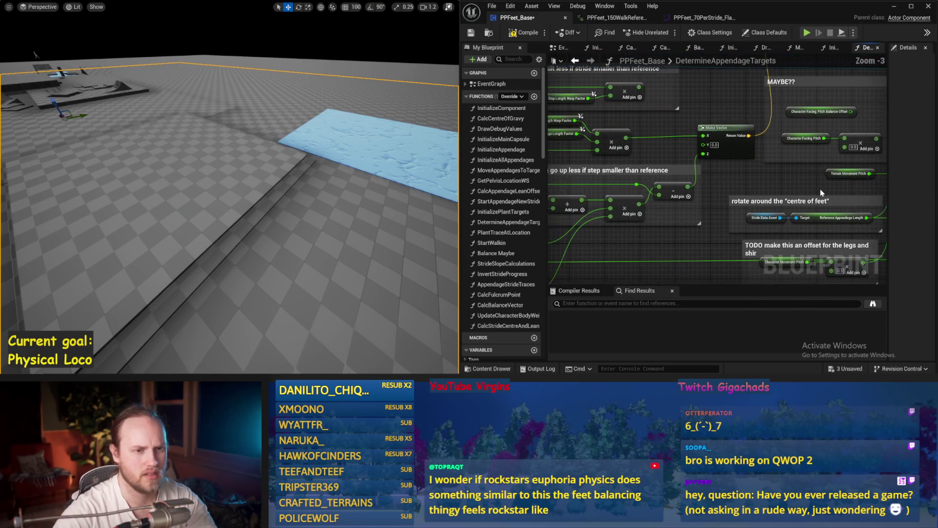
mouse_move(880, 195)
left_mouse_down()
mouse_move(568, 122)
mouse_move(819, 161)
mouse_move(631, 173)
mouse_move(668, 182)
mouse_move(642, 207)
left_mouse_up()
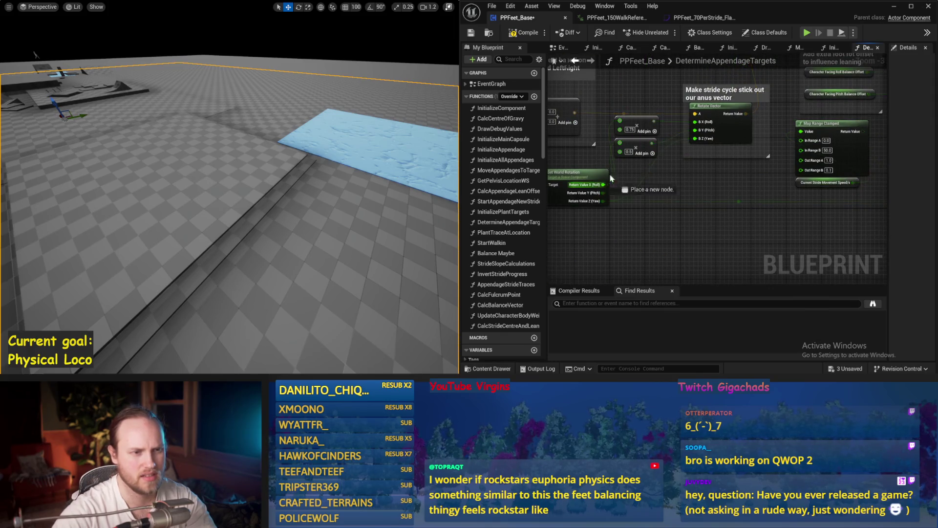
left_click_drag(696, 130, 605, 204)
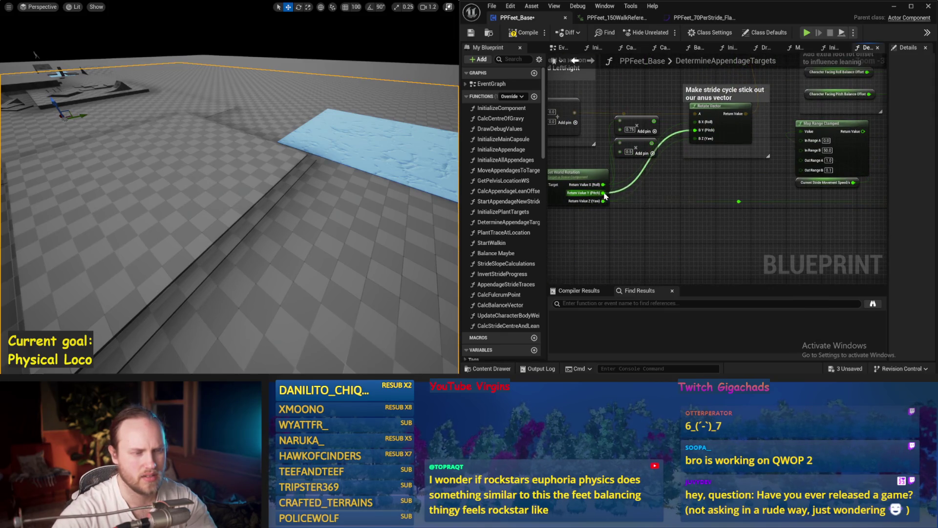
scroll(606, 195, "down", 1)
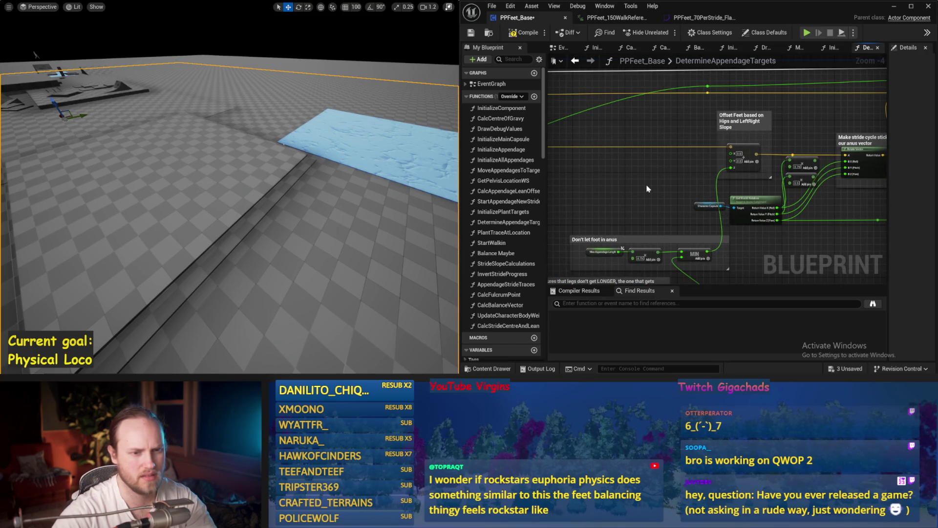
scroll(771, 199, "up", 1)
Set the pitch multiply factor to 0.5, wire the scaled pitch onward, and simulate.
left_click(834, 189)
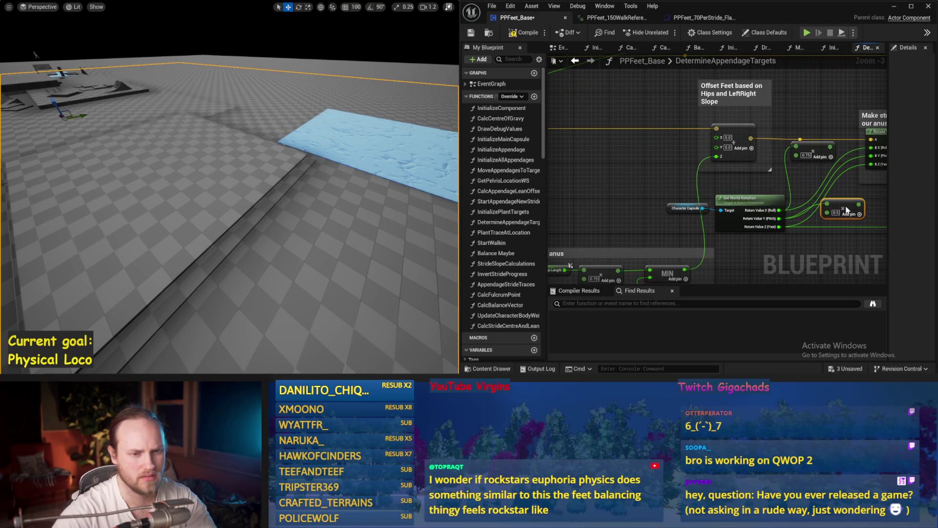
scroll(775, 184, "down", 1)
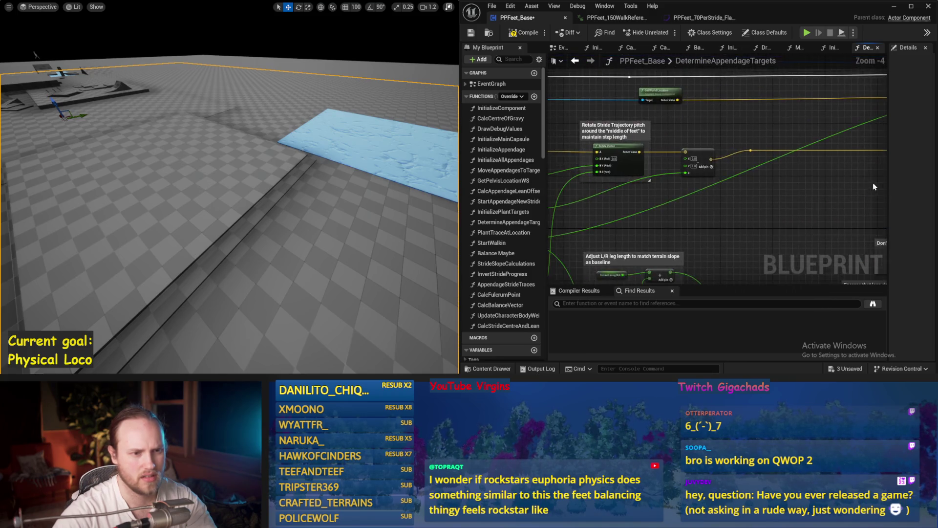
left_click_drag(683, 204, 664, 210)
scroll(692, 256, "up", 2)
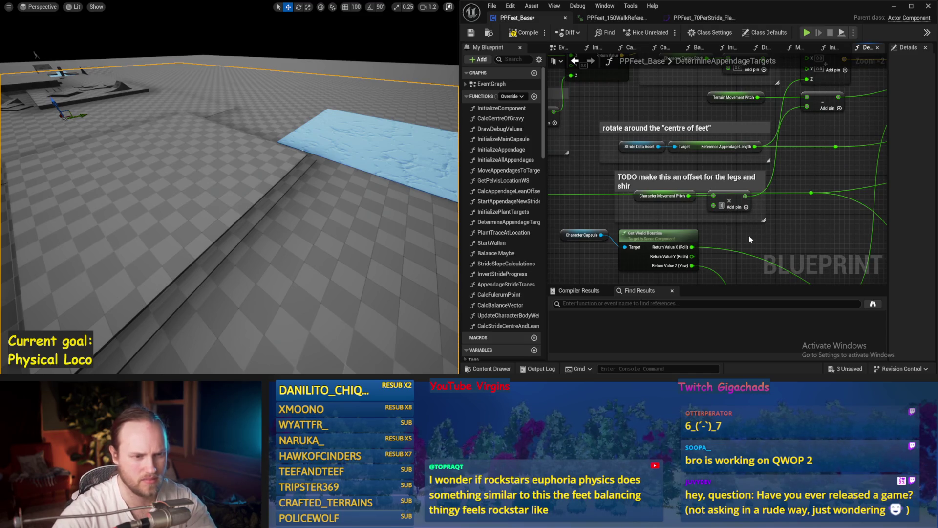
type("0.5")
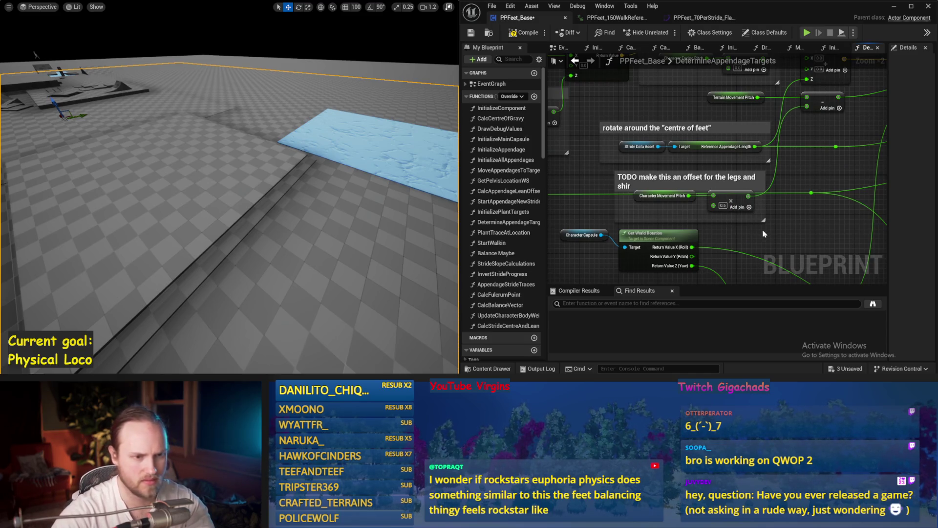
left_click_drag(748, 196, 688, 198)
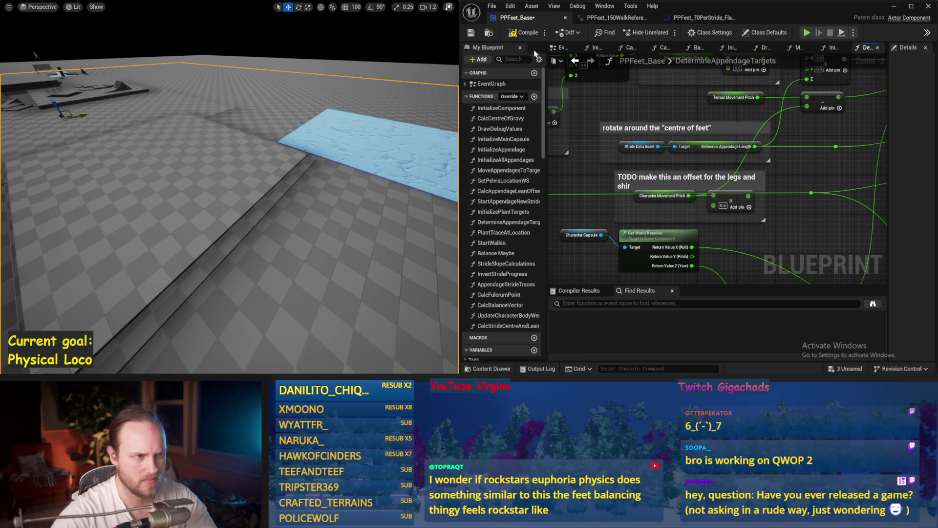
key("alt+p")
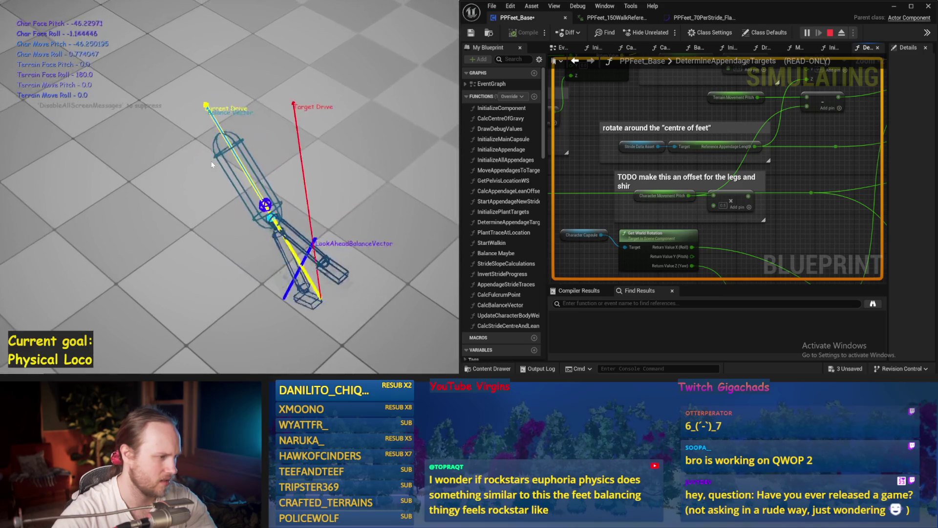
Run the balancing simulation several times from a fresh start, then stop it.
key("Escape")
key("alt+p")
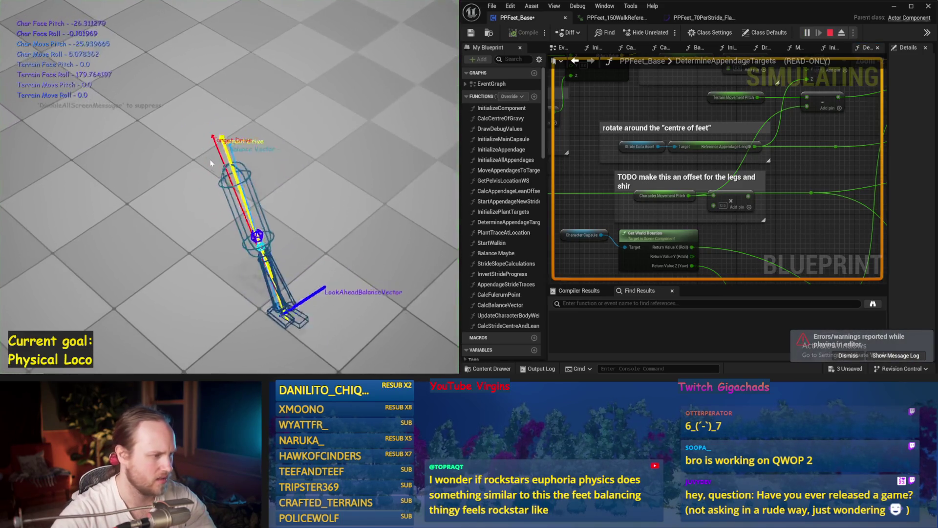
key("Escape")
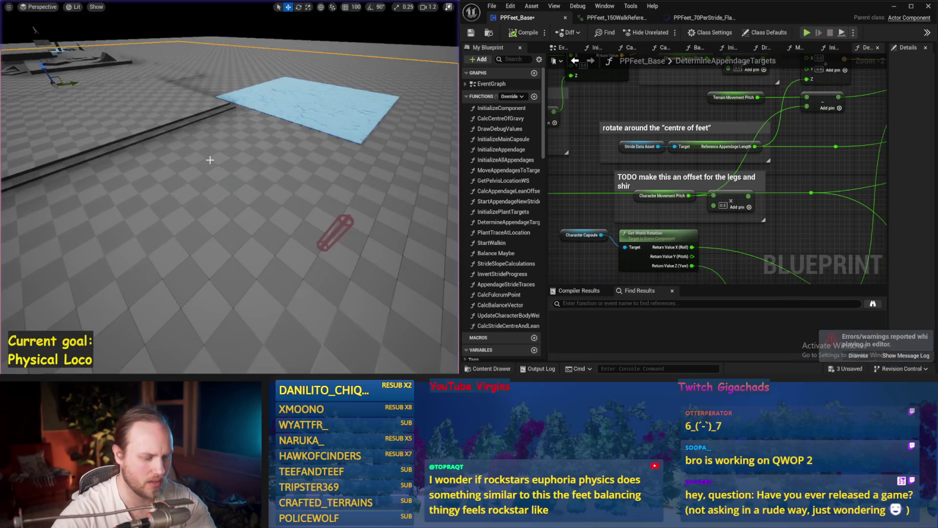
key("alt+p")
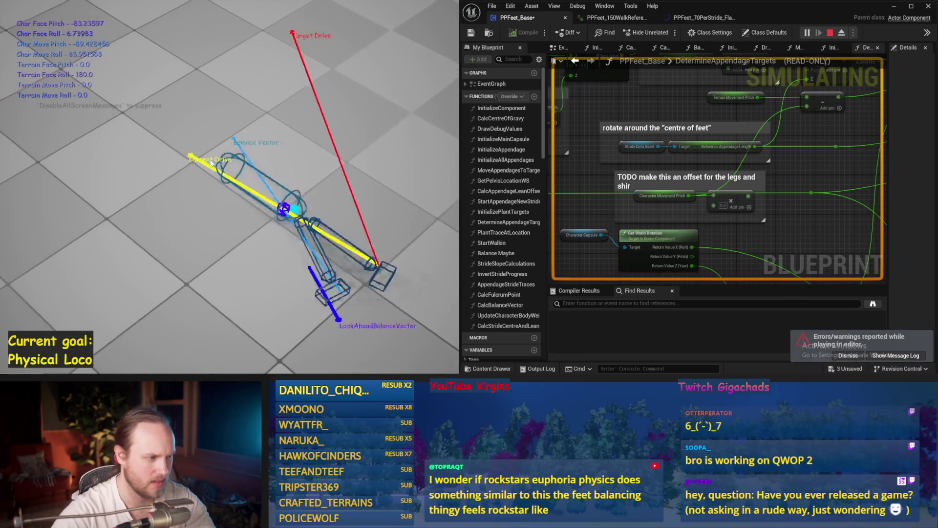
key("Escape")
key("alt+p")
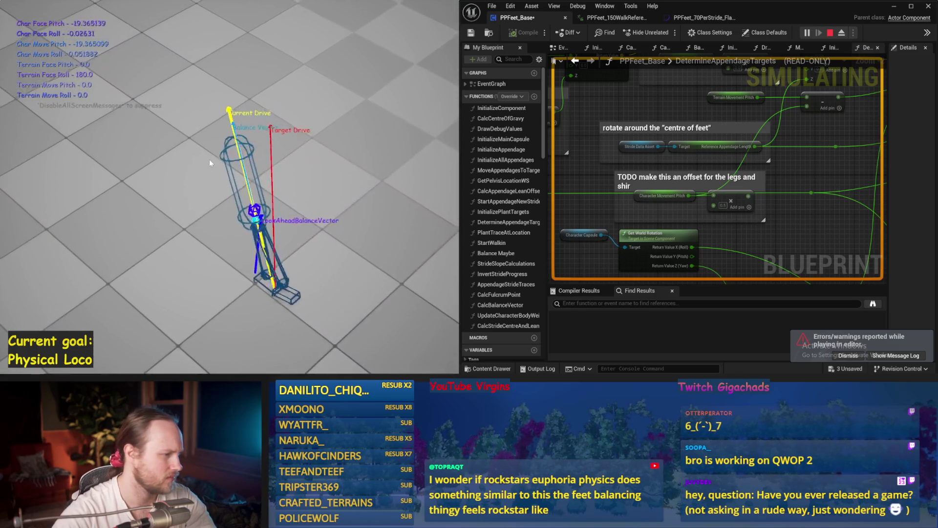
key("Escape")
key("alt+p")
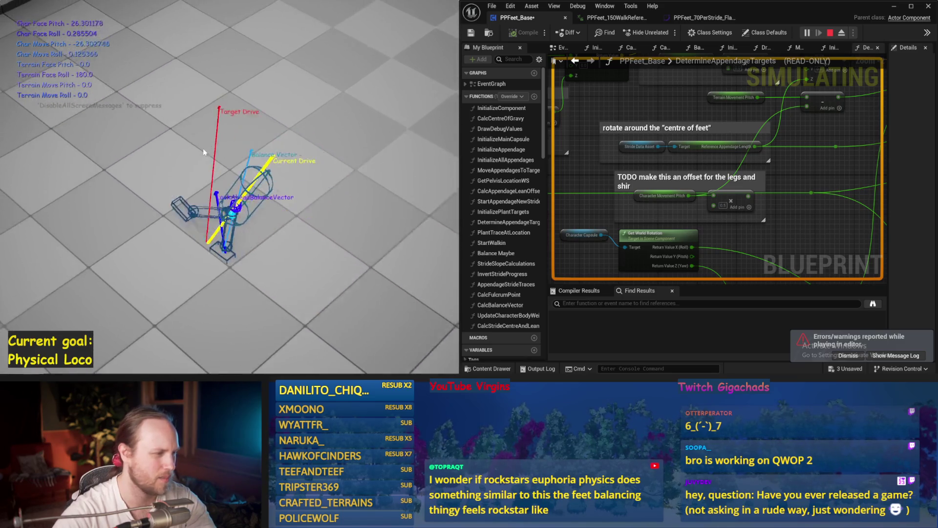
key("Escape")
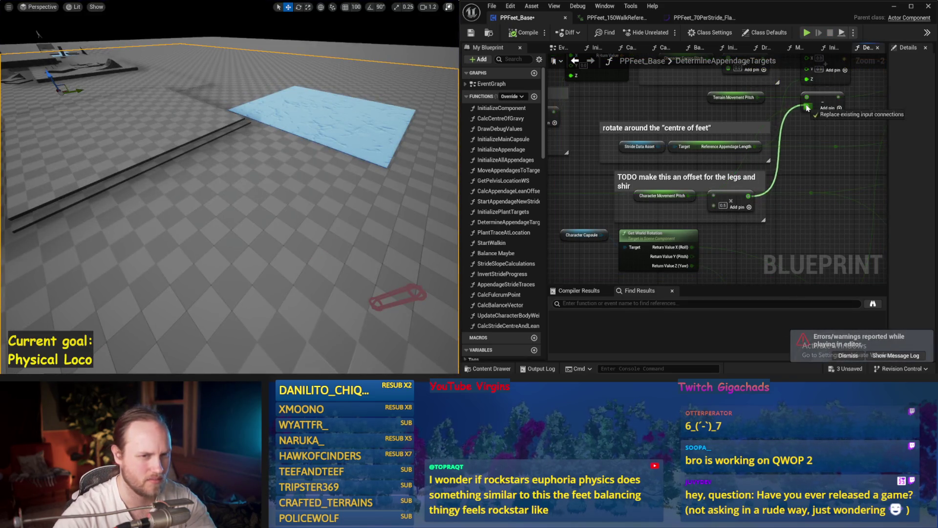
Save the PPFeet_Base blueprint.
scroll(725, 143, "down", 1)
left_click_drag(698, 172, 494, 129)
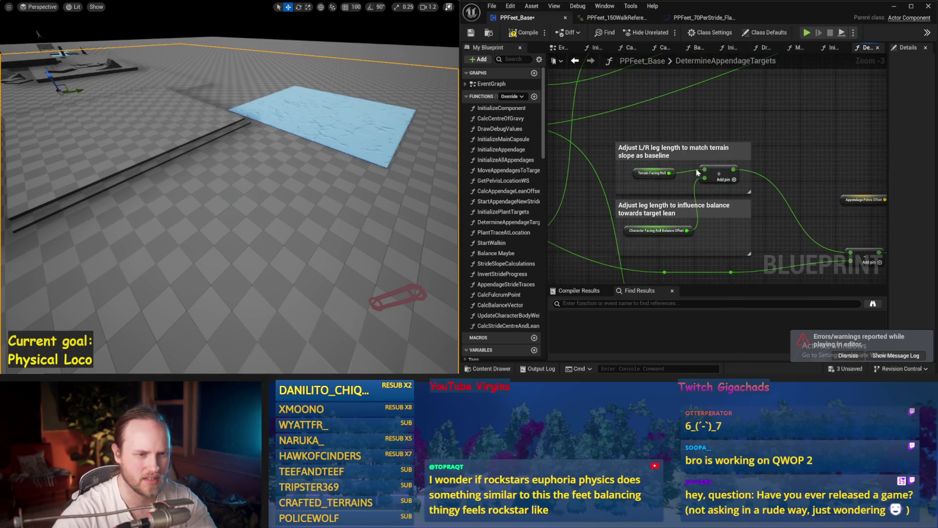
left_click(471, 33)
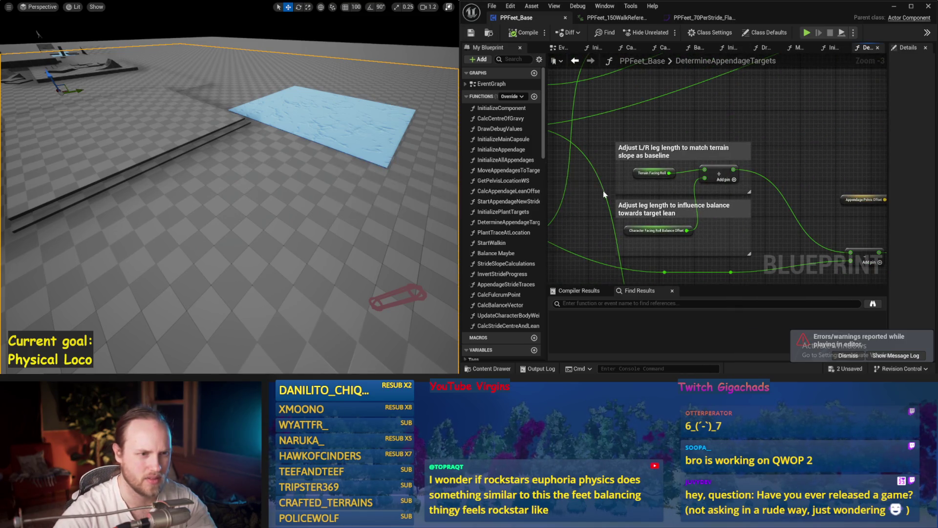
scroll(650, 207, "up", 1)
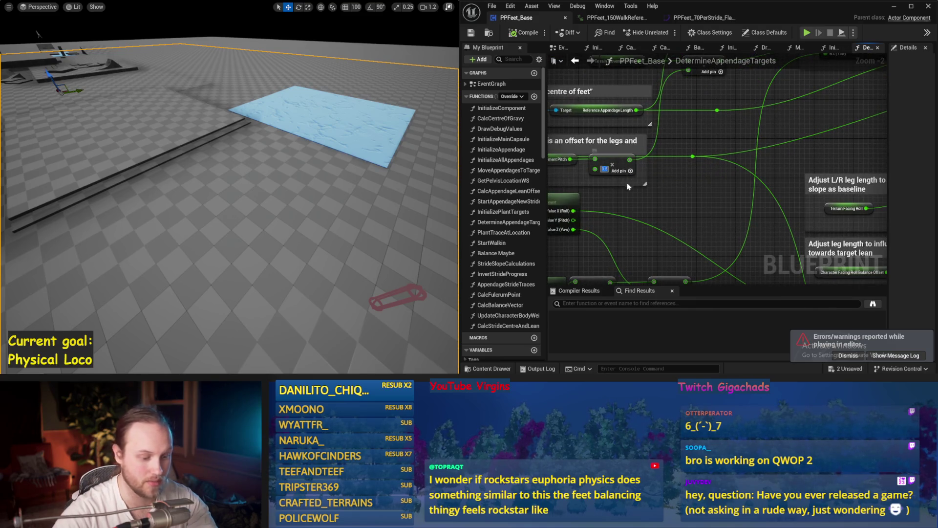
left_click(471, 33)
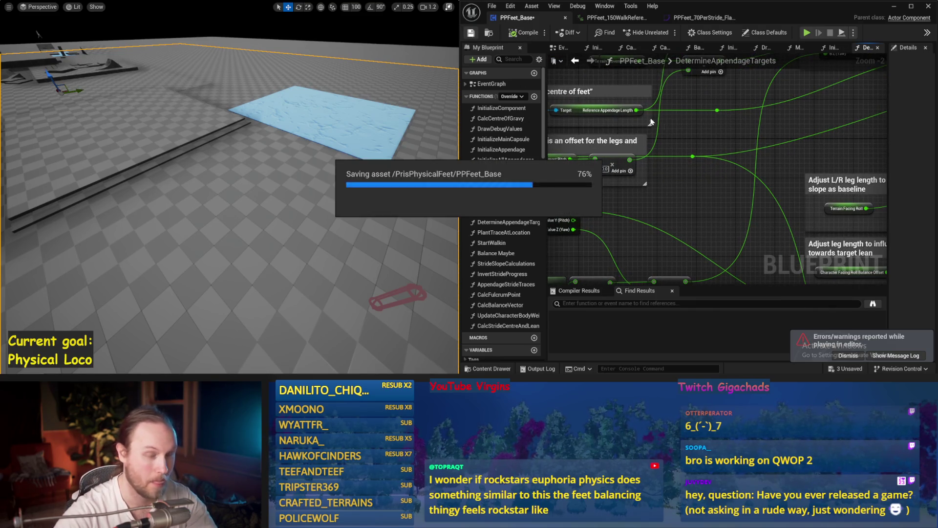
Feed the scaled pitch into the stride Rotate Vector's B Y (Pitch) pin, then view CalcStrideCentreAndLean.
left_click_drag(725, 140, 735, 171)
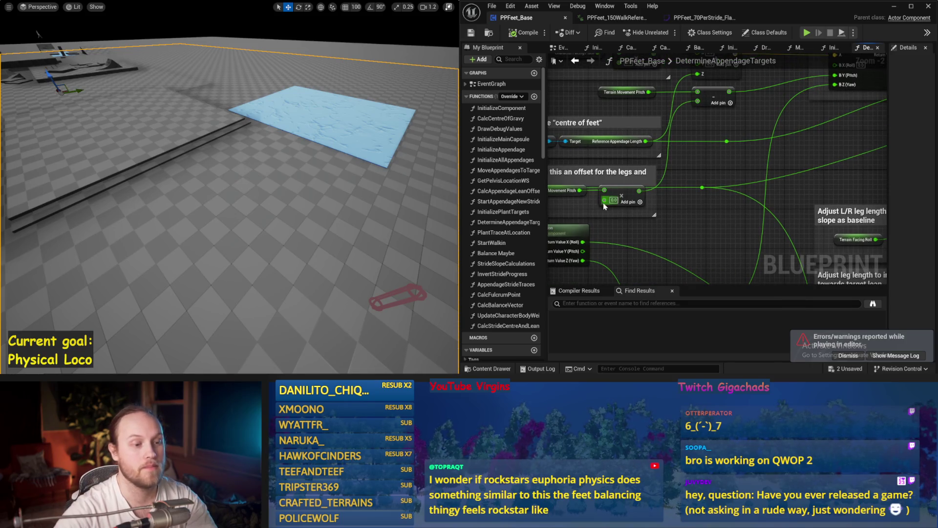
scroll(693, 137, "down", 2)
mouse_move(694, 137)
left_mouse_down()
mouse_move(703, 205)
mouse_move(670, 173)
mouse_move(724, 190)
mouse_move(774, 170)
left_mouse_up()
scroll(774, 169, "up", 1)
left_click_drag(837, 128, 767, 189)
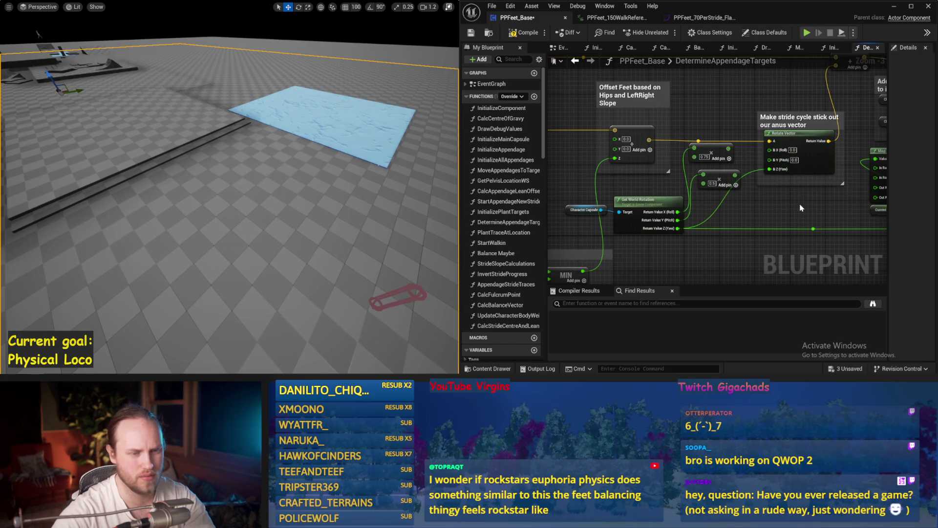
left_click_drag(800, 208, 771, 207)
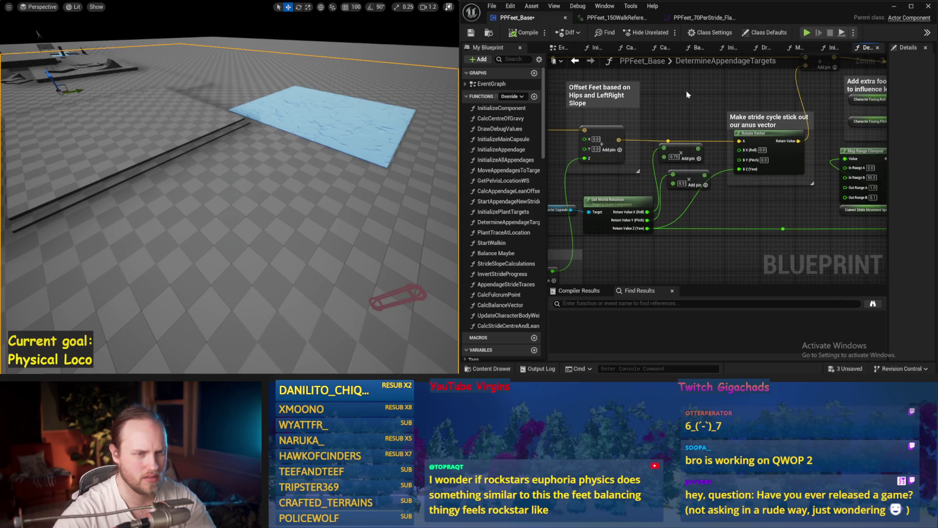
left_click_drag(703, 97, 739, 104)
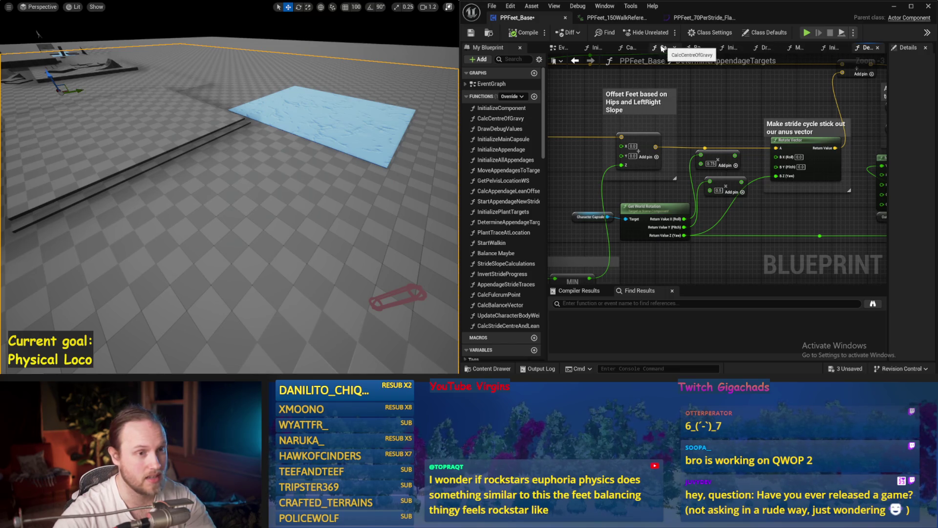
left_click(630, 49)
mouse_move(783, 199)
left_mouse_down()
mouse_move(711, 199)
mouse_move(601, 226)
left_mouse_up()
Disconnect the Stride Aim Vector input and test the character over several simulation runs.
left_click(717, 125, "alt")
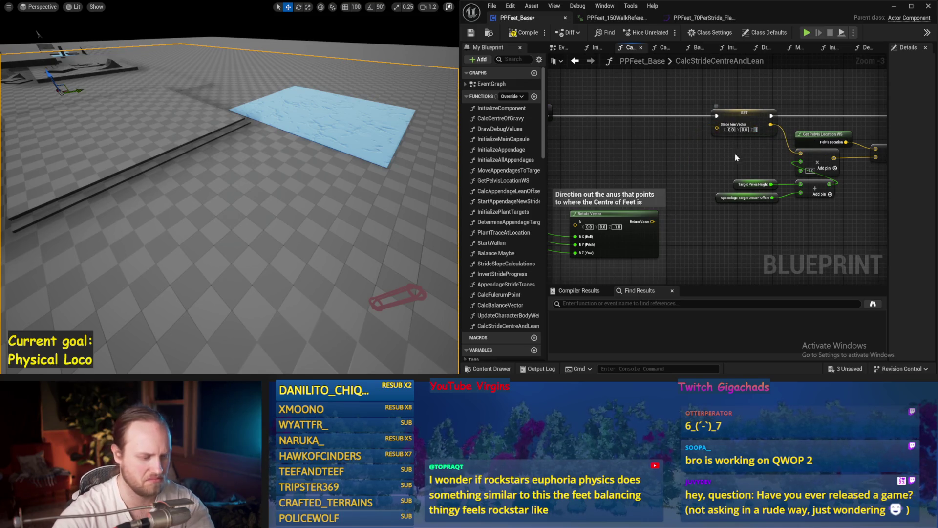
key("alt+p")
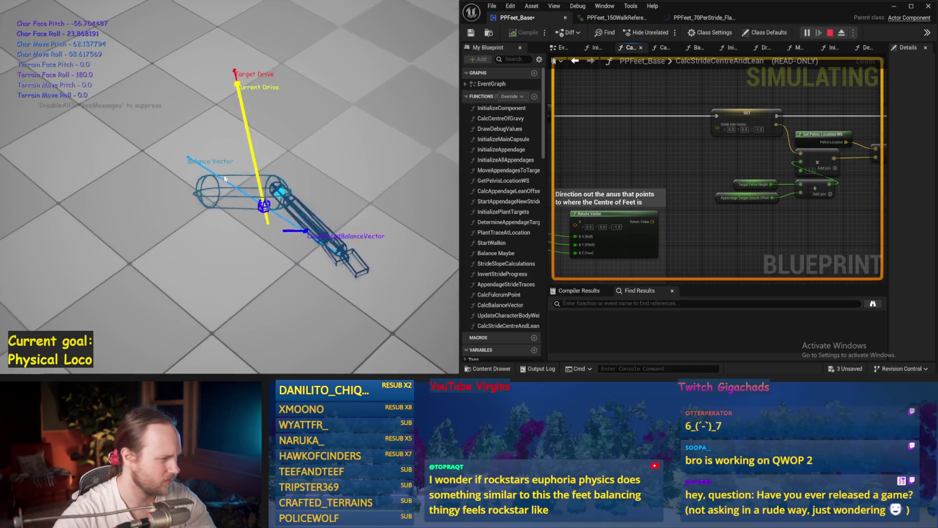
key("Escape")
key("alt+p")
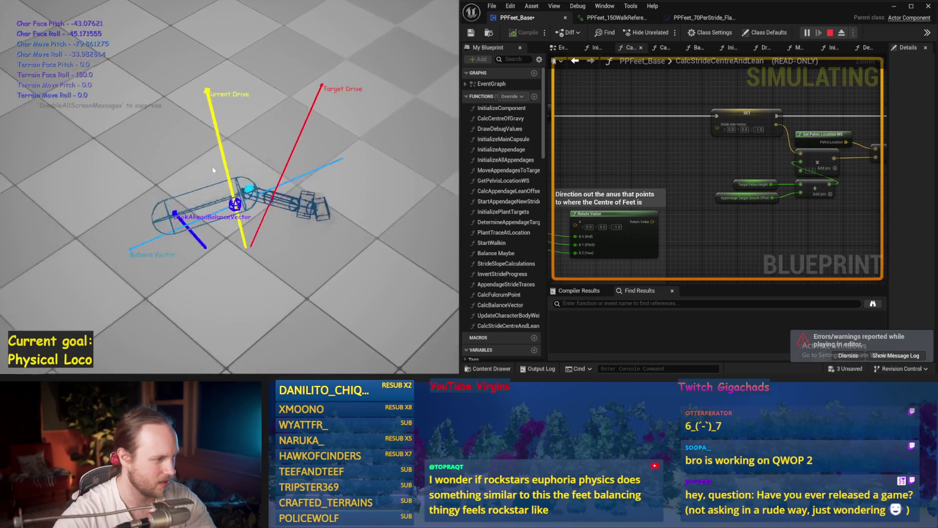
key("Escape")
key("alt+p")
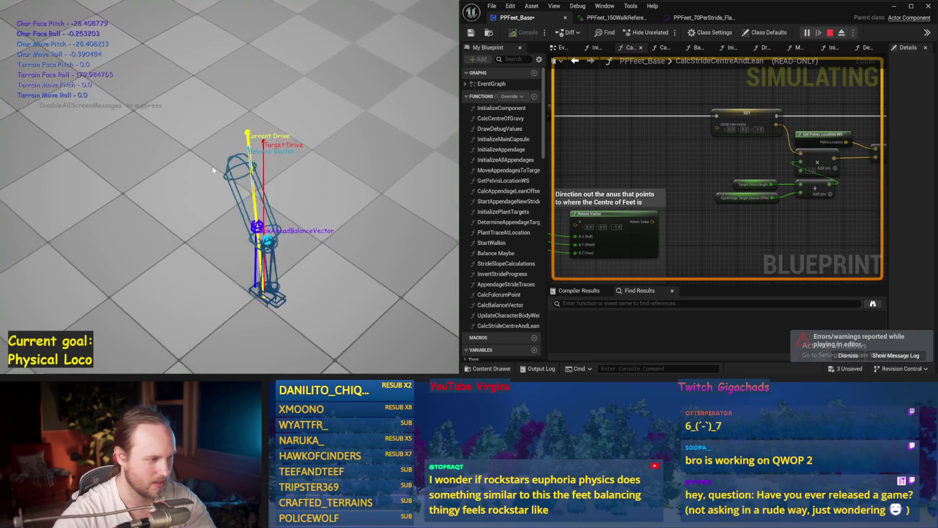
key("Escape")
key("alt+p")
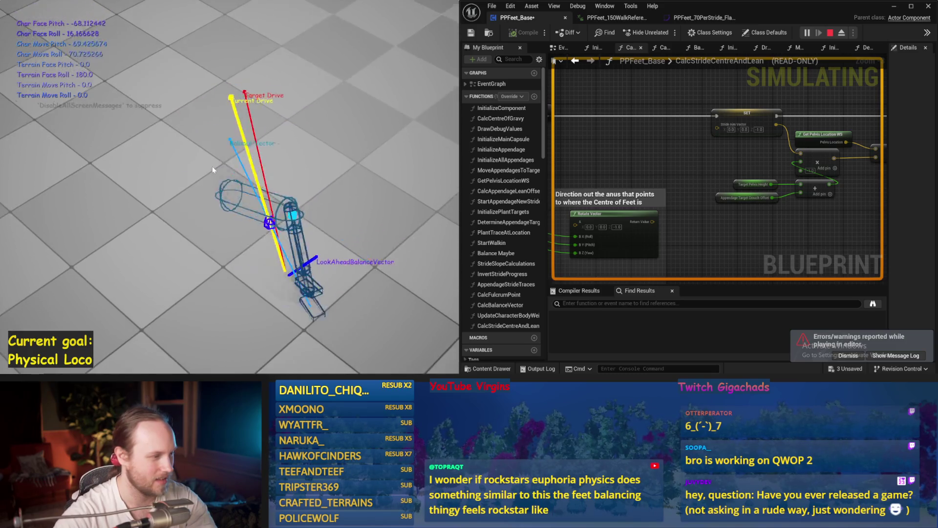
key("Escape")
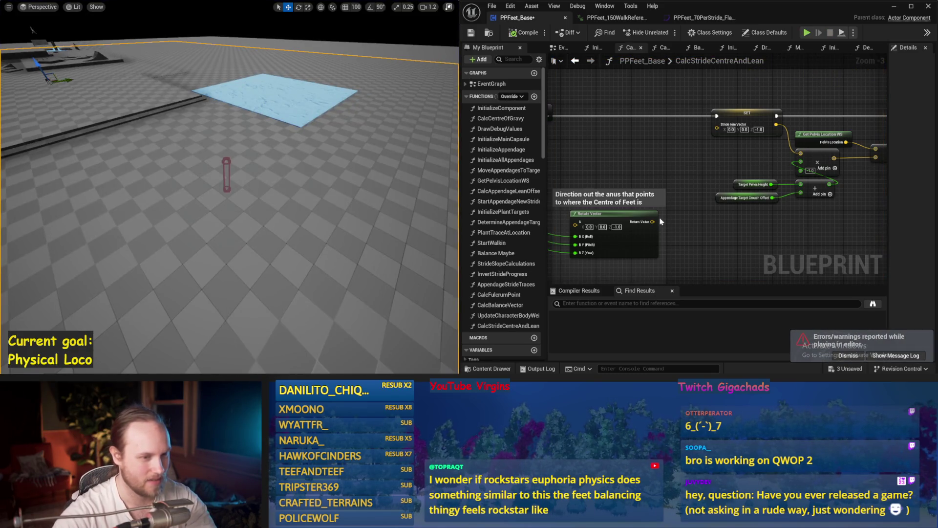
Reconnect Rotate Vector to Stride Aim Vector with the Add result feeding it, then test and save.
left_click_drag(724, 128, 724, 128)
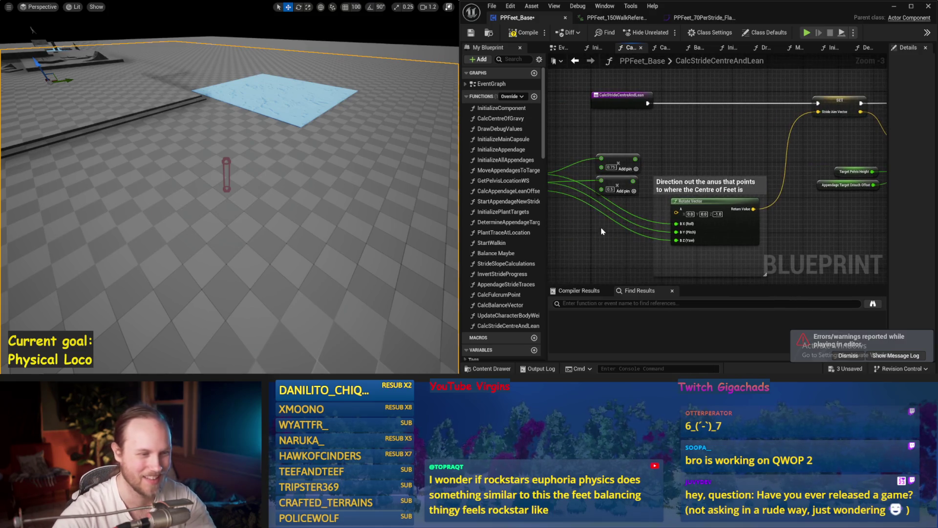
left_click_drag(679, 238, 678, 239)
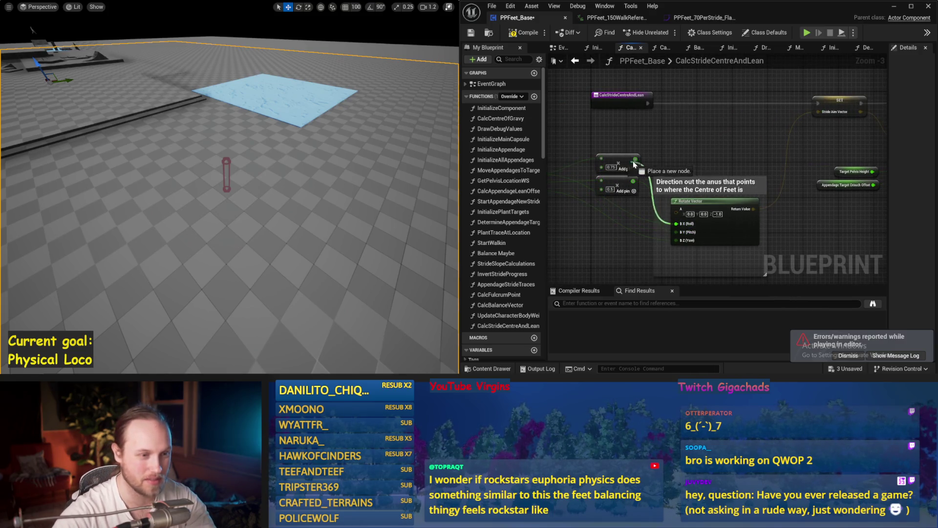
left_click_drag(634, 164, 635, 160)
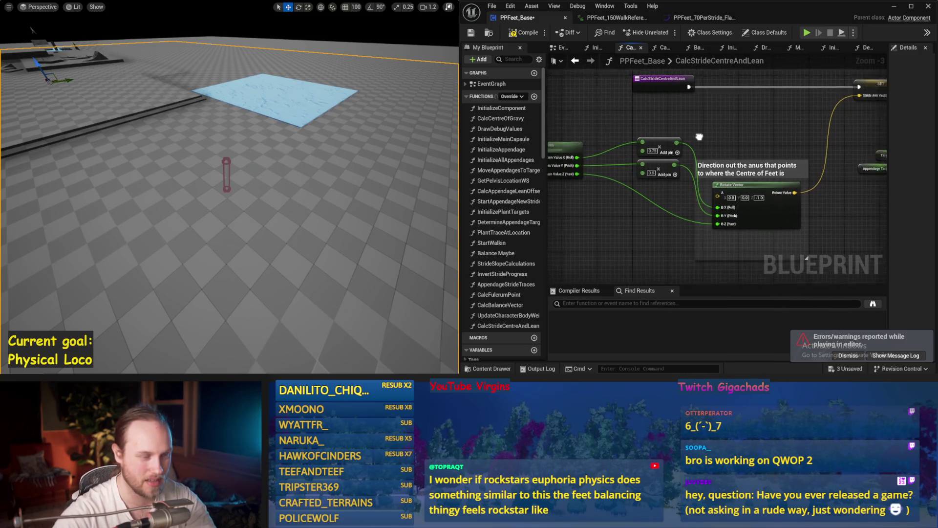
left_click(477, 33)
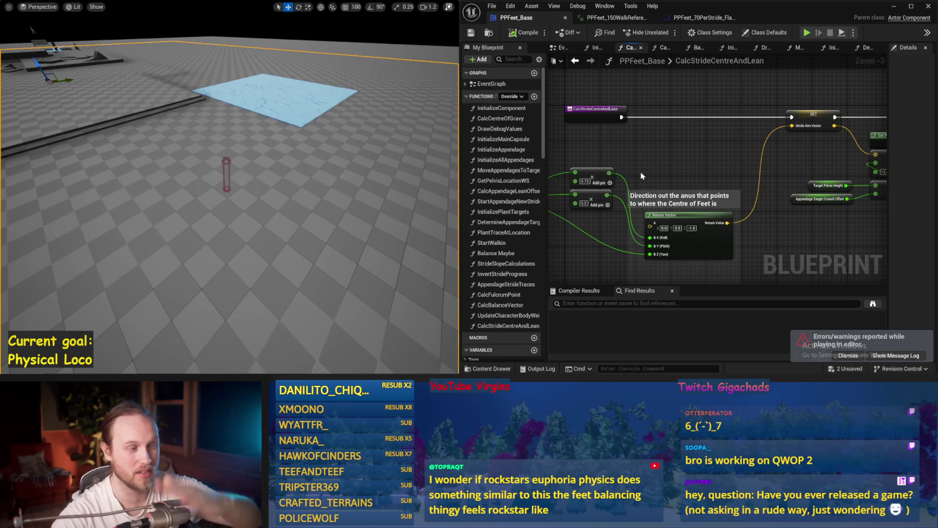
left_click_drag(697, 193, 629, 176)
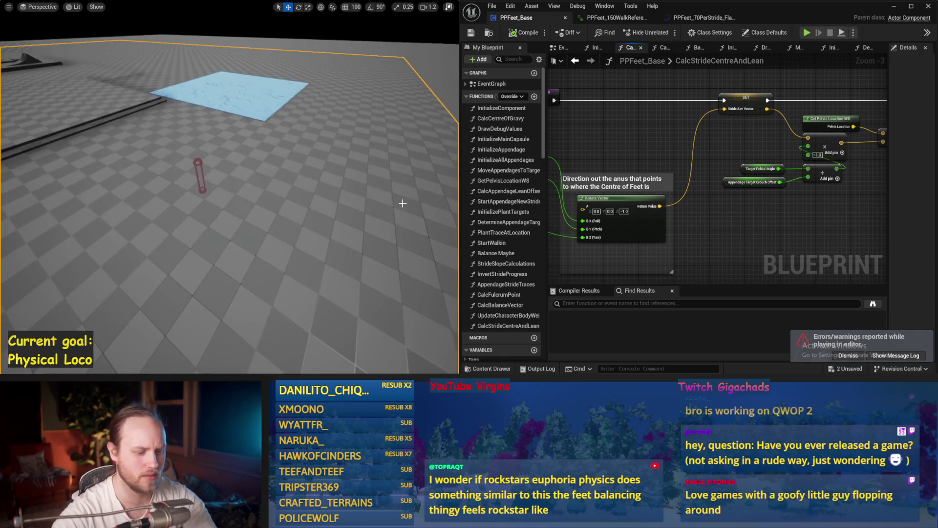
key("alt+p")
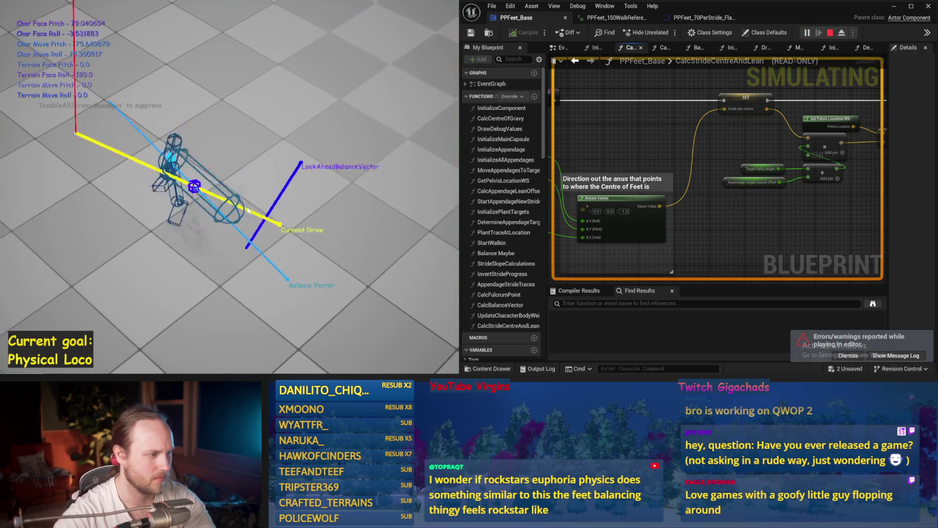
key("Escape")
key("ctrl+s")
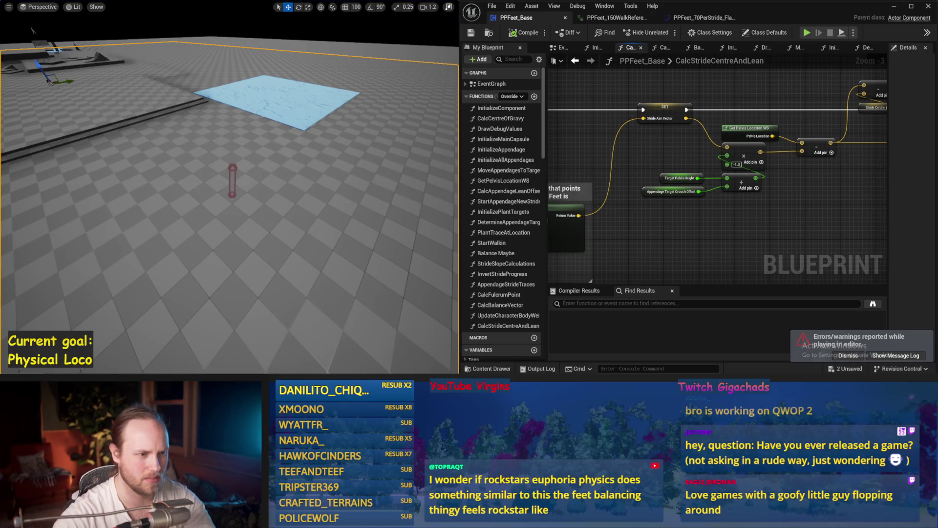
Browse the function graphs and open DetermineAppendageTargets.
left_click(727, 47)
left_click(790, 48)
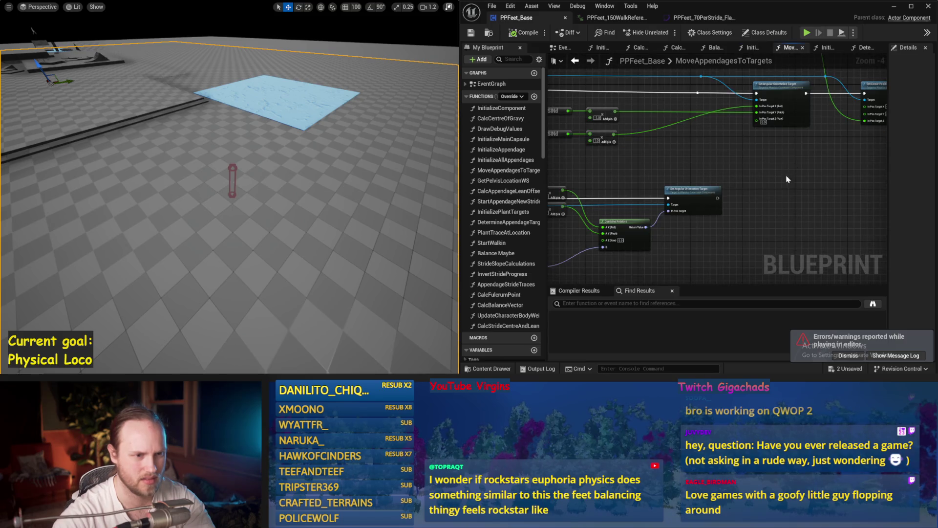
left_click(827, 48)
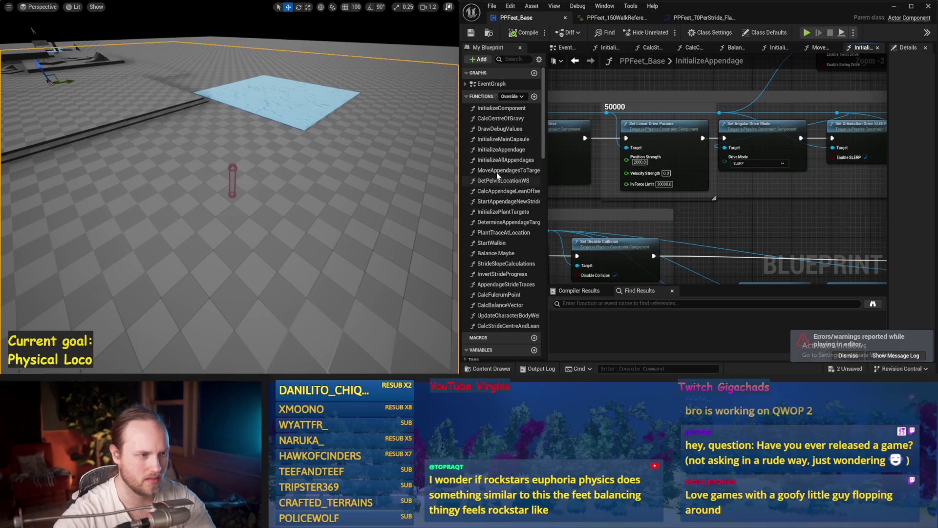
double_click(503, 223)
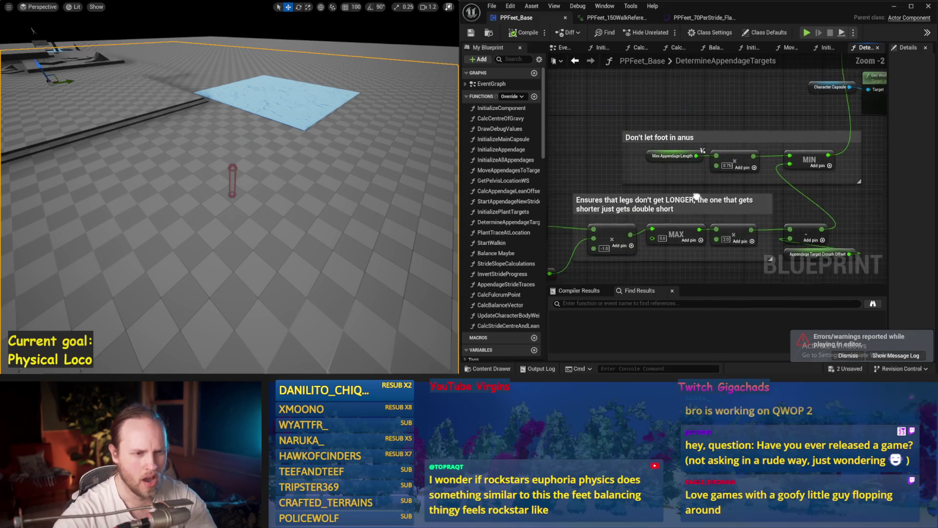
Wire the scaled Character Movement Pitch into Rotate Vector B Y with a 0.5 multiply factor.
mouse_move(697, 199)
left_mouse_down()
mouse_move(746, 155)
mouse_move(761, 162)
left_mouse_up()
scroll(719, 167, "up", 3)
mouse_move(716, 194)
left_mouse_down()
mouse_move(760, 174)
mouse_move(772, 197)
mouse_move(852, 198)
left_mouse_up()
scroll(732, 197, "down", 2)
scroll(732, 197, "down", 1)
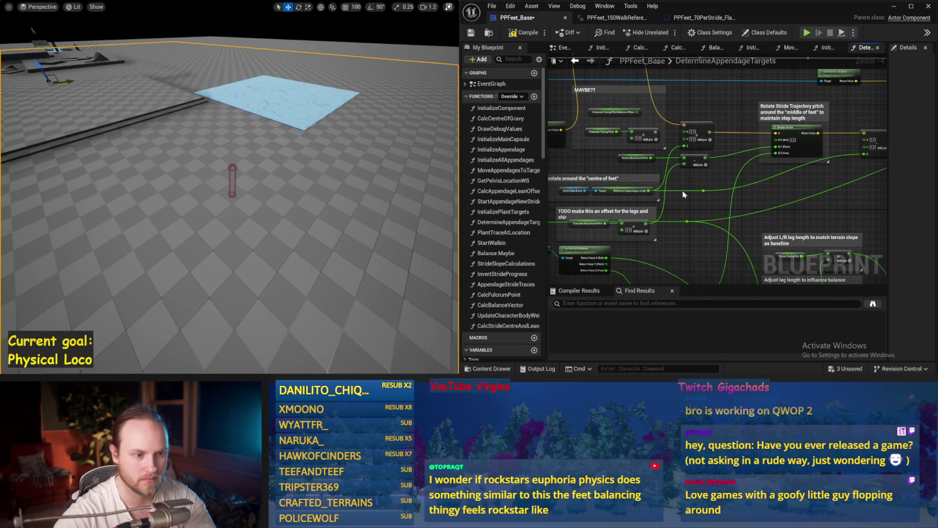
scroll(600, 211, "up", 1)
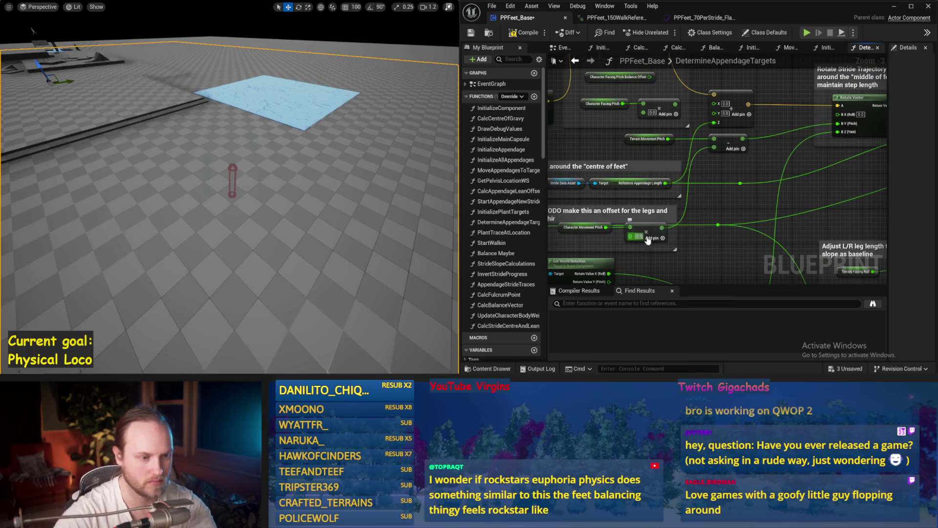
type("0.5")
left_click_drag(687, 258, 733, 246)
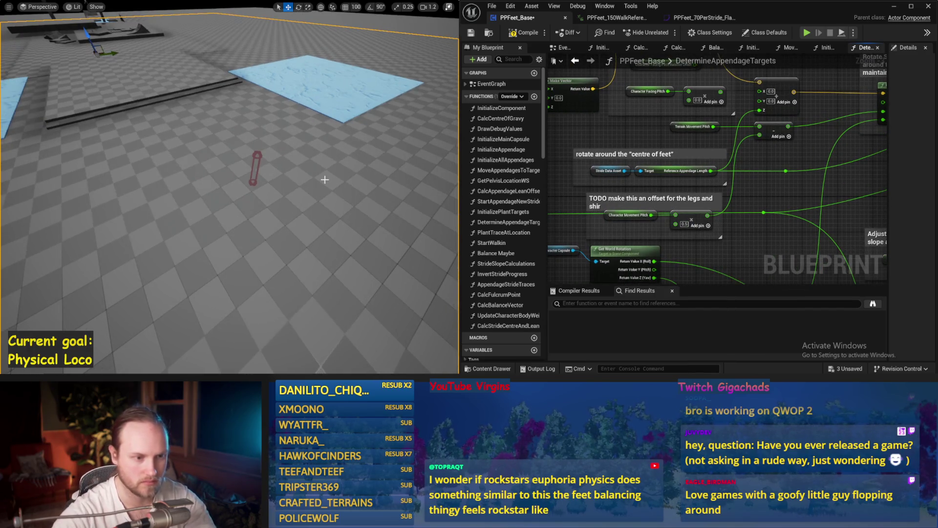
Simulate to test the pitch change, then save PPFeet_Base.
key("alt+s")
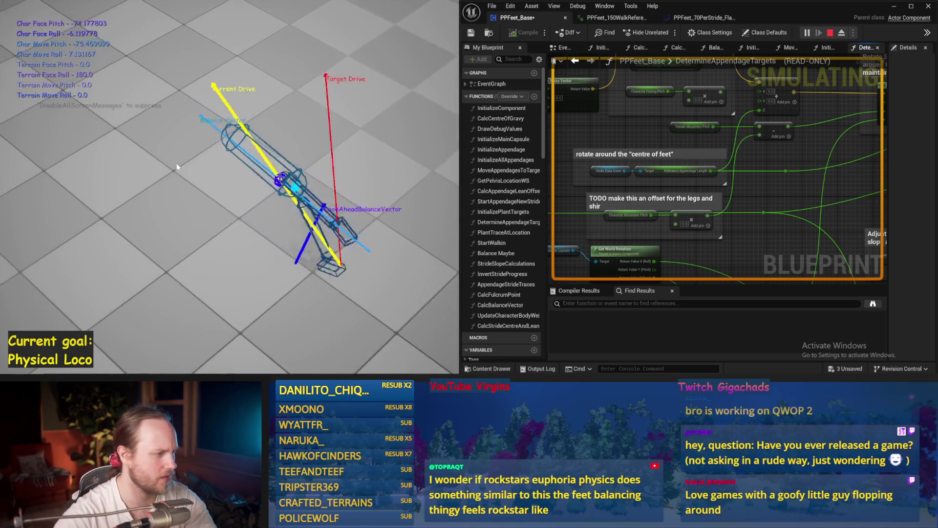
key("Escape")
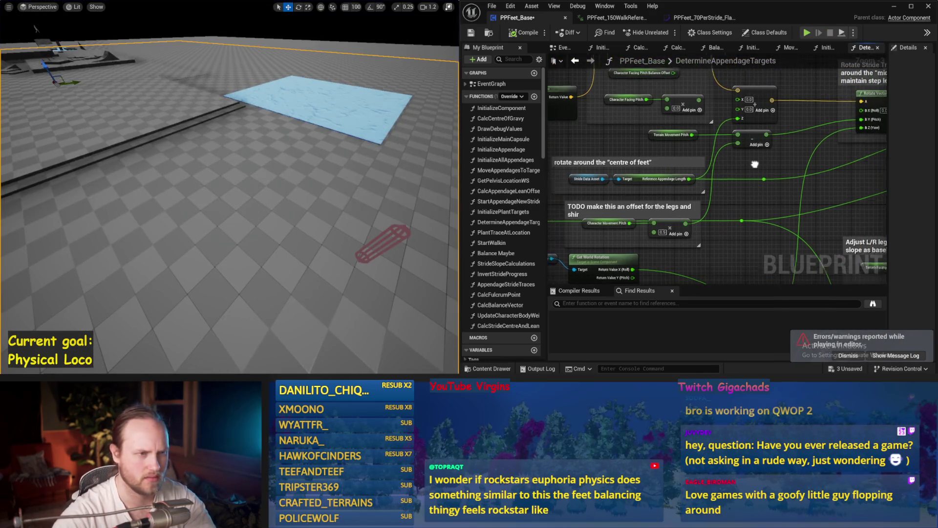
left_click(475, 34)
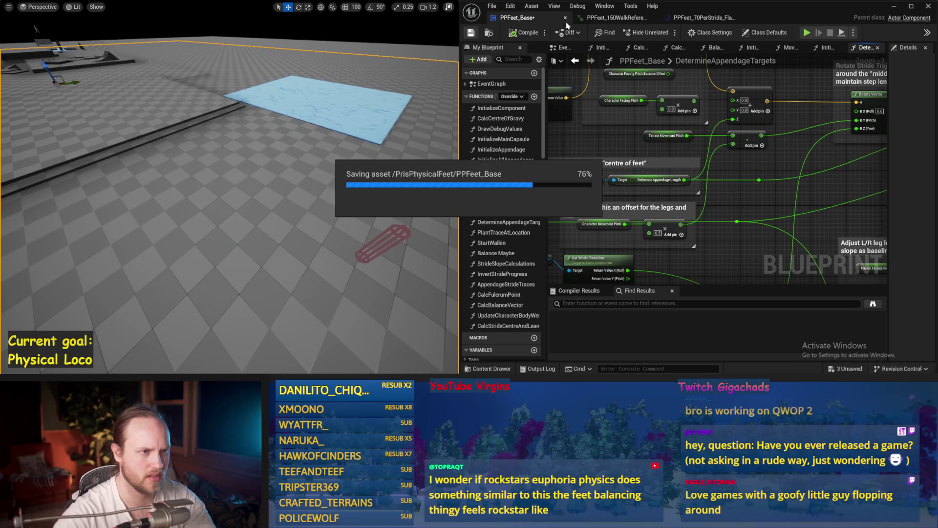
left_click(564, 48)
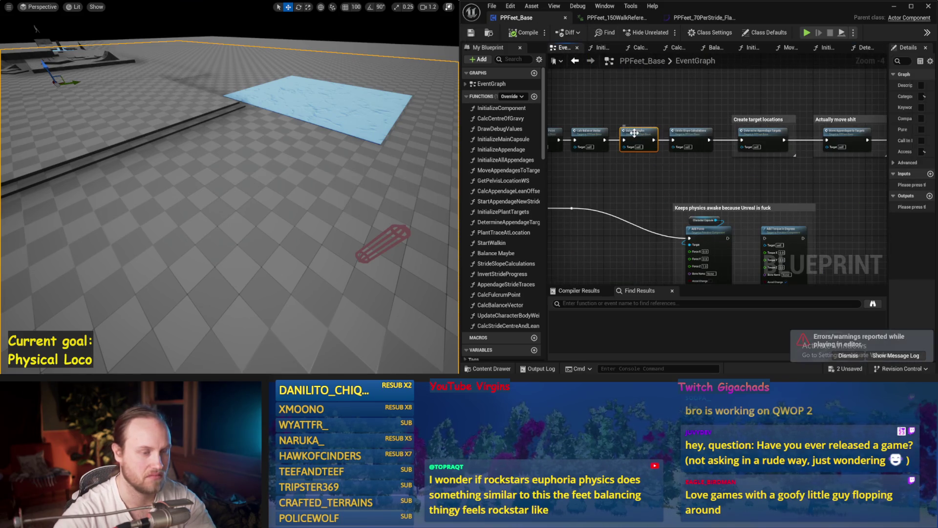
In Balance Maybe, connect the Add node's sum to Counteract Torque's Target and test it.
double_click(629, 132)
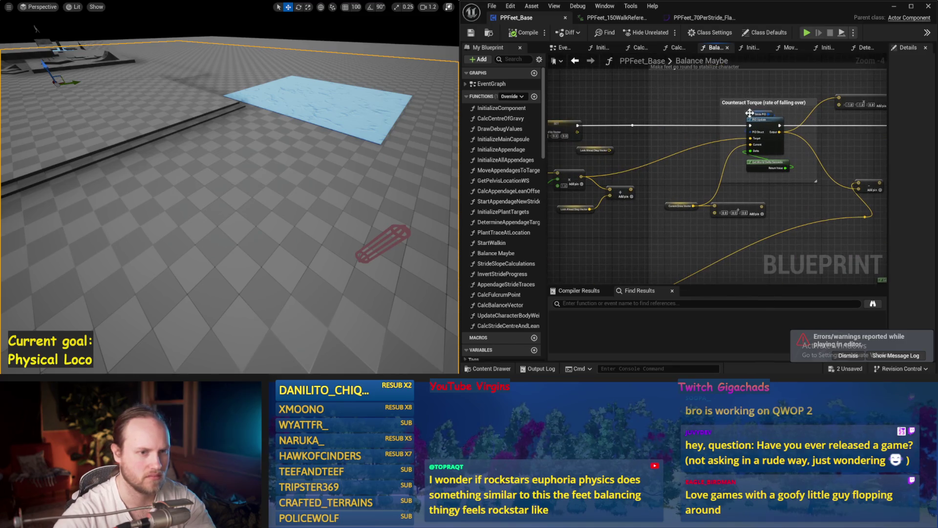
left_click_drag(889, 228, 782, 228)
mouse_move(702, 188)
left_mouse_down()
mouse_move(743, 181)
mouse_move(709, 173)
left_mouse_up()
left_click_drag(767, 152, 769, 151)
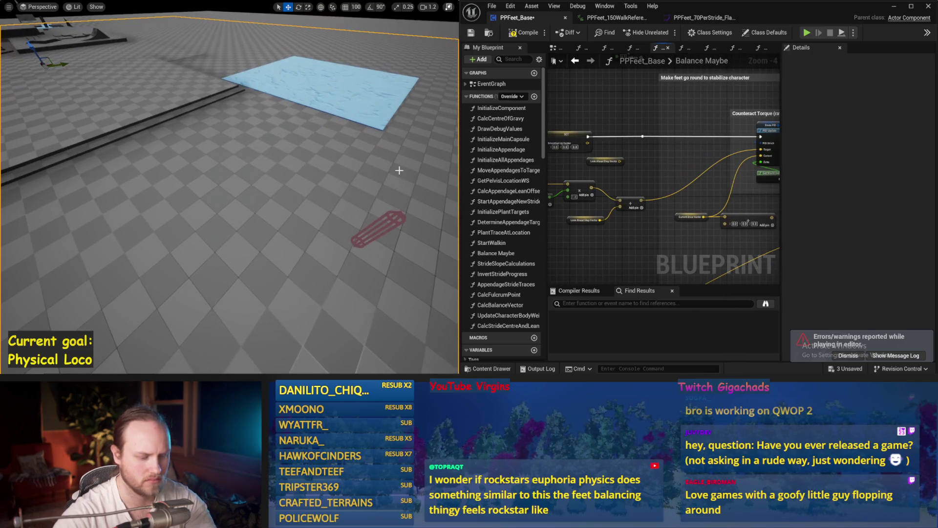
key("alt+s")
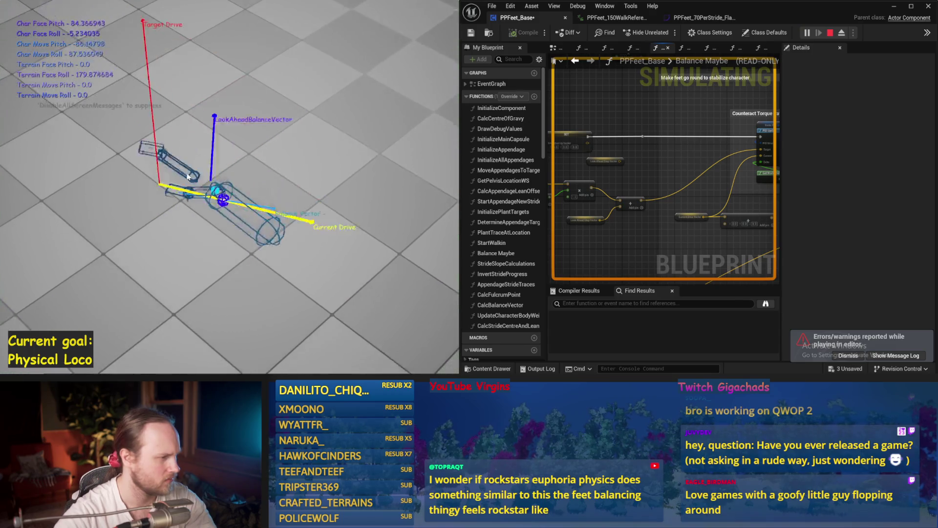
key("Escape")
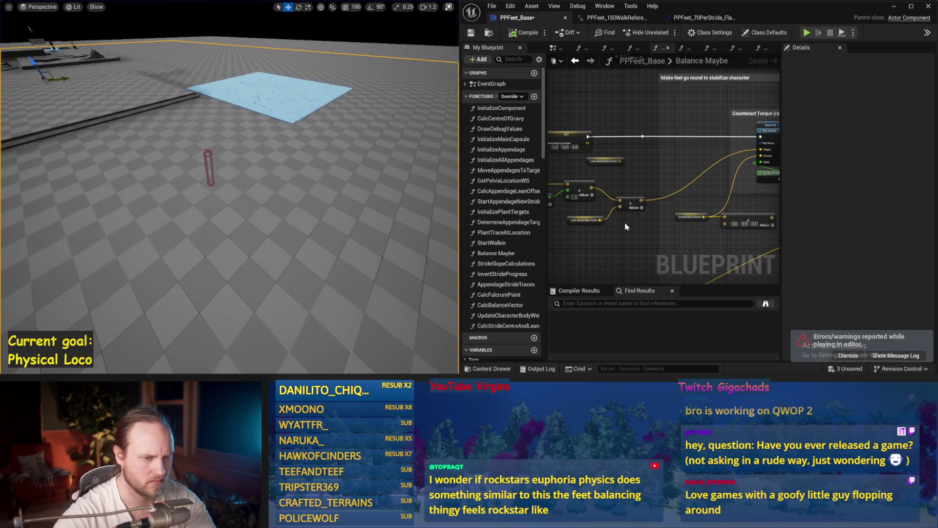
Rerun the balance test, select Look Ahead Step Vector, and pull a wire from the multiply output.
left_click_drag(647, 242, 712, 234)
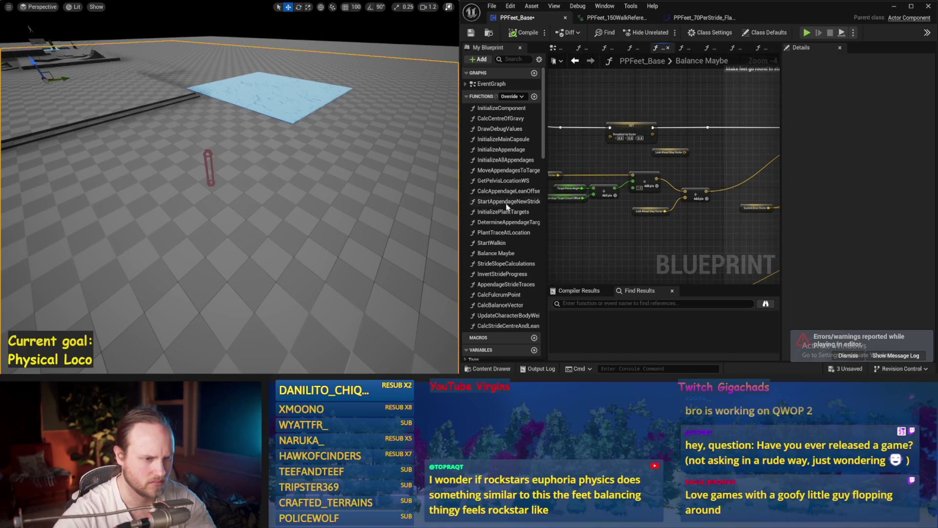
key("alt+s")
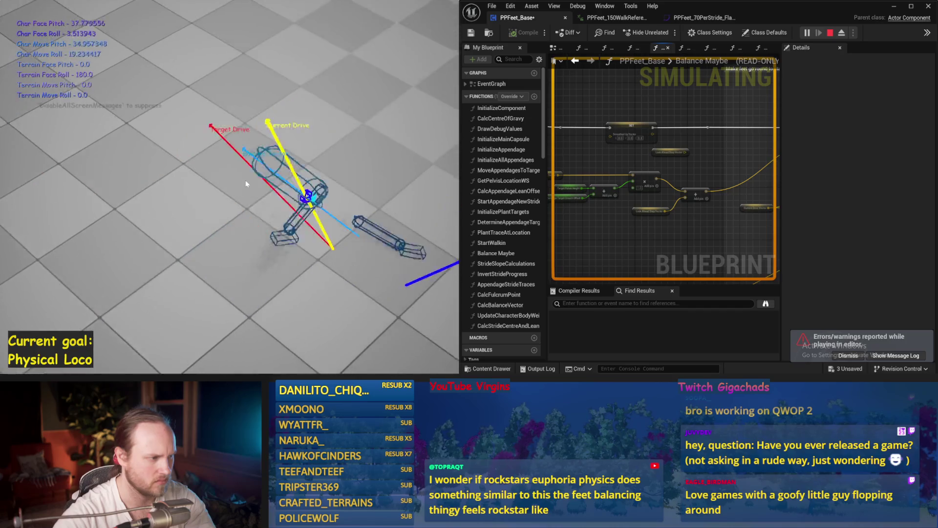
key("Escape")
left_click(658, 213)
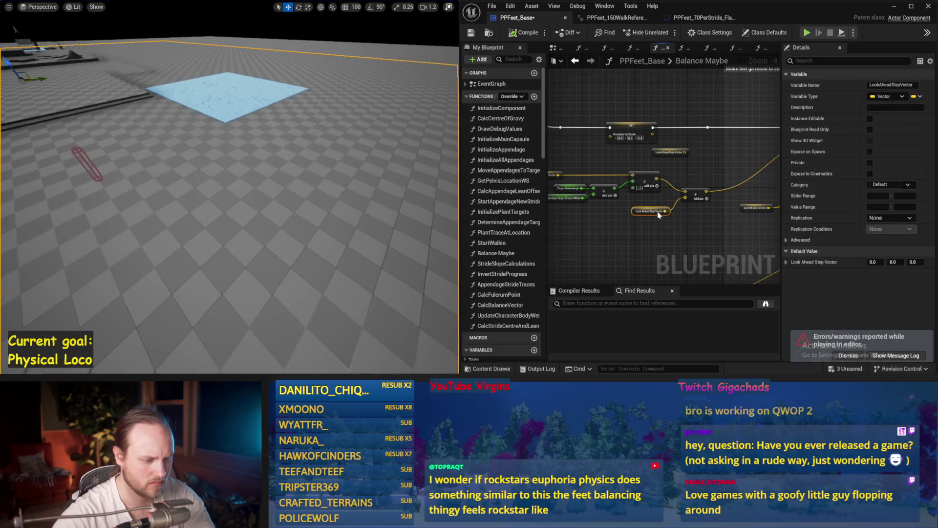
mouse_move(657, 186)
left_mouse_down()
mouse_move(659, 193)
mouse_move(683, 156)
mouse_move(721, 143)
left_mouse_up()
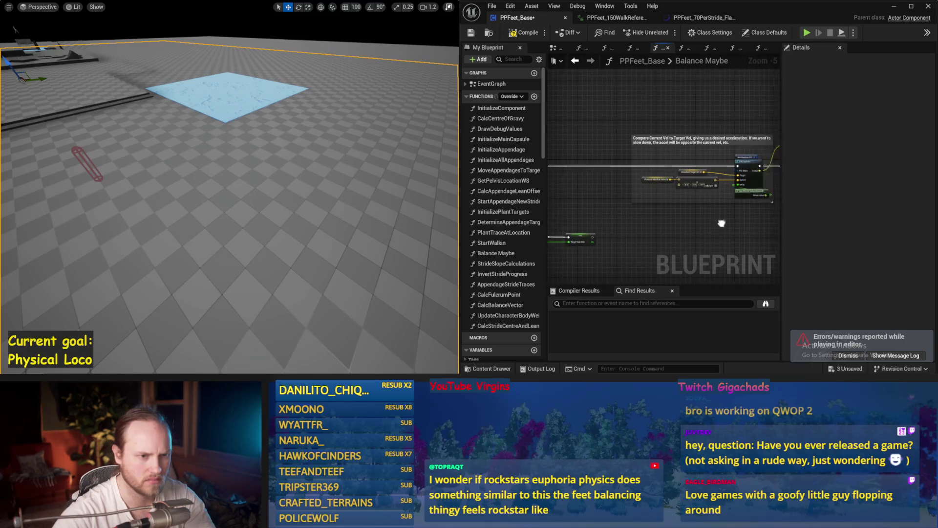
mouse_move(688, 225)
left_mouse_down()
mouse_move(591, 122)
mouse_move(614, 195)
left_mouse_up()
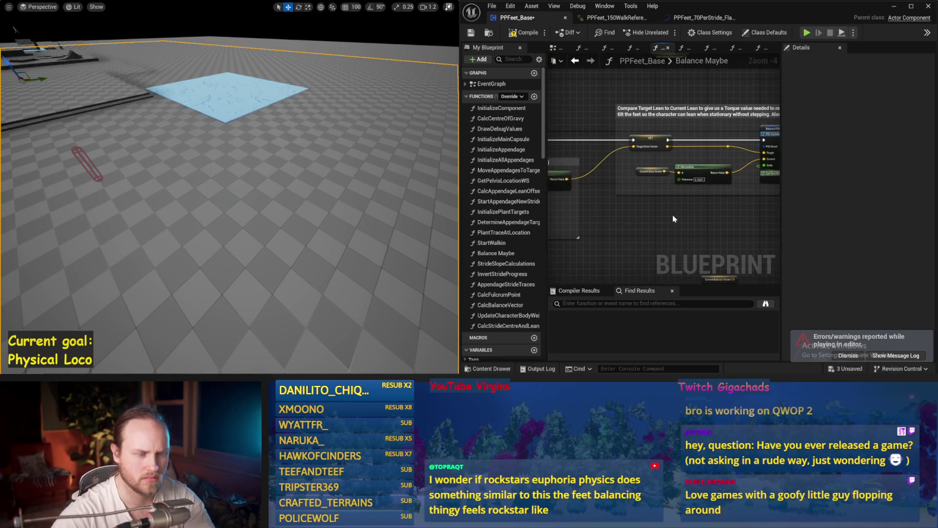
Paste a Look Ahead Step Vector getter, add a vector Add node from it, and test.
key("ctrl+v")
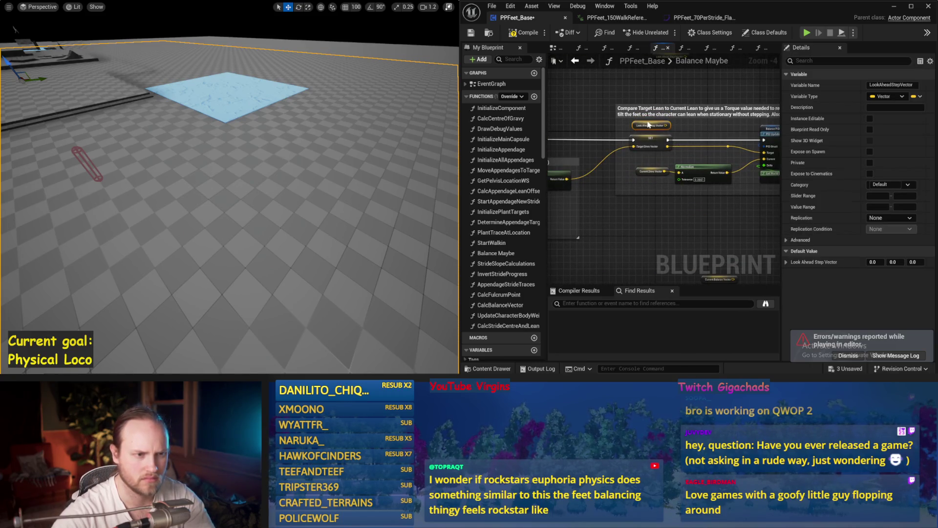
scroll(649, 125, "up", 1)
left_click(625, 139)
left_click_drag(654, 142, 669, 141)
type("+")
key("Return")
mouse_move(306, 201)
left_mouse_down()
mouse_move(301, 193)
mouse_move(305, 201)
left_mouse_up()
key("alt+p")
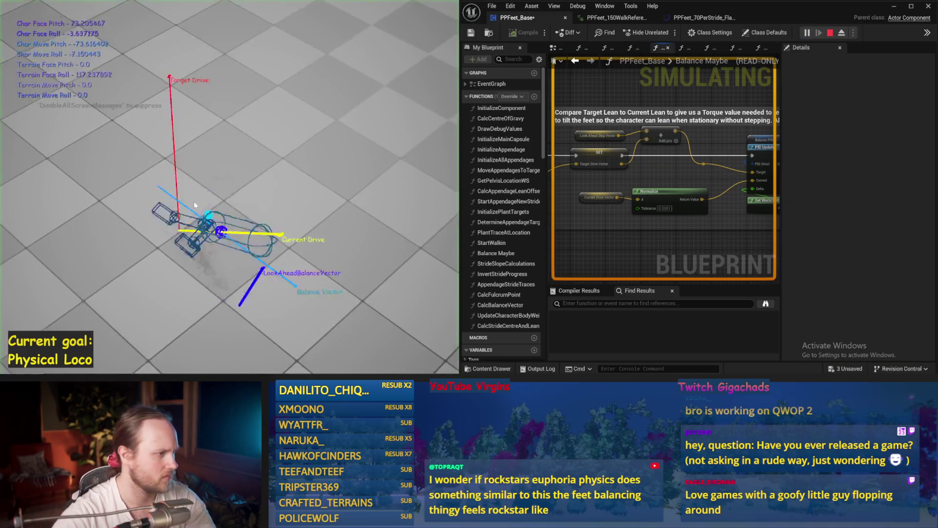
key("Escape")
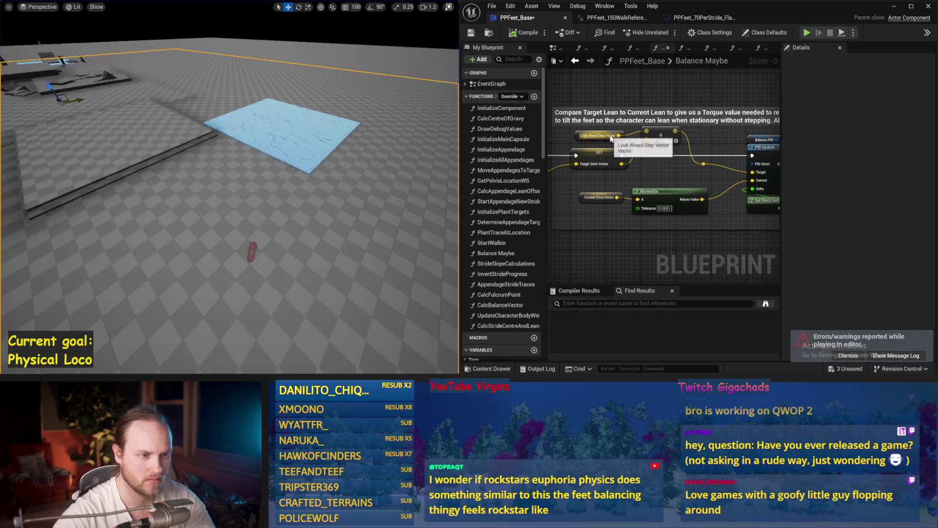
Add a Normalize node by Current Drive Vector and a vector Add after it, then test the wiring.
mouse_move(628, 142)
left_mouse_down()
mouse_move(731, 182)
mouse_move(630, 110)
mouse_move(730, 121)
left_mouse_up()
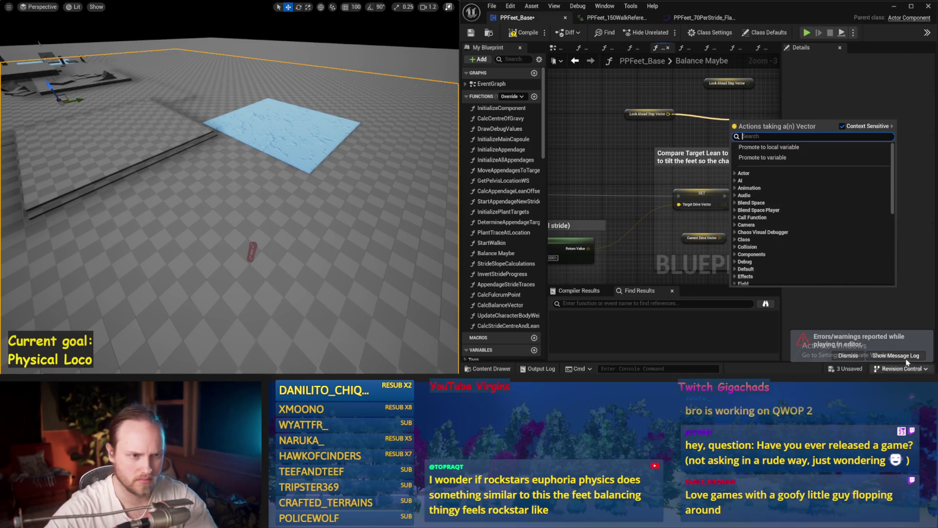
left_click_drag(636, 164, 645, 179)
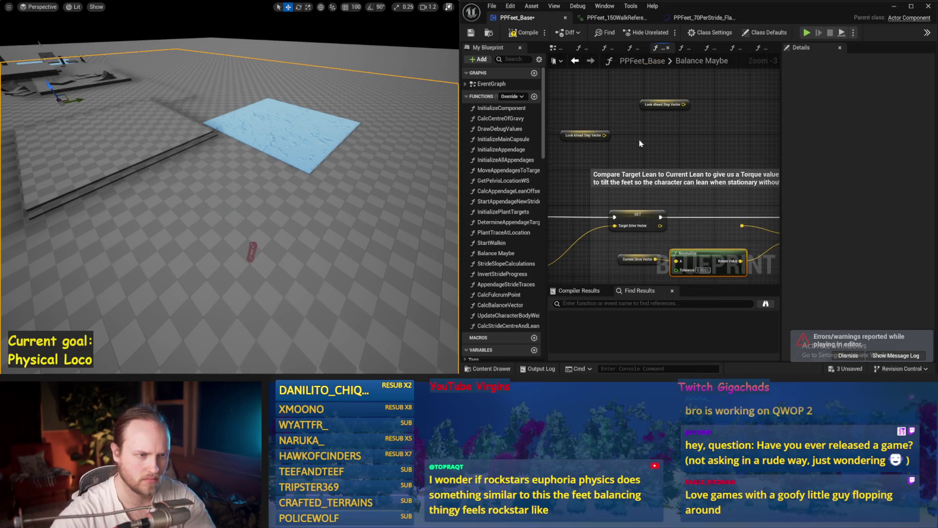
left_click_drag(655, 129, 610, 112)
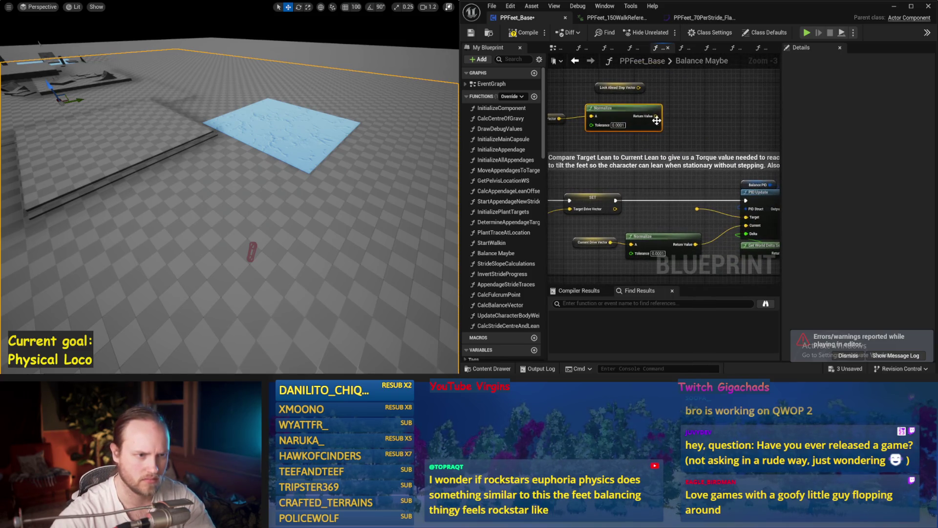
mouse_move(646, 187)
left_mouse_down()
mouse_move(649, 199)
mouse_move(846, 141)
left_mouse_up()
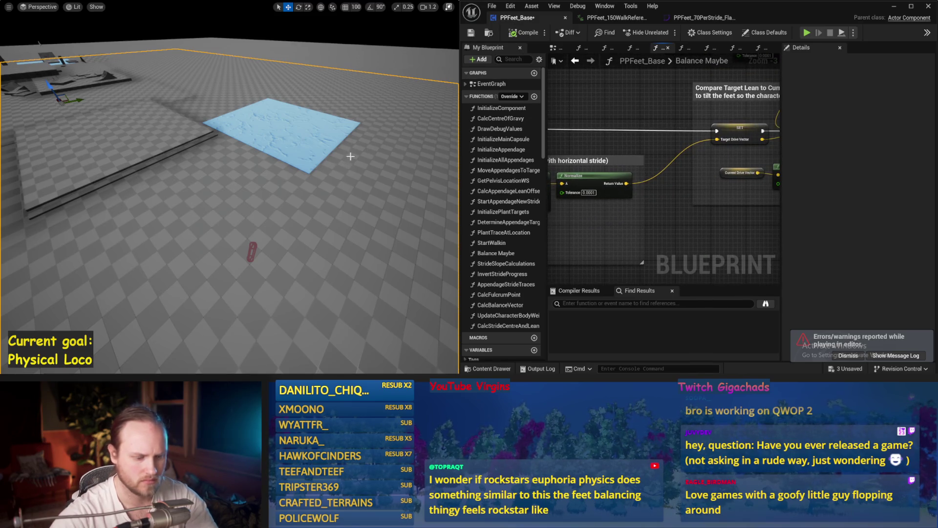
key("alt+p")
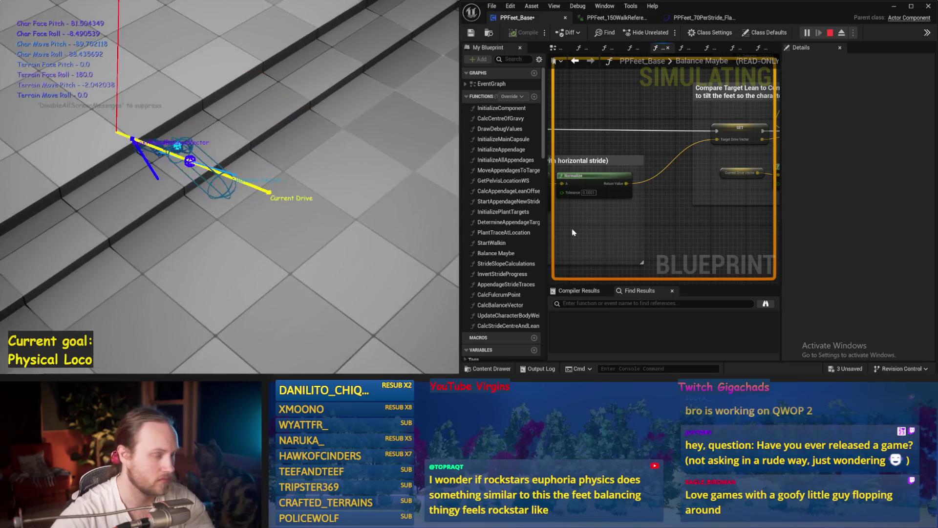
key("Escape")
mouse_move(601, 135)
left_mouse_down()
mouse_move(630, 150)
mouse_move(651, 130)
left_mouse_up()
key("Escape")
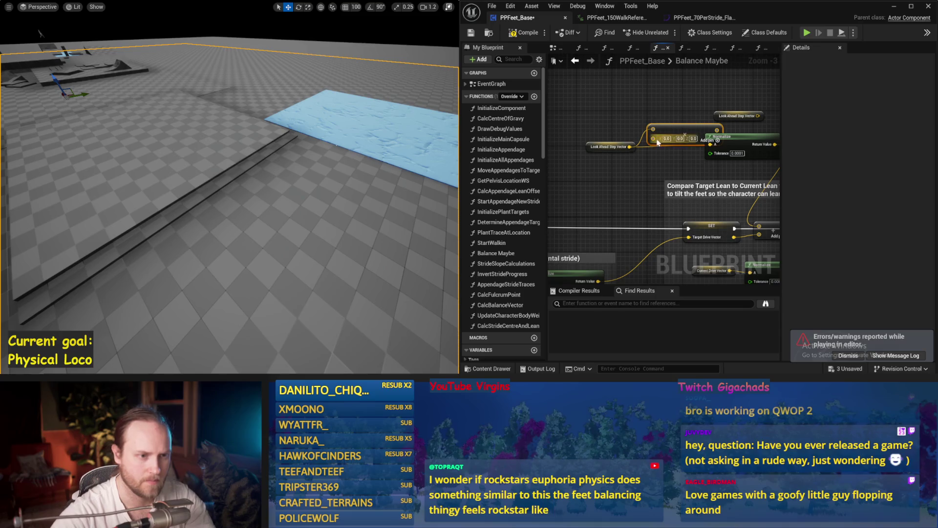
Convert the Add node's pin to single-precision float and wire it into Normalize's A input.
left_click(608, 147)
left_click_drag(603, 153, 604, 153)
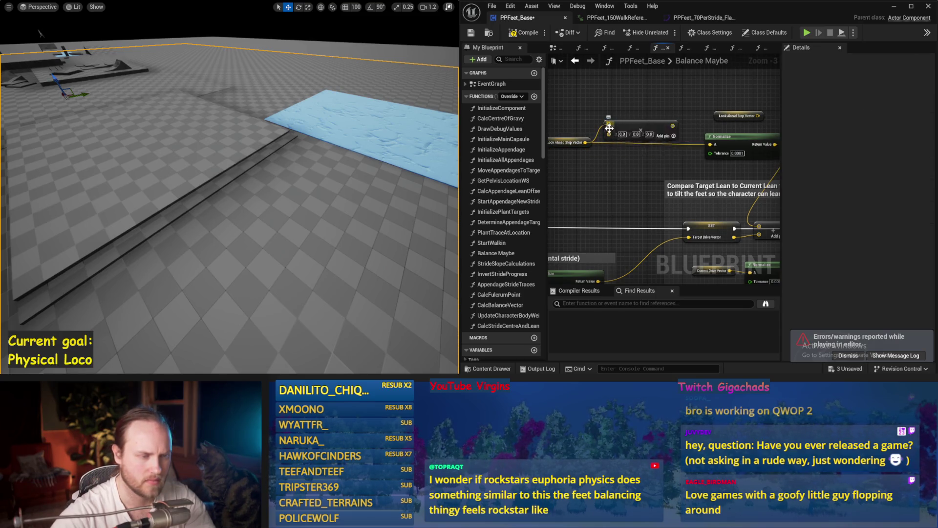
right_click(609, 136)
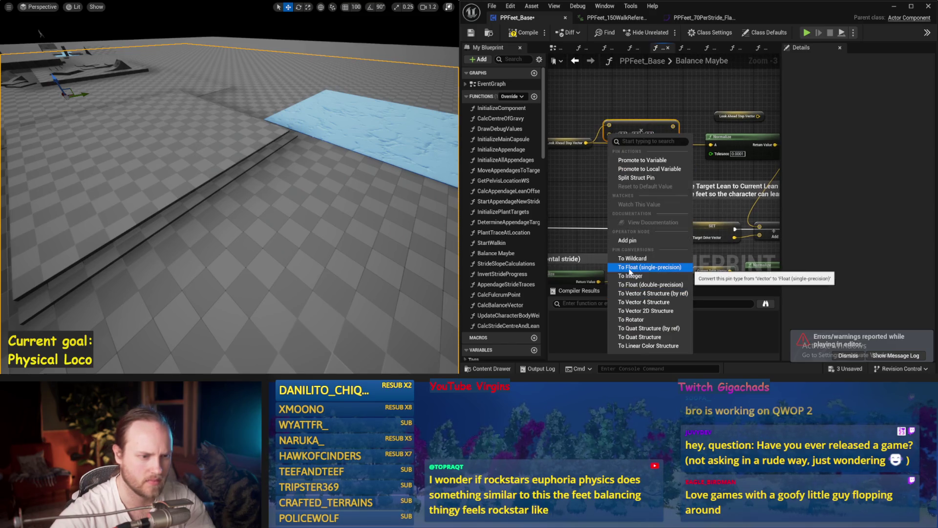
left_click(632, 285)
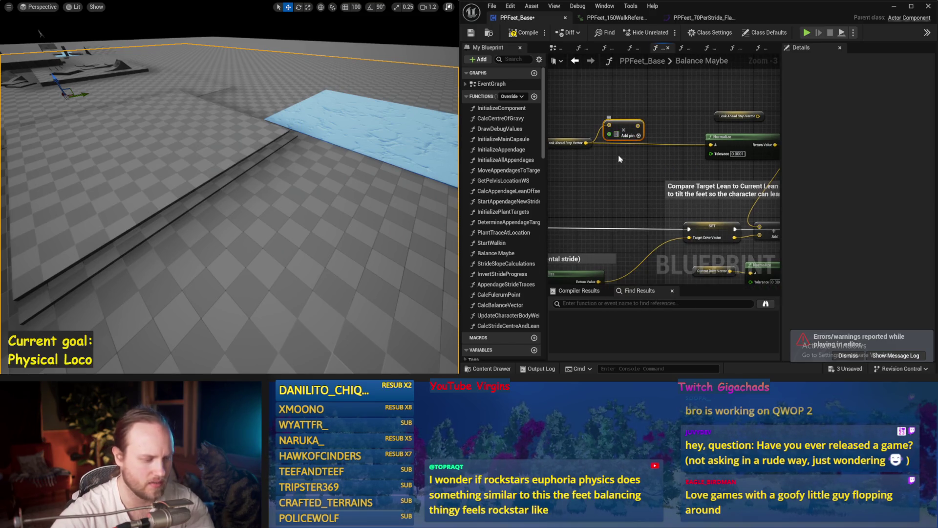
left_click_drag(710, 148, 711, 145)
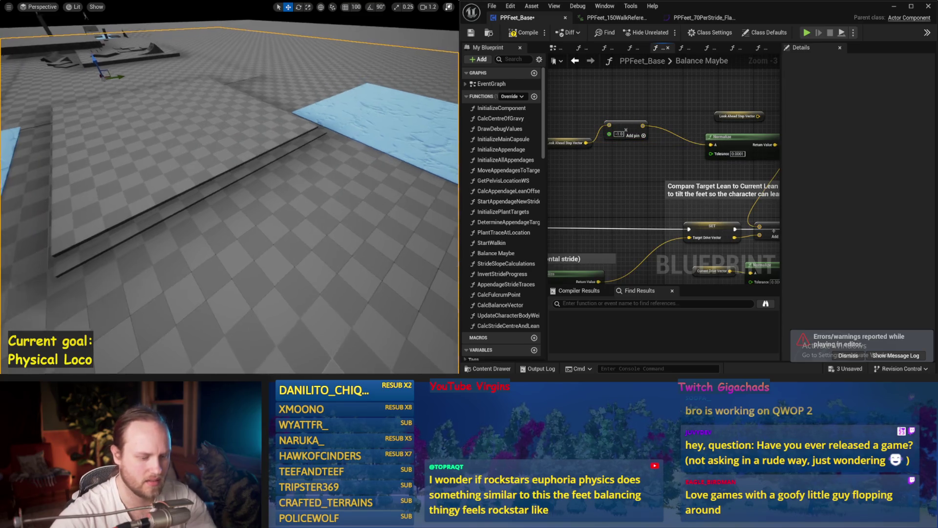
Test the balancing across several simulation runs, restarting with the character upright.
key("alt+p")
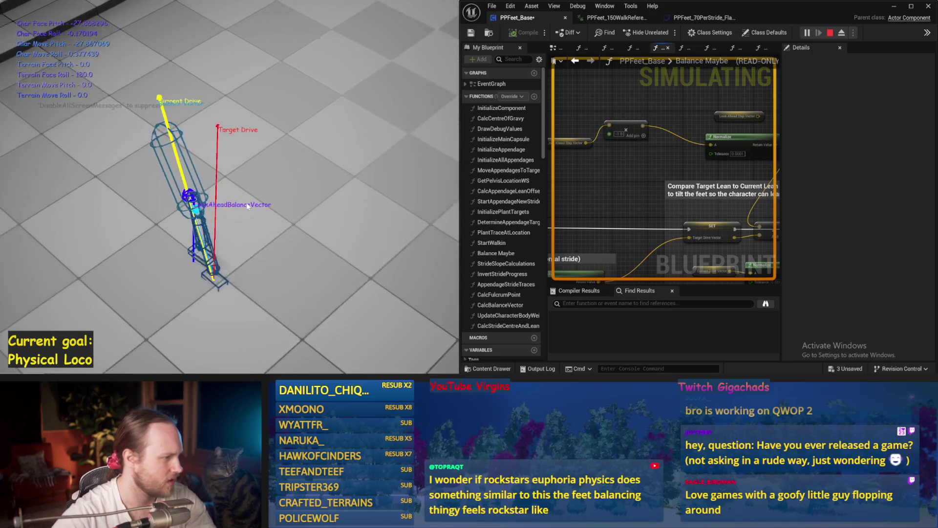
key("r")
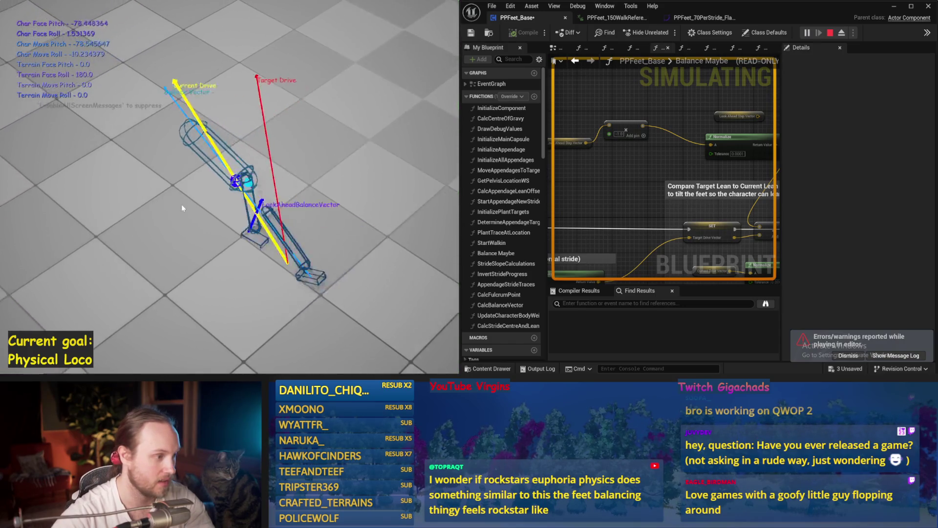
key("Escape")
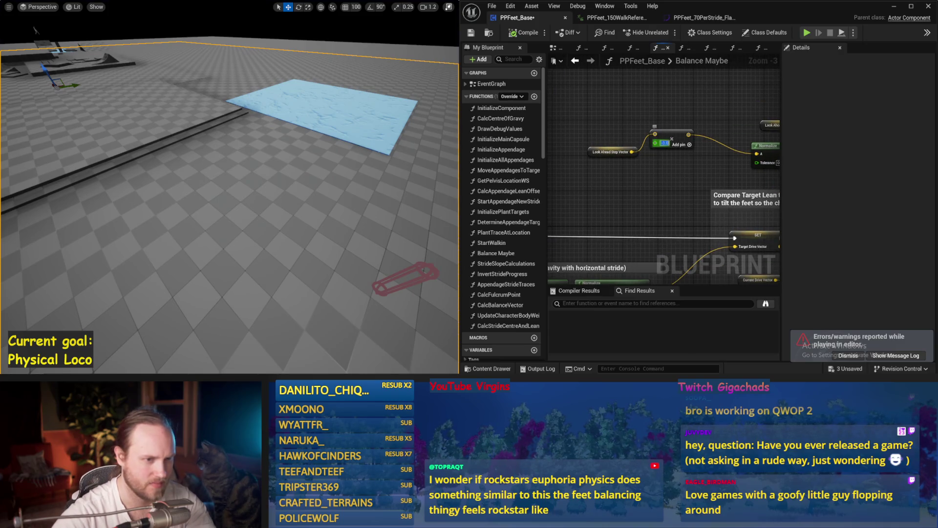
scroll(286, 198, "up", 2)
key("alt+p")
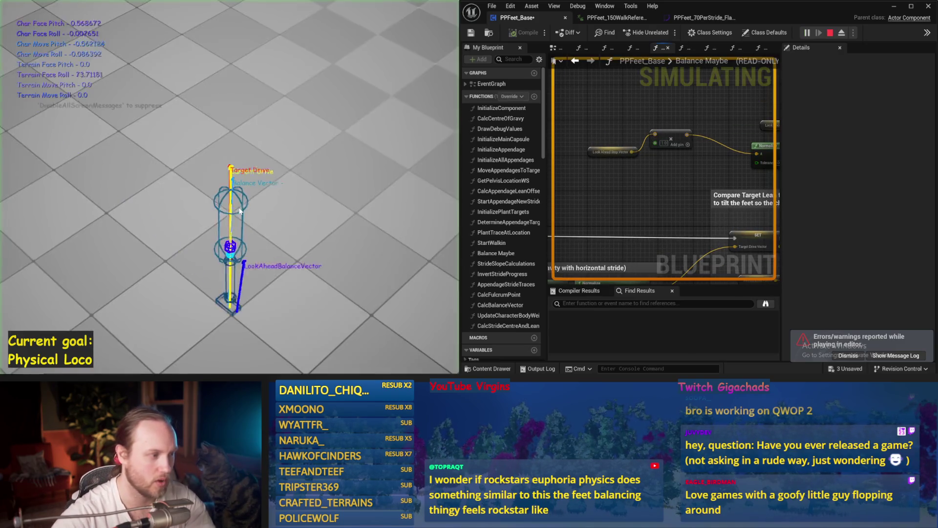
key("Escape")
key("alt+p")
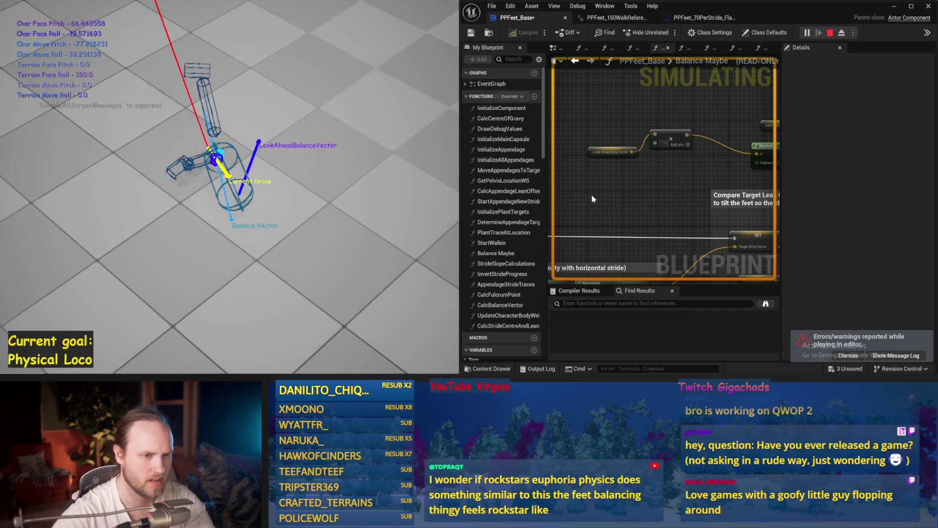
key("Escape")
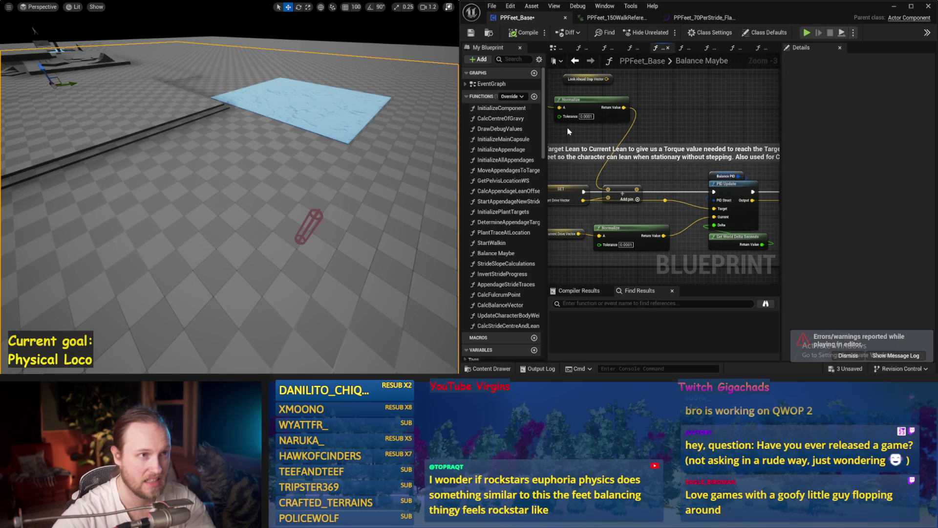
Run one more balance simulation, then bring the Counteract Torque nodes into view.
key("alt+p")
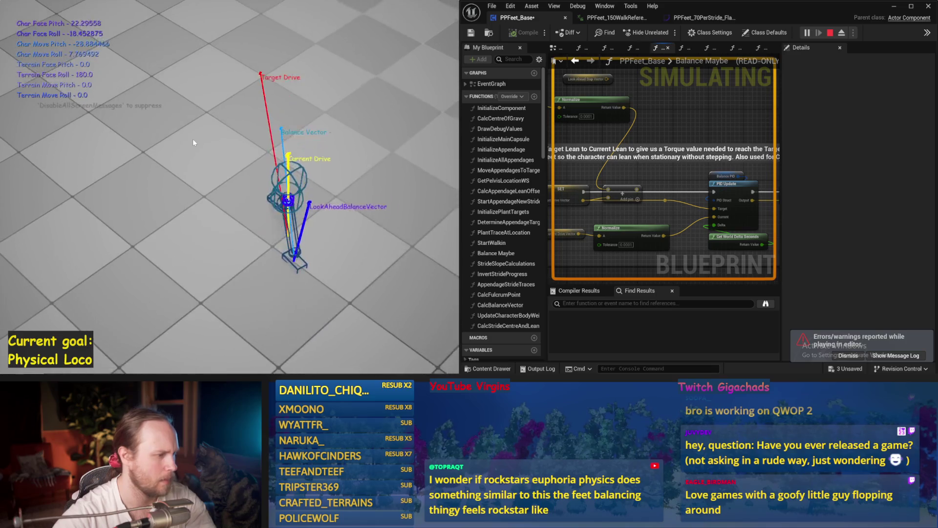
key("Escape")
scroll(685, 154, "down", 4)
left_click_drag(684, 153, 710, 200)
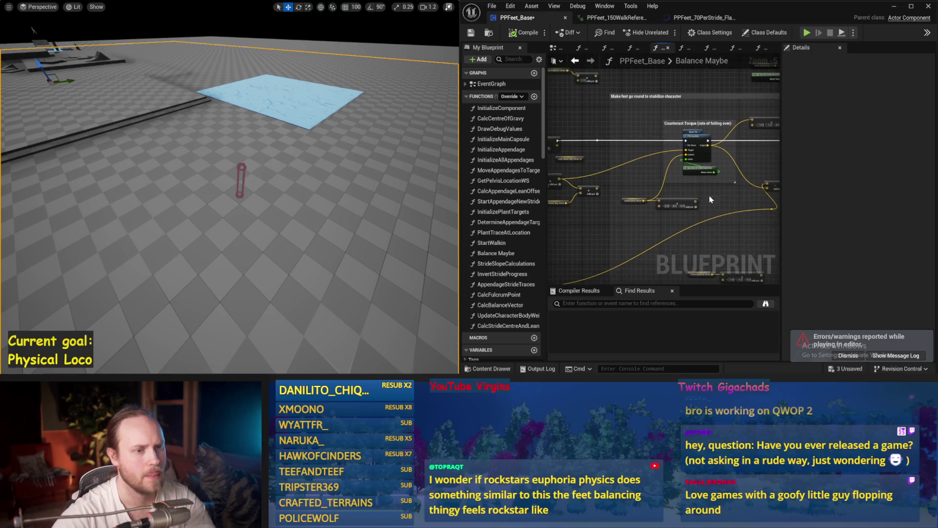
Save PPFeet_Base and view the rate-of-falling-over nodes.
scroll(710, 199, "up", 1)
key("ctrl+s")
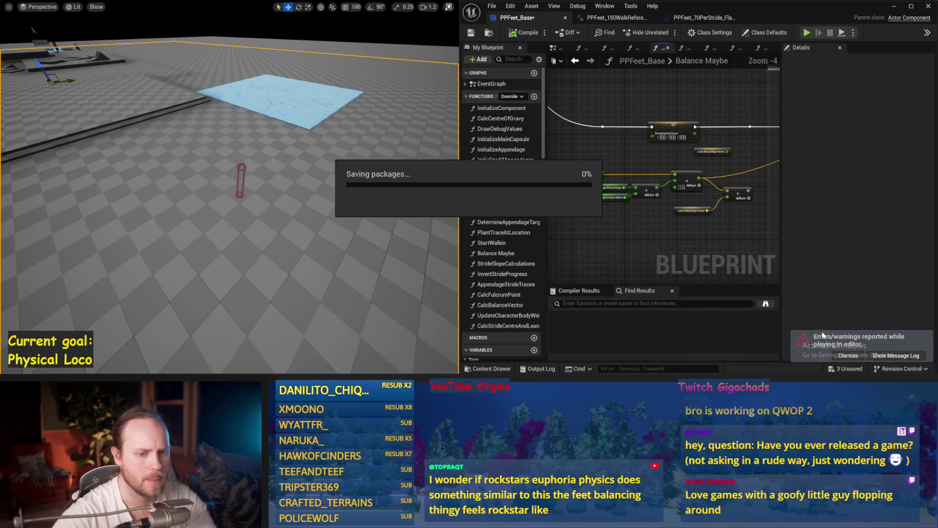
mouse_move(665, 259)
left_mouse_down()
mouse_move(615, 230)
mouse_move(683, 130)
left_mouse_up()
Save again and set the Stride PID default DerivativeFactor to 0.0.
key("ctrl+s")
scroll(638, 191, "up", 1)
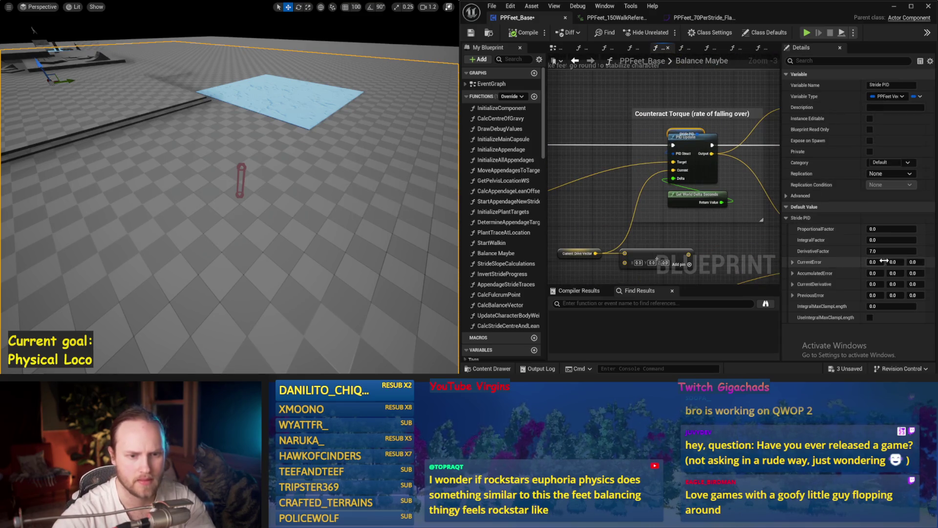
left_click_drag(396, 202, 392, 206)
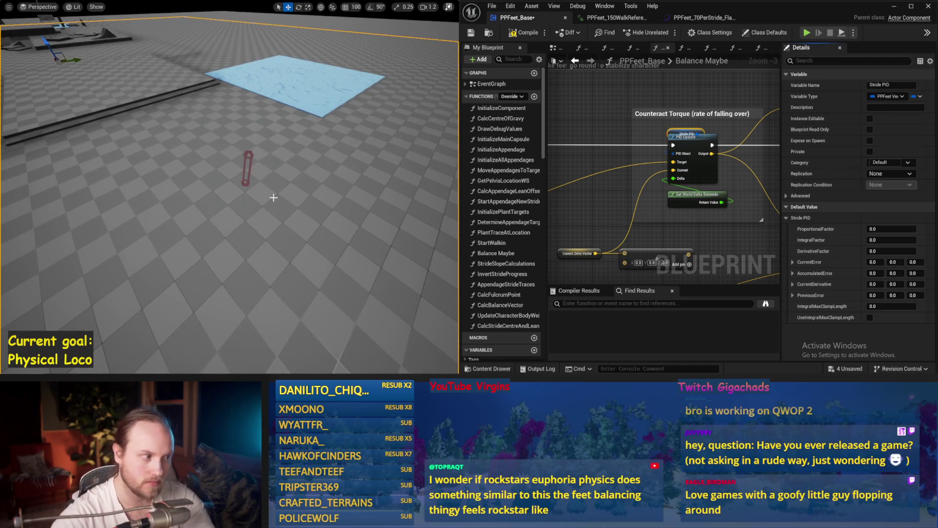
Test the new gains over five simulation runs, each ending when the character falls.
key("alt+p")
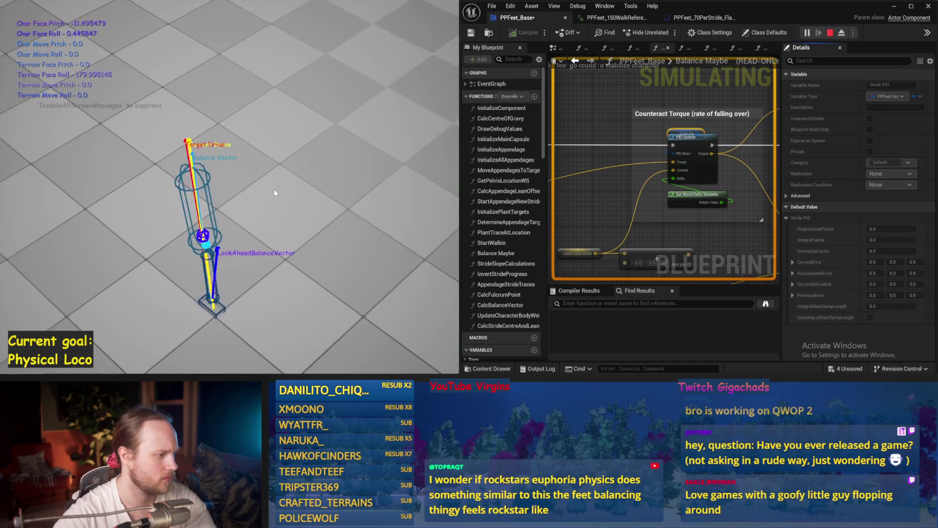
key("Escape")
key("alt+p")
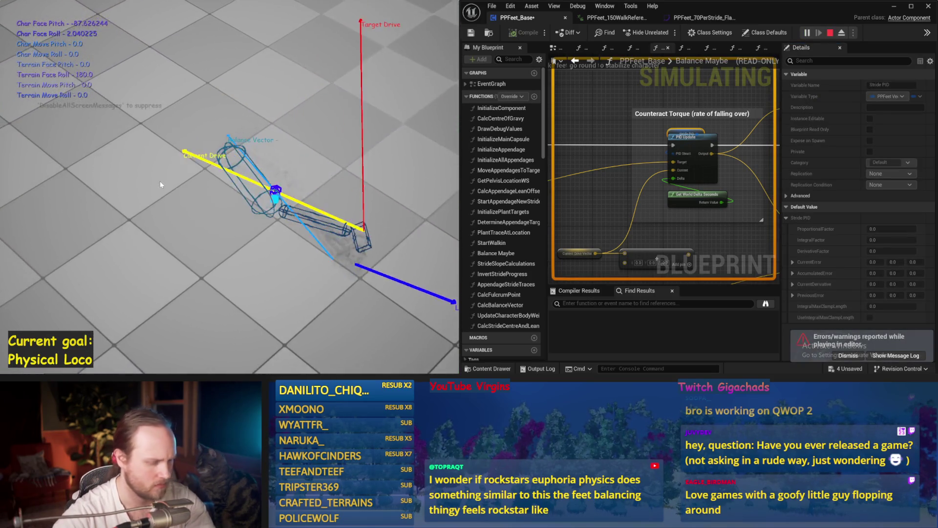
key("Escape")
key("alt+p")
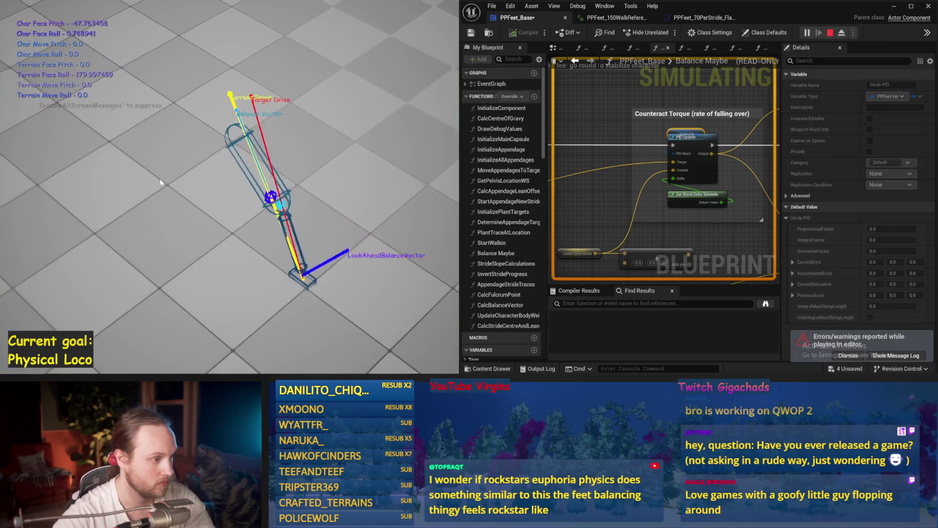
key("Escape")
key("alt+p")
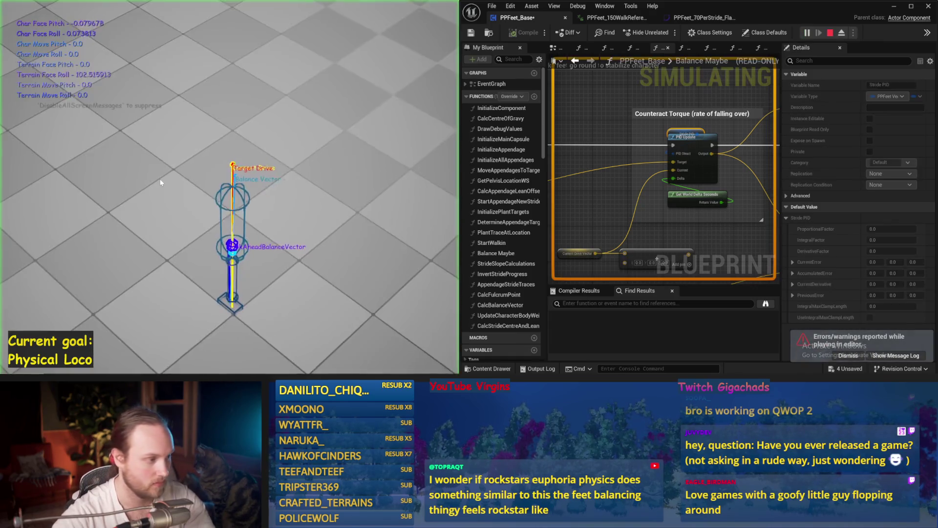
key("Escape")
key("alt+p")
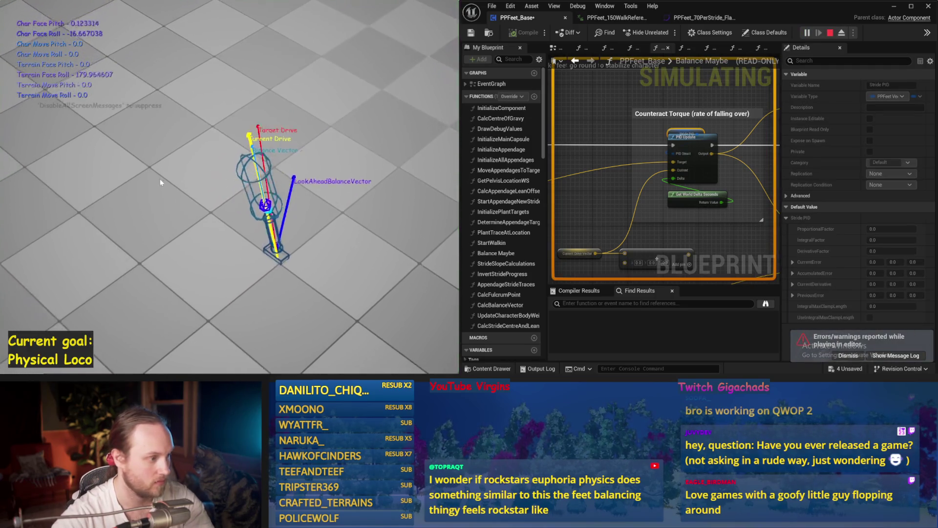
key("Escape")
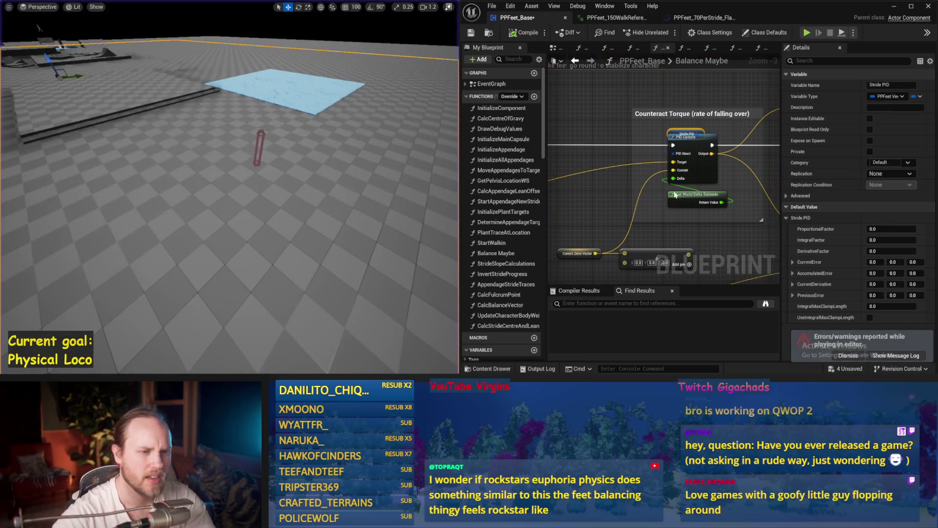
left_click(557, 47)
Jump from the 'damping' search results to Set Angular Damping in InitializeComponent.
left_click_drag(622, 141, 612, 206)
scroll(612, 207, "down", 1)
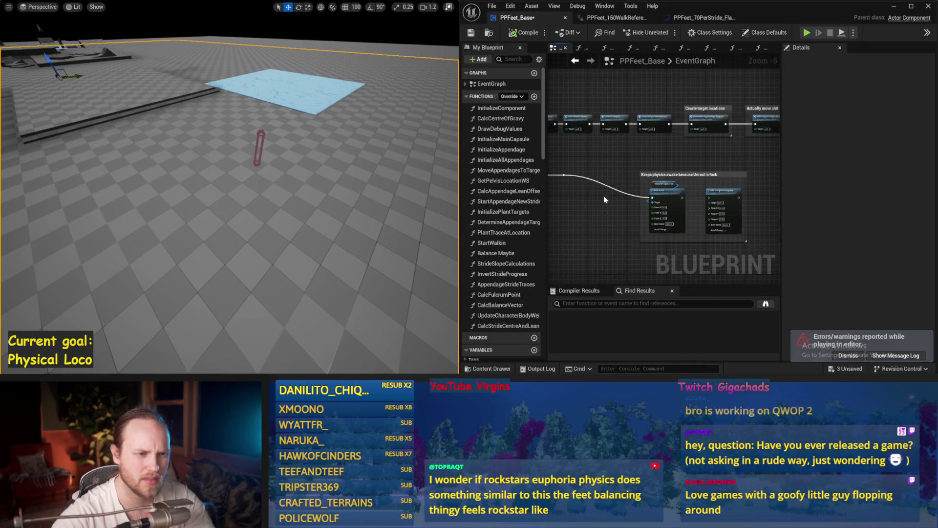
mouse_move(607, 164)
left_mouse_down()
mouse_move(720, 228)
mouse_move(723, 274)
left_mouse_up()
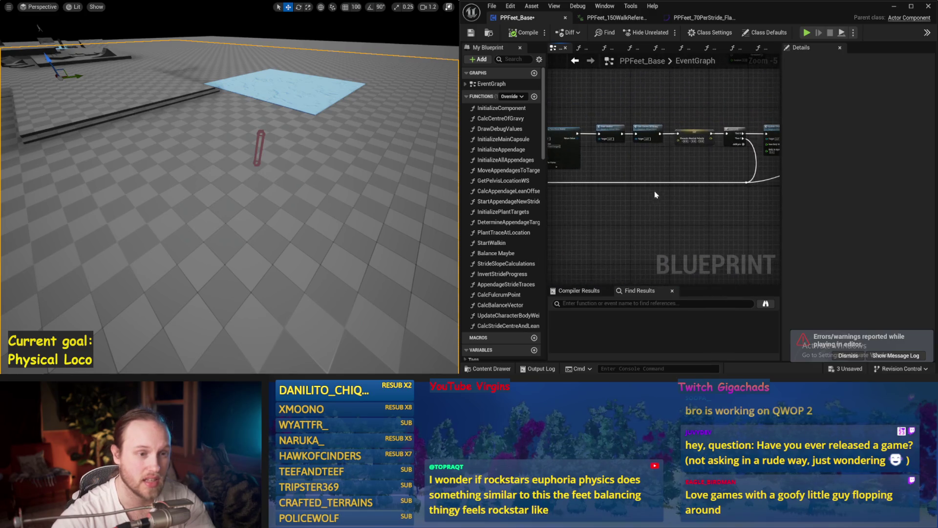
scroll(631, 184, "up", 1)
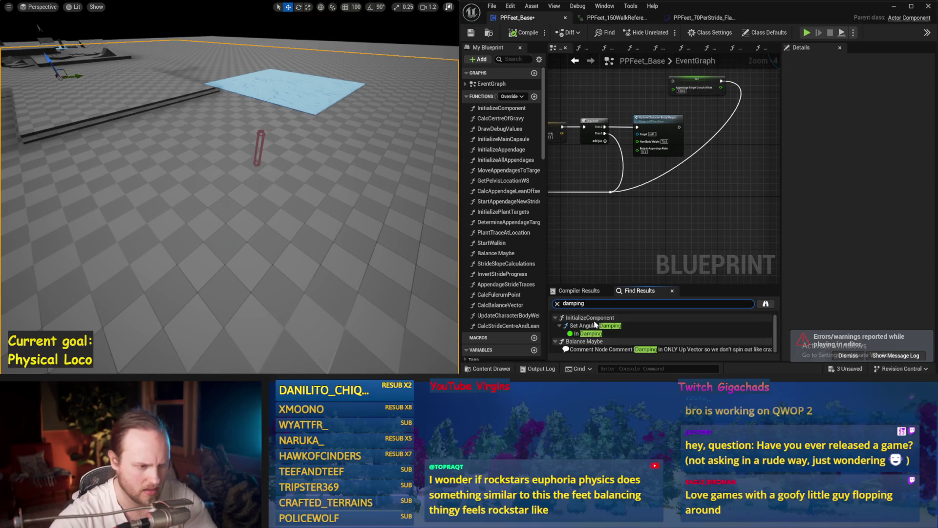
left_click(594, 325)
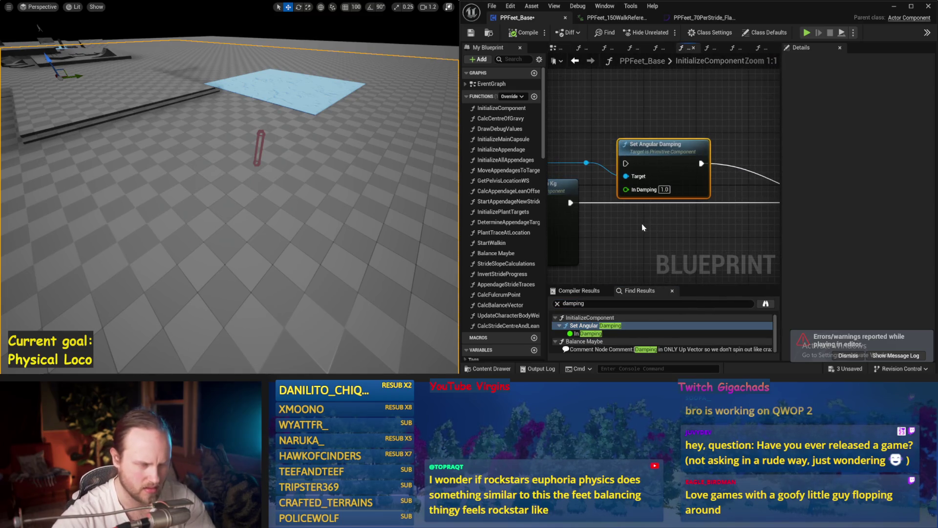
Resize the search results panel and start a balance simulation.
scroll(643, 228, "down", 3)
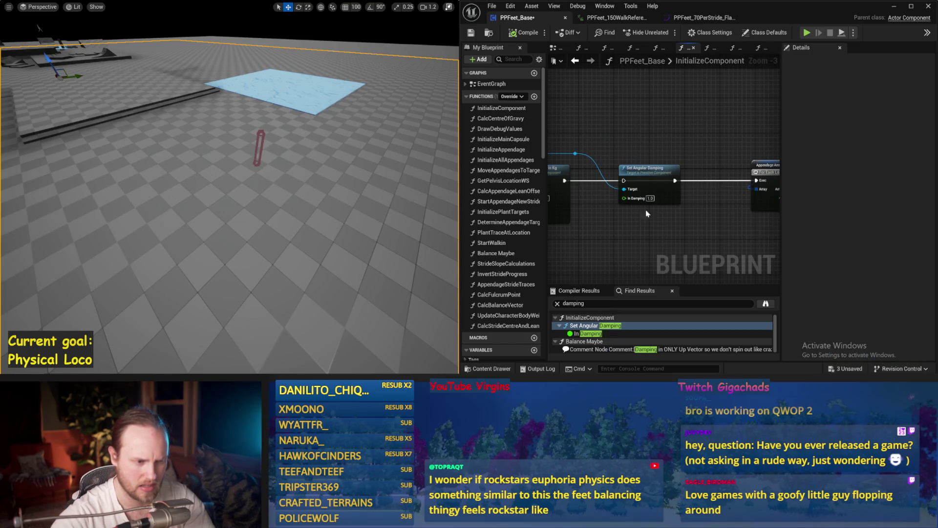
left_click_drag(621, 285, 624, 245)
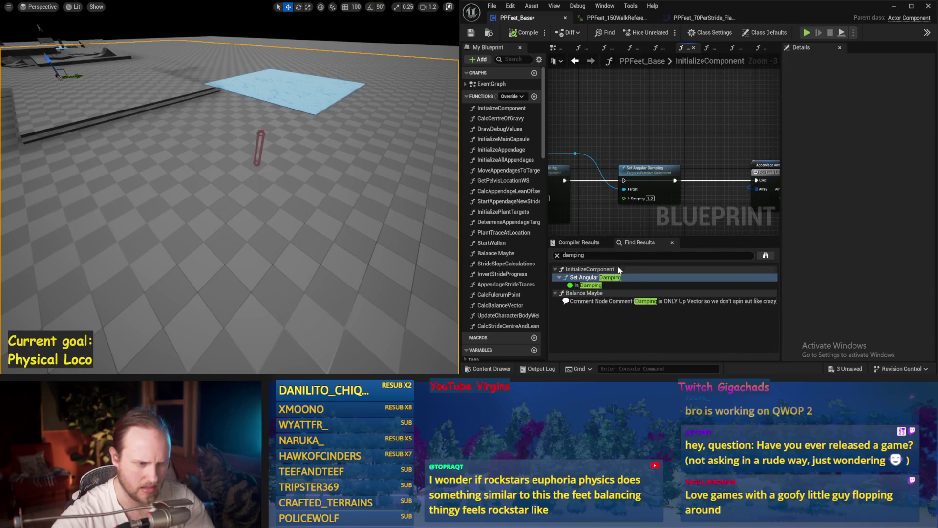
left_click_drag(621, 238, 622, 304)
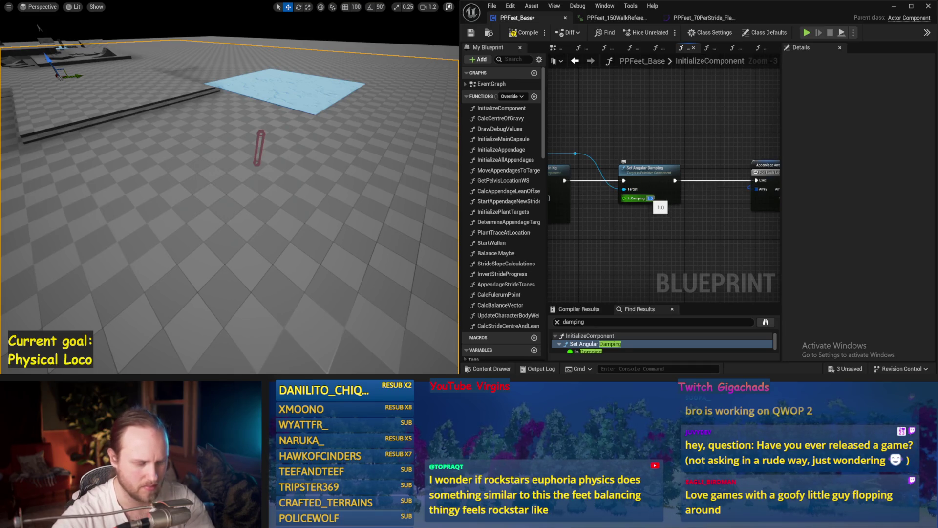
key("alt+p")
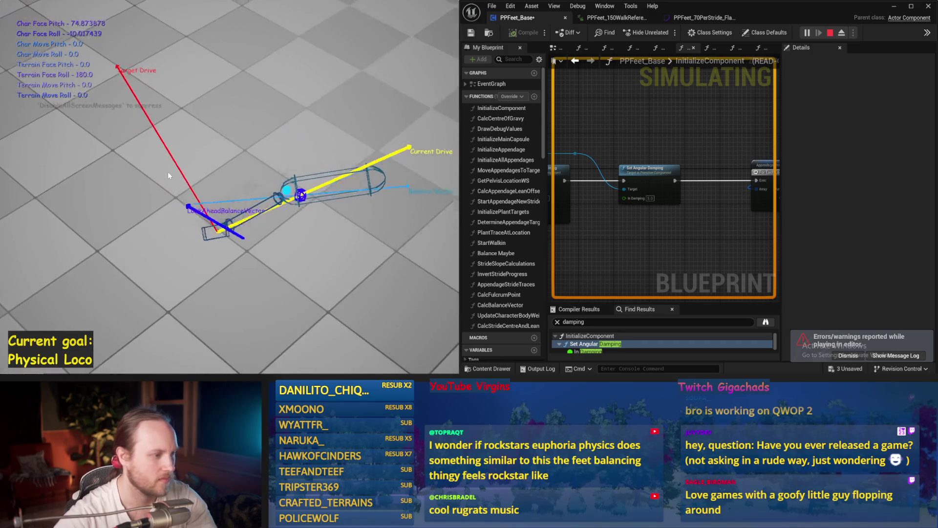
Restart the simulation, watch the capsule balance until it topples, then stop it.
key("Escape")
key("alt+p")
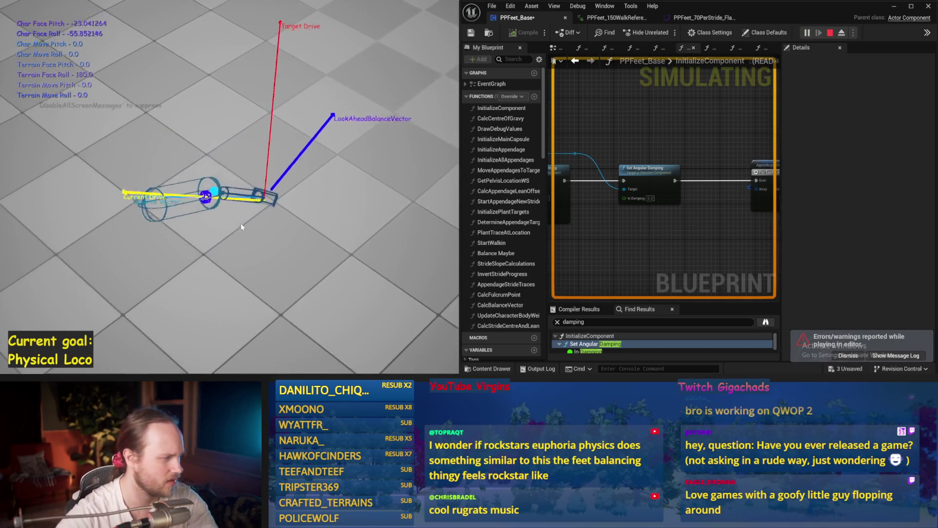
key("Escape")
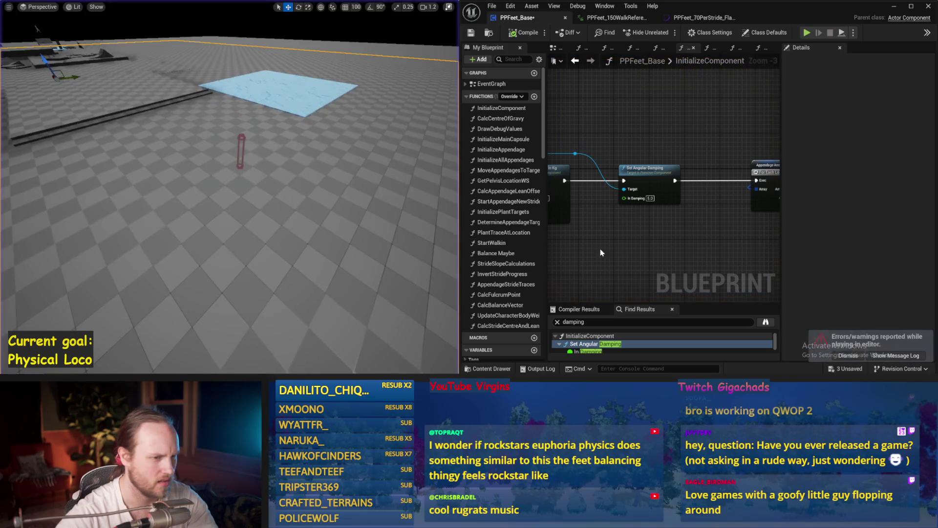
Save PPFeet_Base and go back from InitializeComponent to the EventGraph.
key("ctrl+s")
left_click(578, 63)
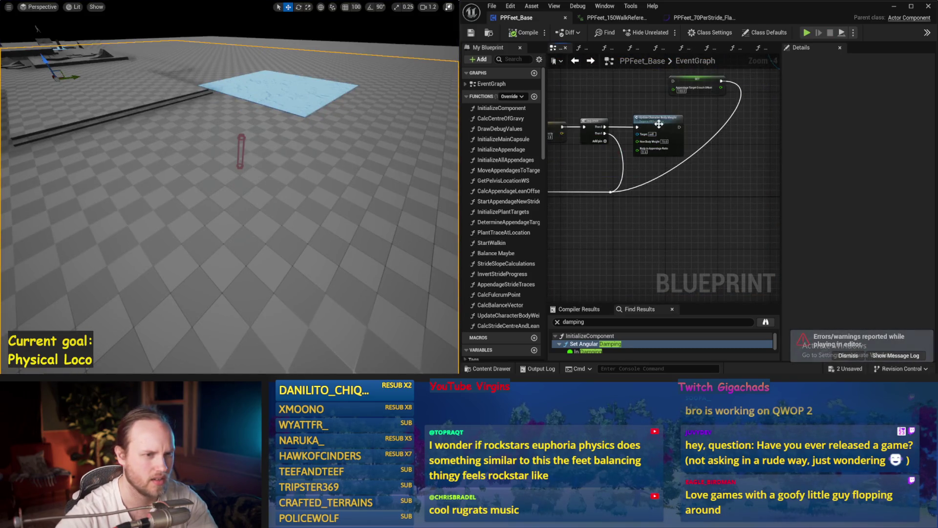
key("ctrl+s")
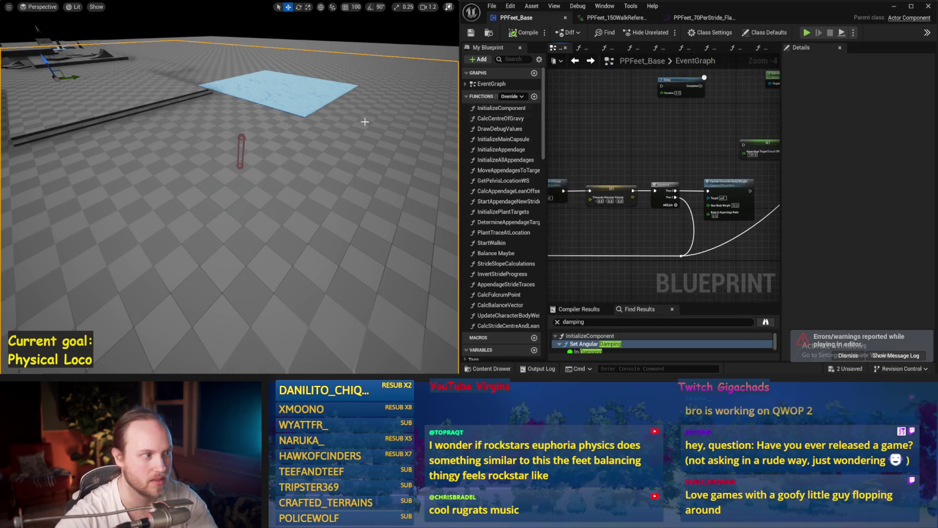
scroll(317, 136, "up", 3)
Run a quick capsule simulation, save again, and widen the node graph area.
key("alt+s")
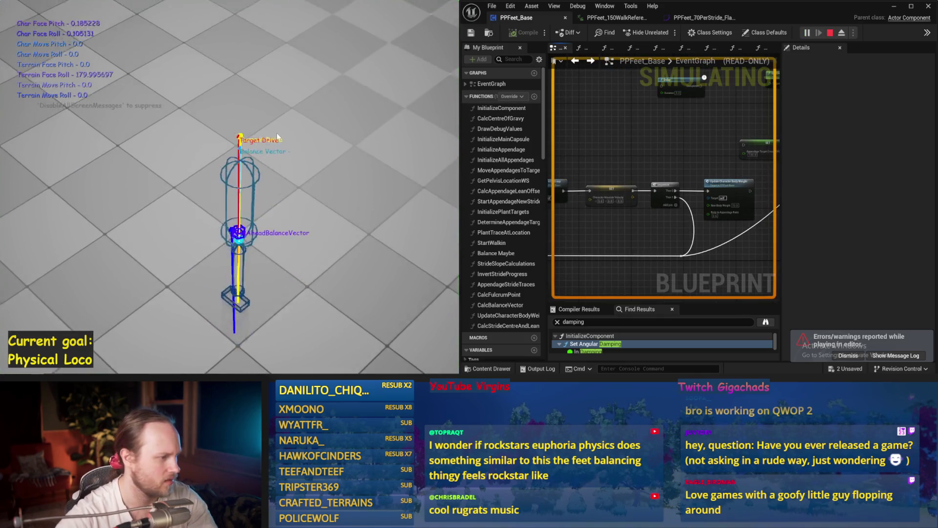
mouse_move(277, 133)
left_mouse_down()
mouse_move(286, 184)
mouse_move(288, 176)
left_mouse_up()
key("Escape")
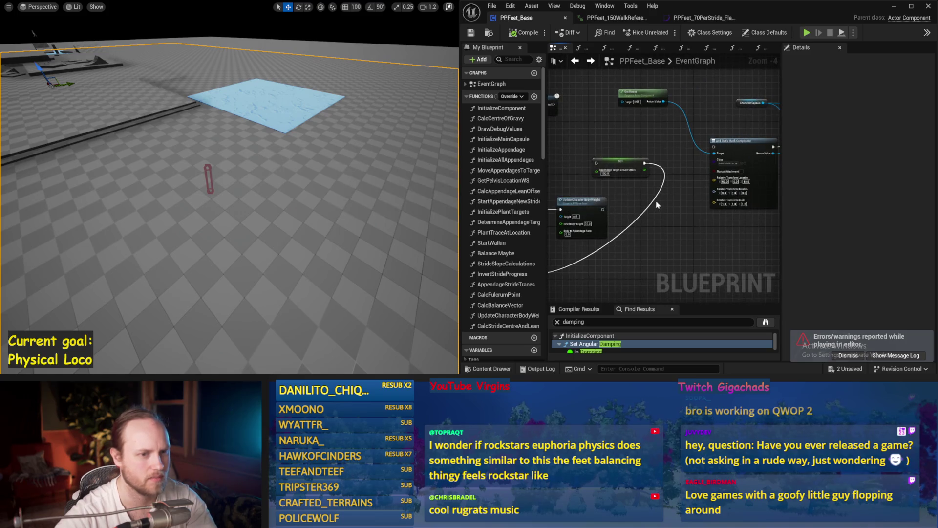
double_click(677, 59)
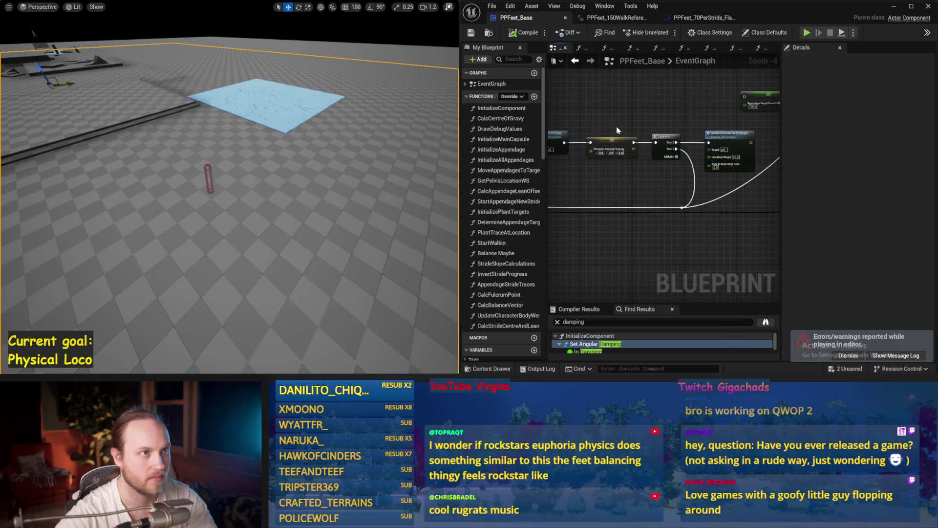
key("ctrl+s")
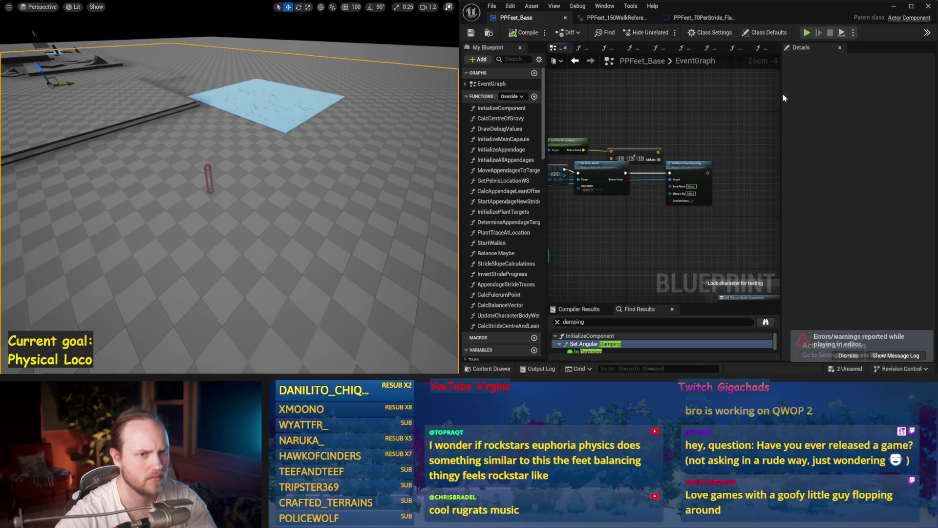
left_click_drag(780, 95, 910, 98)
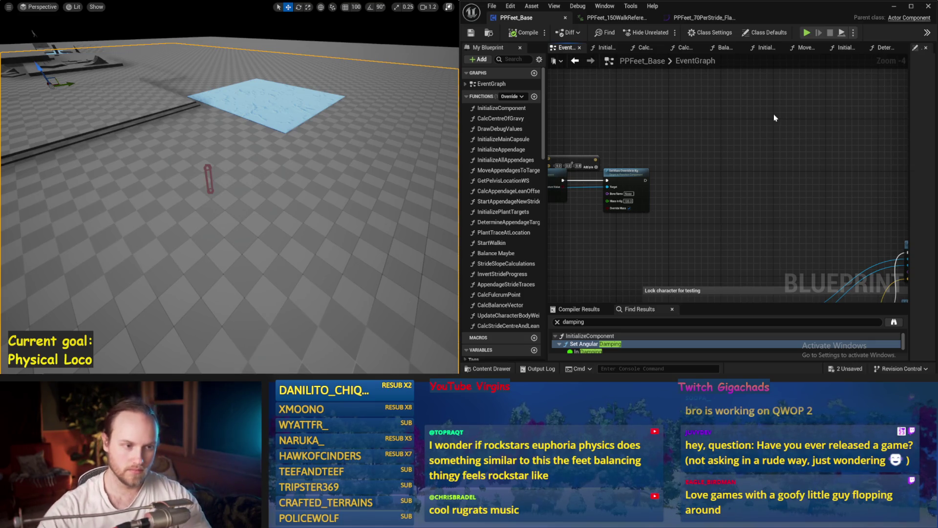
Set New Body Weight on Update Character Body Weight to 75 and simulate.
mouse_move(609, 140)
left_mouse_down()
mouse_move(742, 144)
mouse_move(772, 86)
left_mouse_up()
left_click_drag(605, 164, 696, 201)
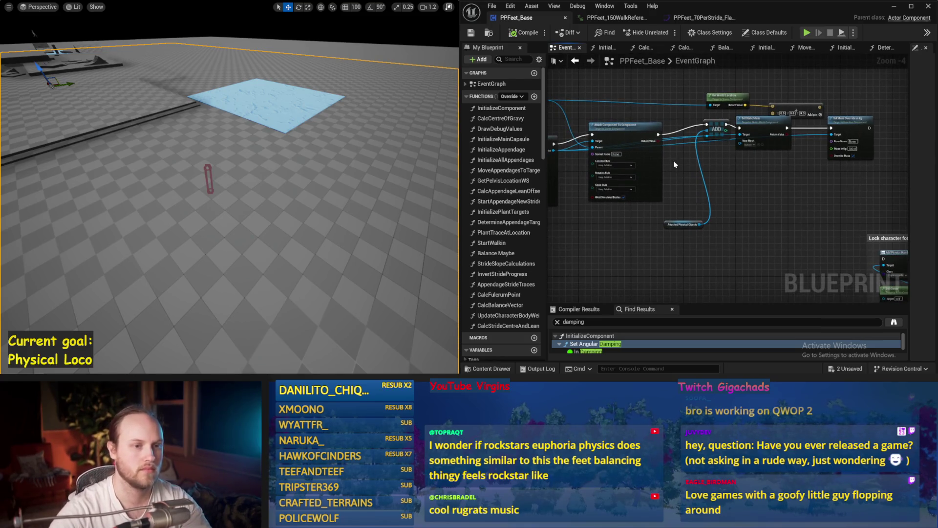
left_click_drag(675, 164, 784, 158)
left_click_drag(586, 110, 666, 142)
left_click_drag(647, 272, 697, 229)
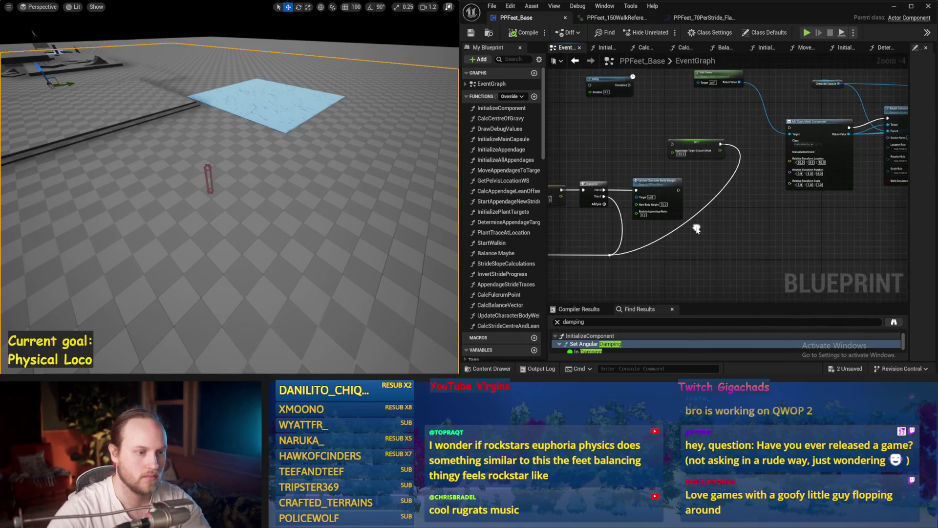
scroll(653, 210, "up", 4)
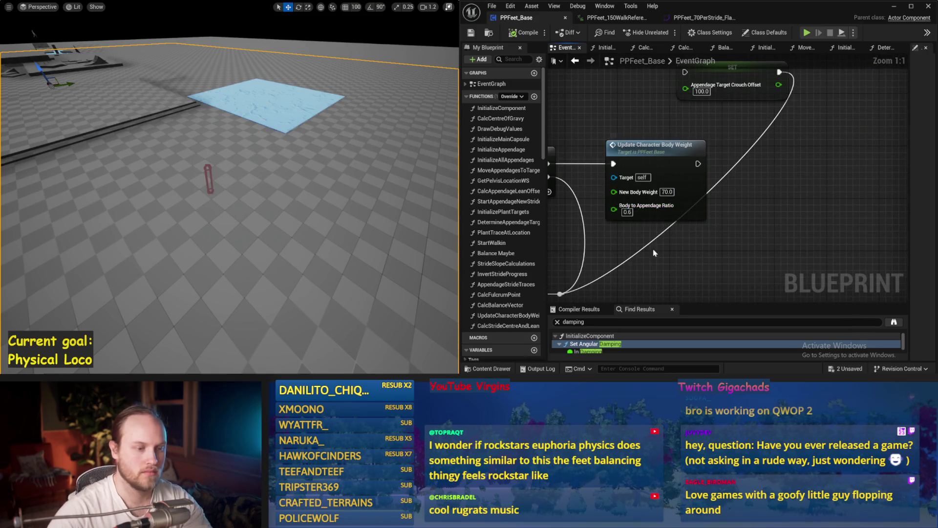
left_click_drag(655, 253, 683, 214)
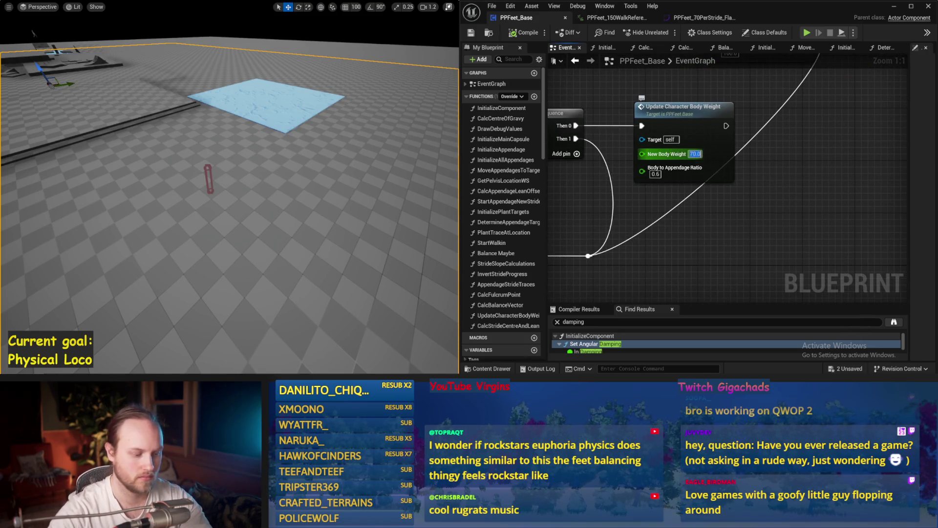
left_click_drag(33, 33, 396, 161)
key("alt+p")
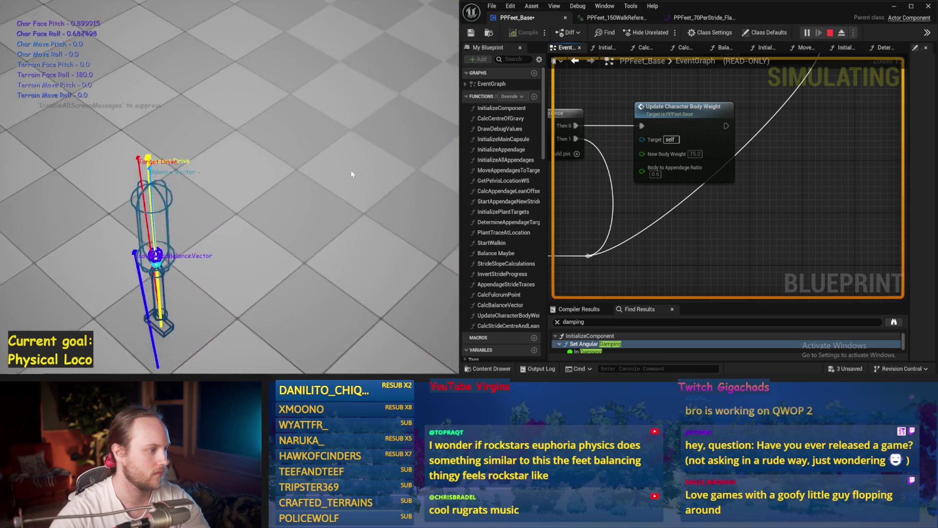
key("Escape")
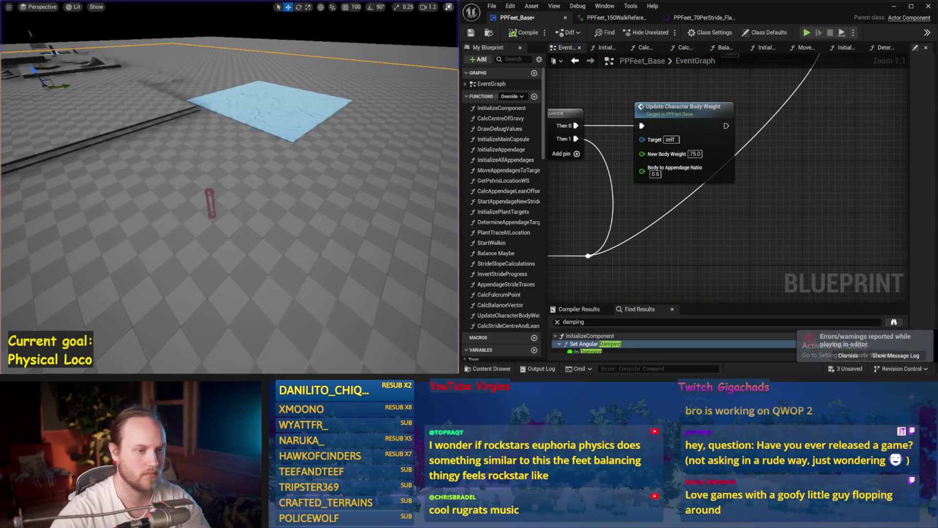
Move the test capsule onto the blue patch and simulate its balancing there twice.
left_click(209, 191)
mouse_move(209, 196)
left_mouse_down()
mouse_move(209, 117)
mouse_move(200, 125)
left_mouse_up()
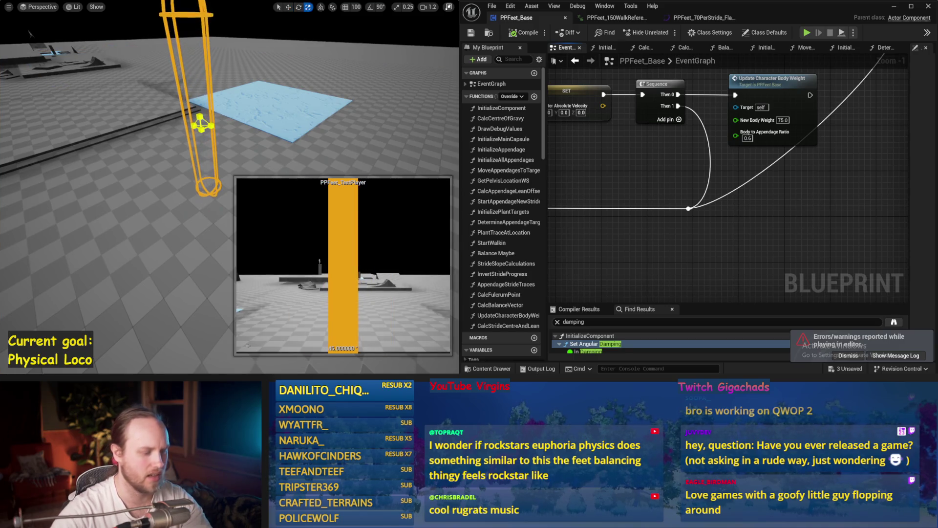
key("alt+s")
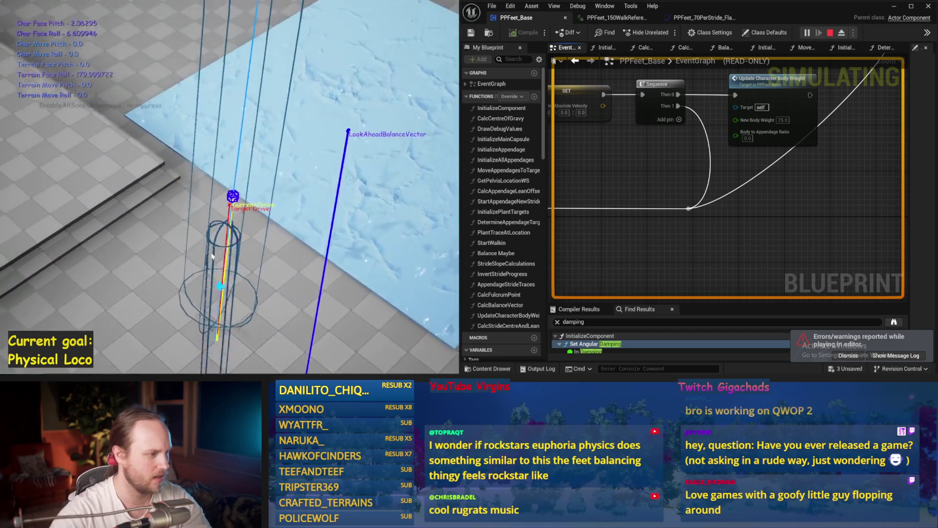
key("Escape")
left_click_drag(208, 246, 210, 251)
key("alt+s")
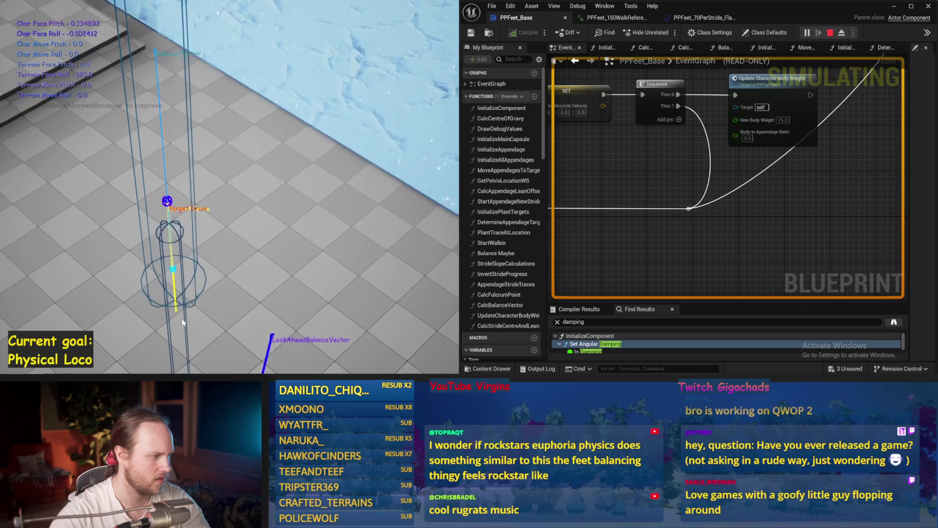
key("Escape")
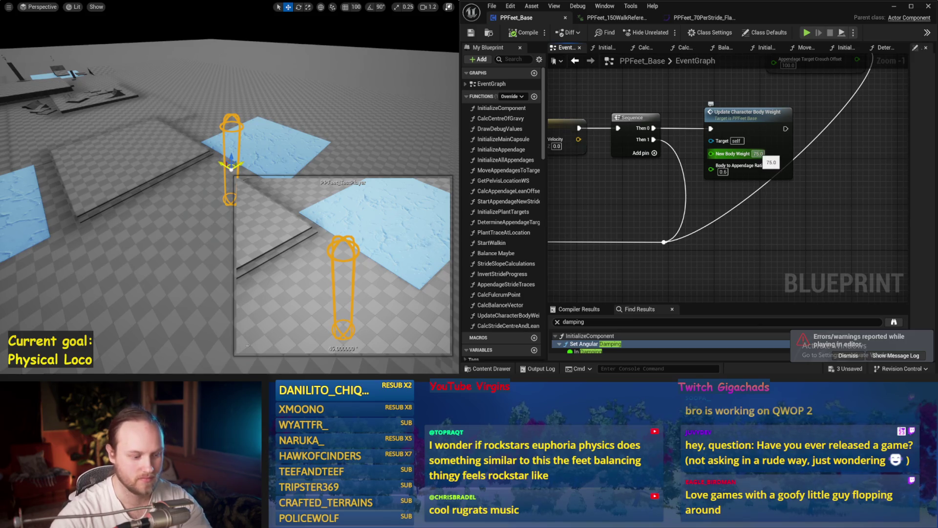
Test the 750 New Body Weight in two simulation runs.
left_click_drag(280, 169, 276, 171)
key("alt+p")
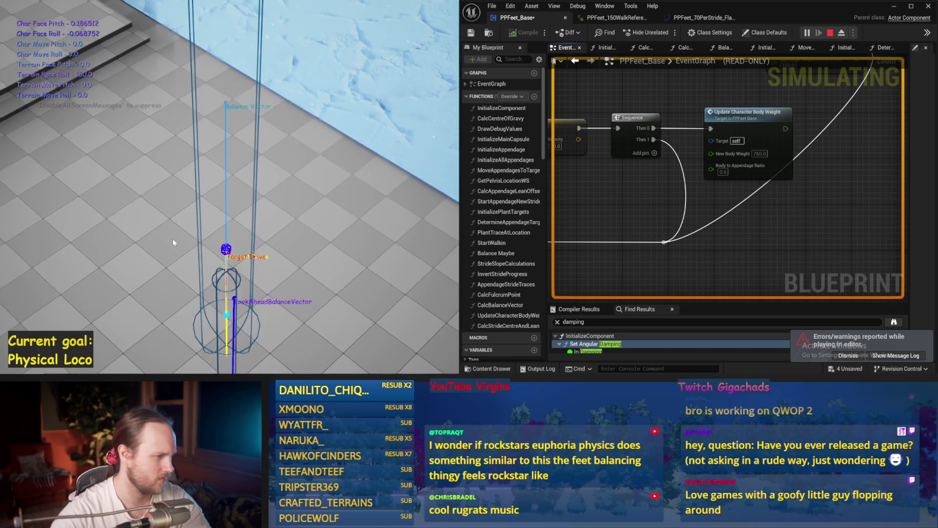
key("Escape")
left_click_drag(216, 192, 222, 186)
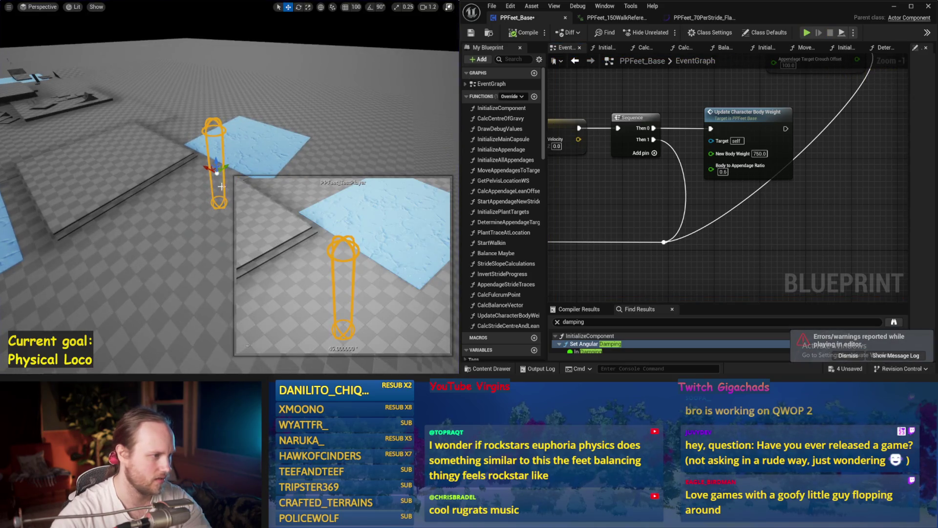
key("alt+p")
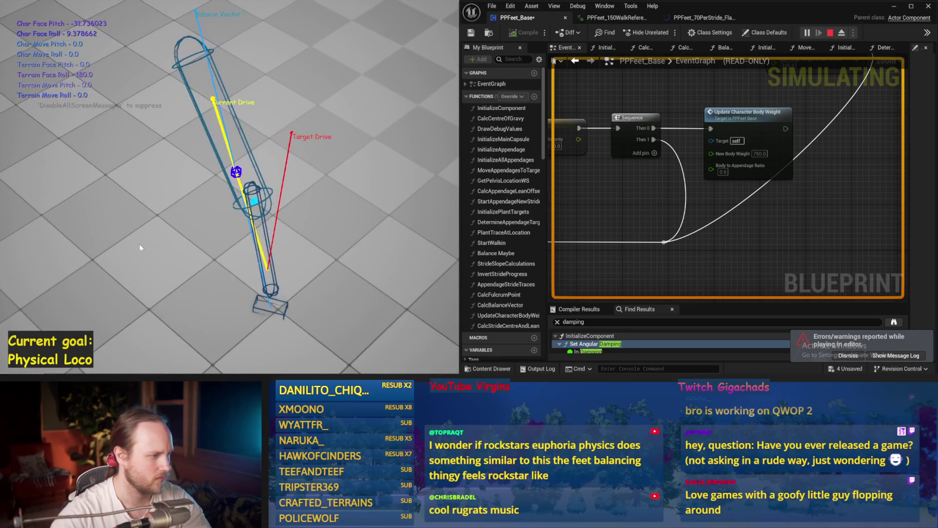
key("Escape")
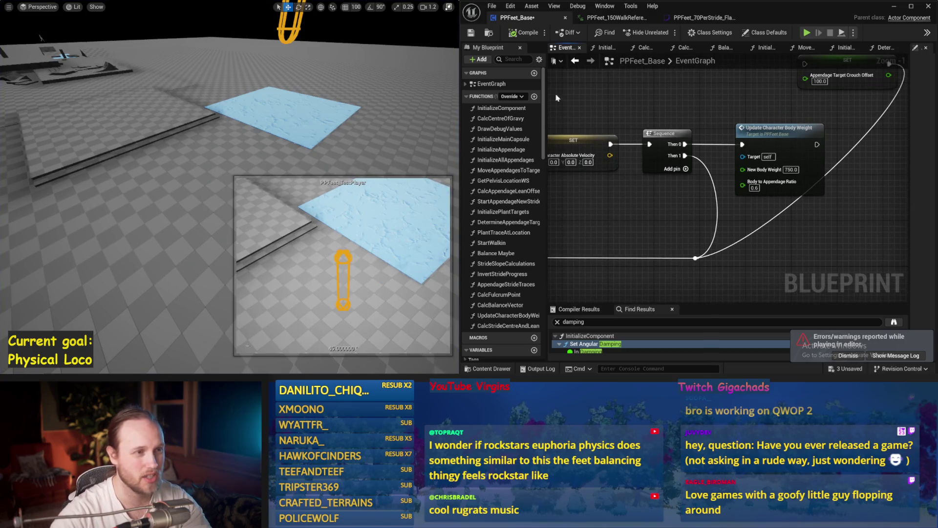
Save PPFeet_Base, select the blue floor plane, and zoom out to the stride and balance calls.
left_click(471, 33)
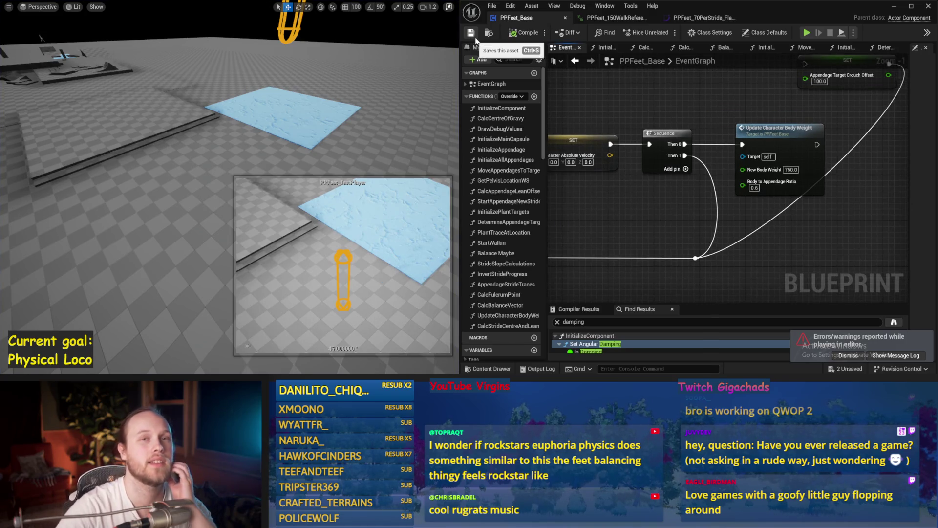
left_click(307, 134)
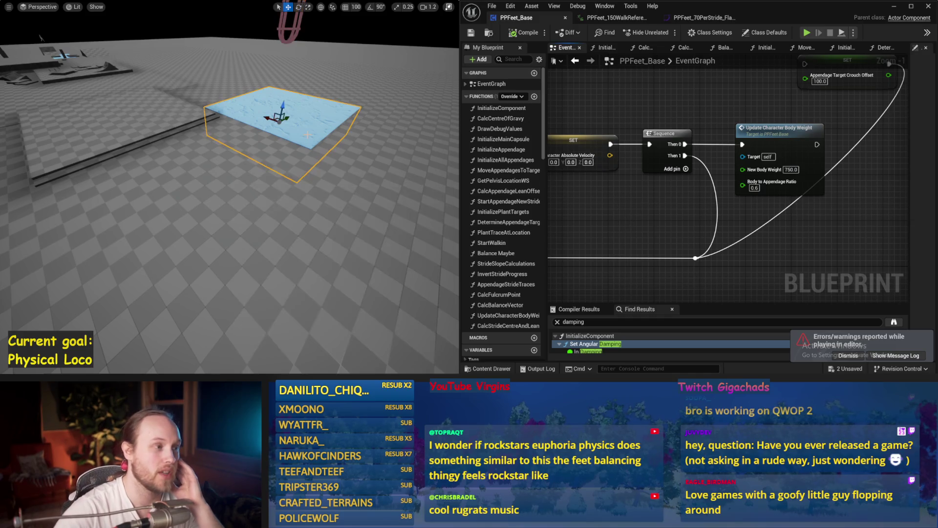
left_click_drag(313, 150, 316, 139)
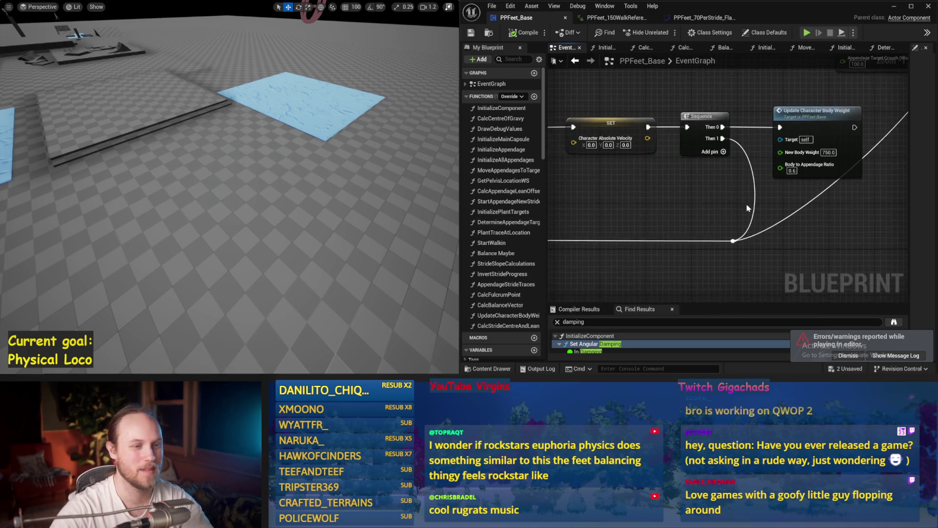
scroll(643, 160, "down", 1)
scroll(643, 160, "down", 1)
mouse_move(643, 160)
left_mouse_down()
mouse_move(844, 138)
mouse_move(817, 157)
mouse_move(635, 194)
mouse_move(681, 111)
left_mouse_up()
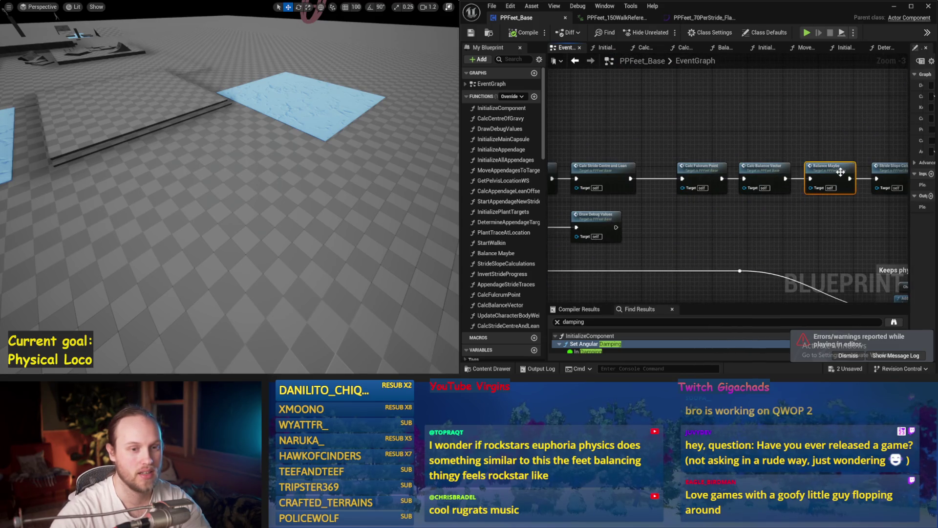
In Balance Maybe, test Stride PID ProportionalFactor at 1.0, then 5.0, in simulation.
double_click(840, 172)
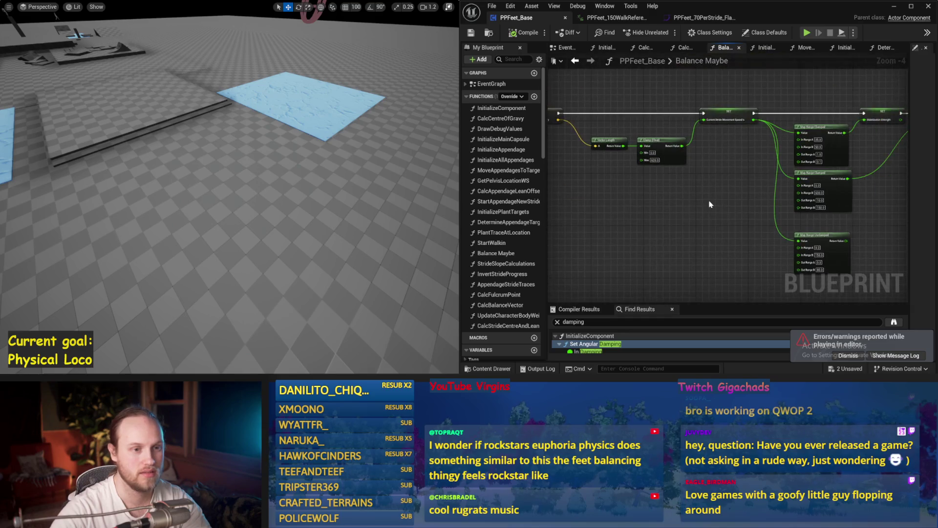
left_click_drag(711, 205, 670, 164)
left_click_drag(752, 219, 752, 200)
scroll(768, 146, "up", 2)
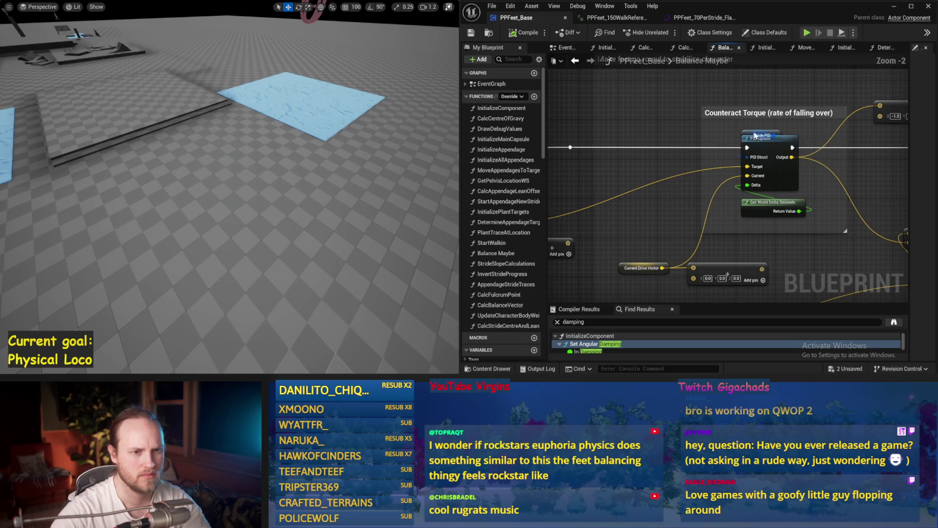
left_click_drag(909, 178, 832, 180)
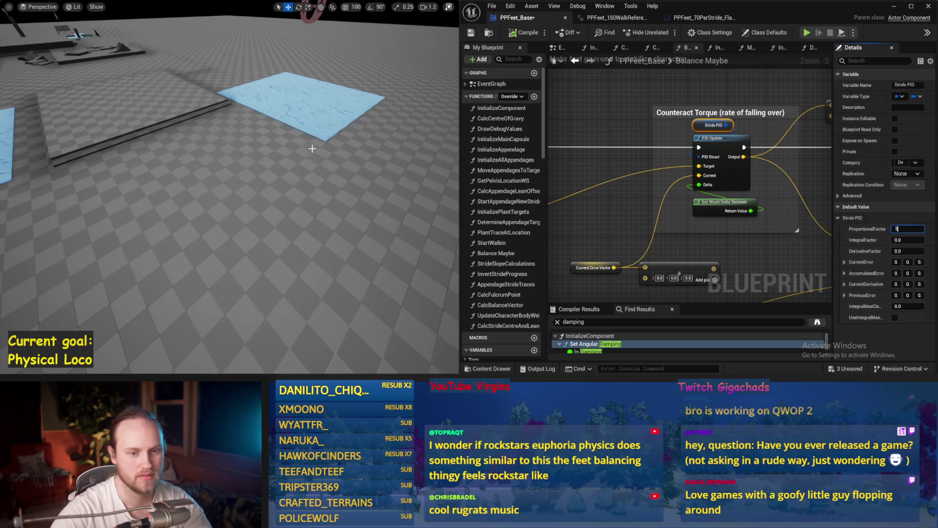
left_click_drag(312, 148, 277, 145)
key("alt+p")
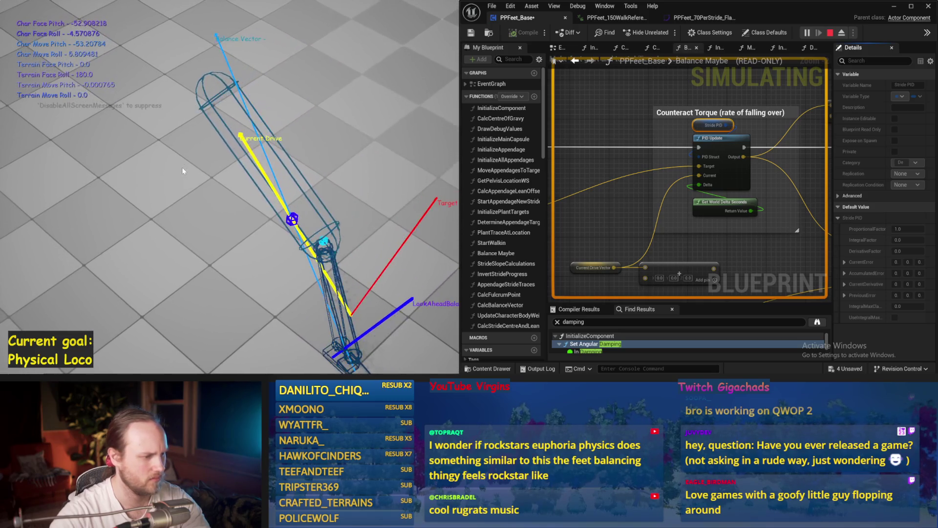
key("Escape")
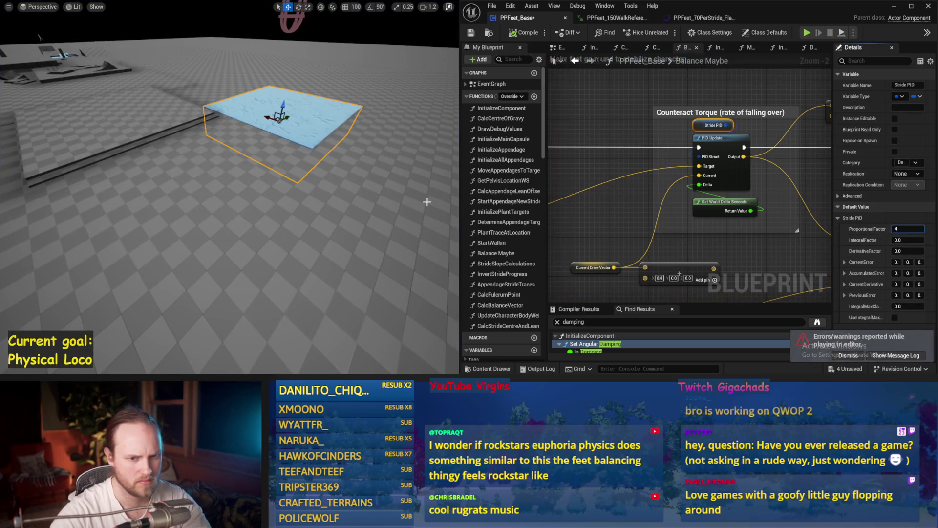
left_click_drag(280, 223, 254, 216)
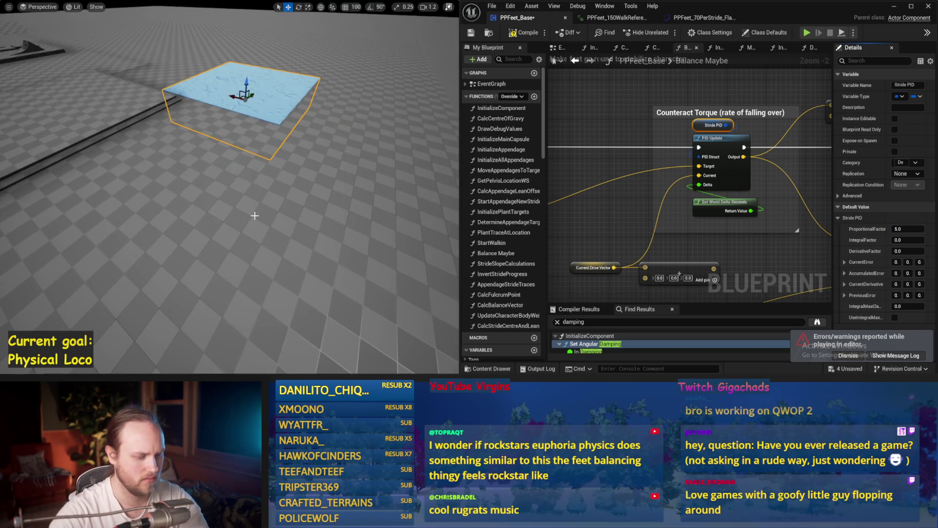
key("alt+p")
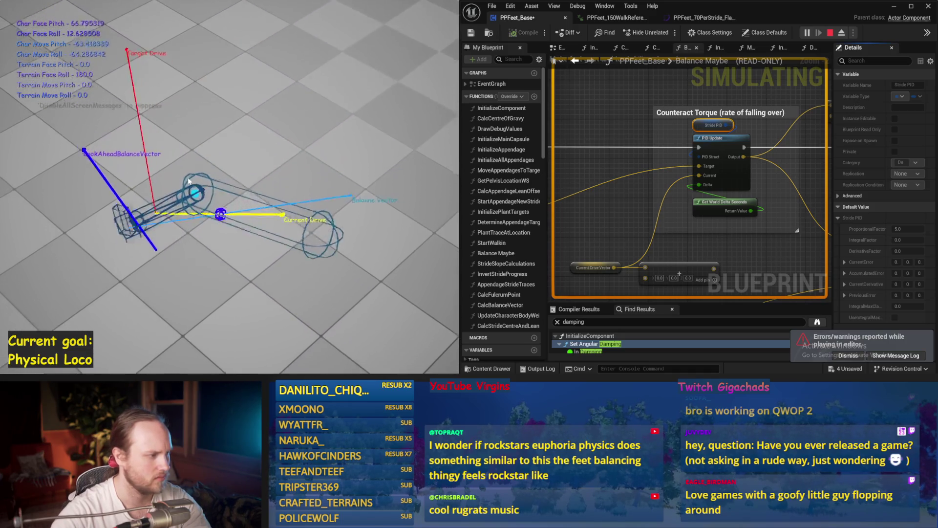
key("Escape")
Lower the PPFeet_TestPlayer capsule toward the floor and simulate from that height.
left_click_drag(230, 131, 248, 98)
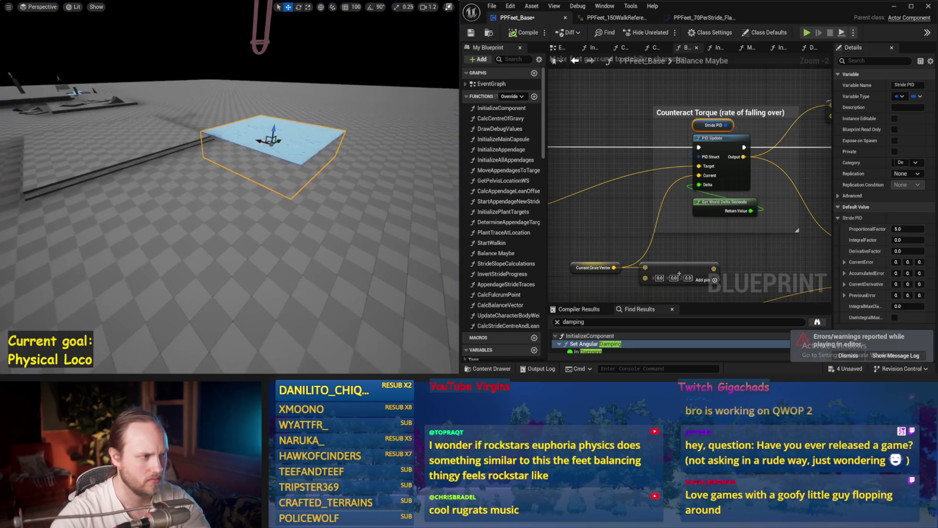
left_click(254, 92)
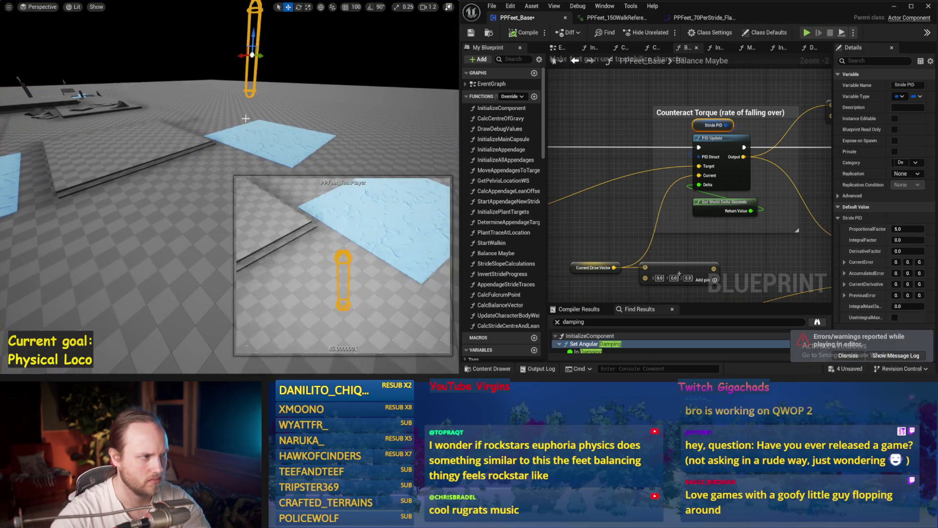
key("F11")
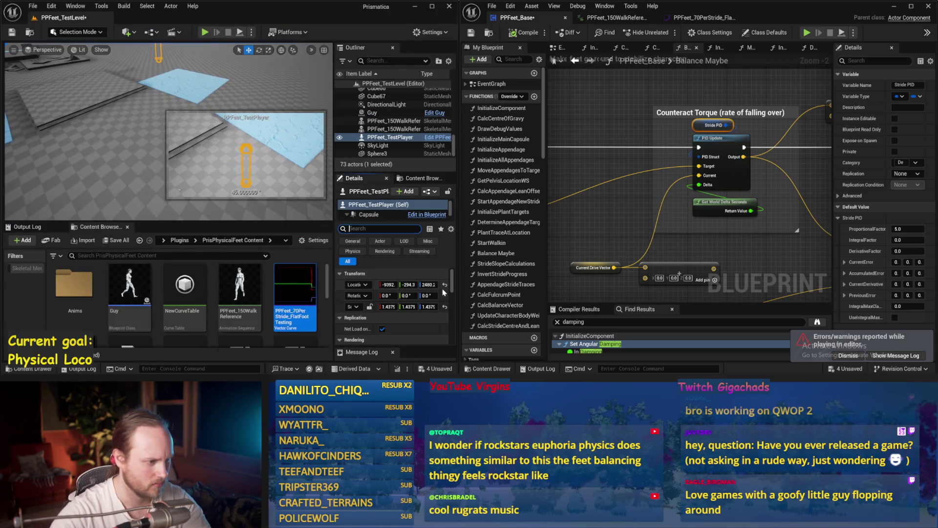
left_click_drag(161, 54, 161, 112)
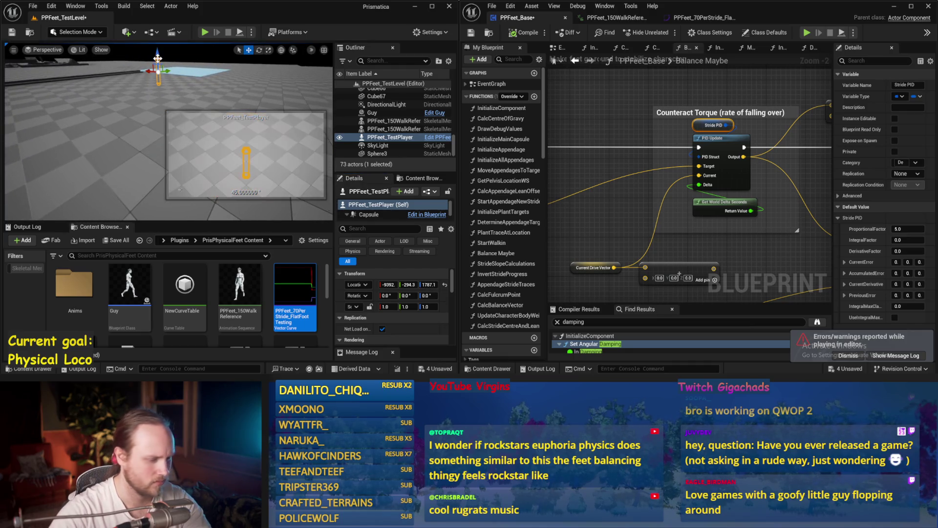
key("alt+p")
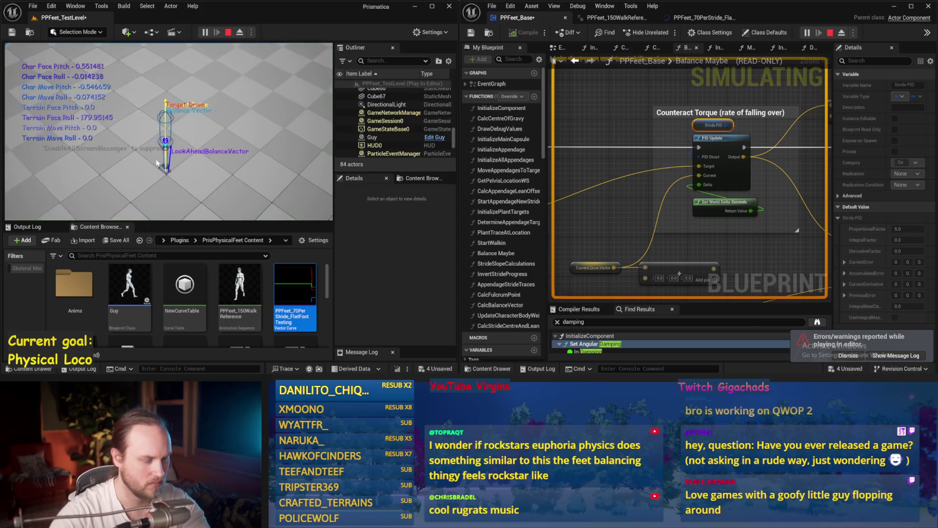
key("F11")
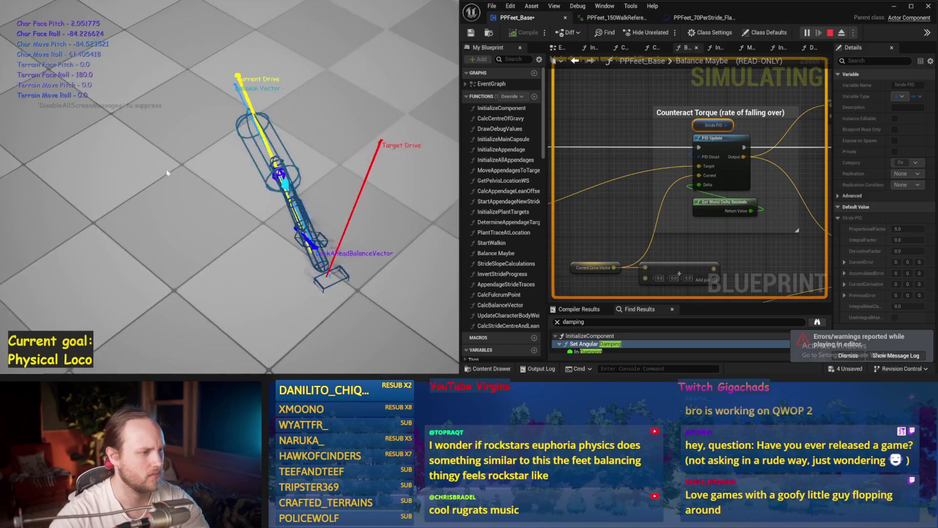
key("Escape")
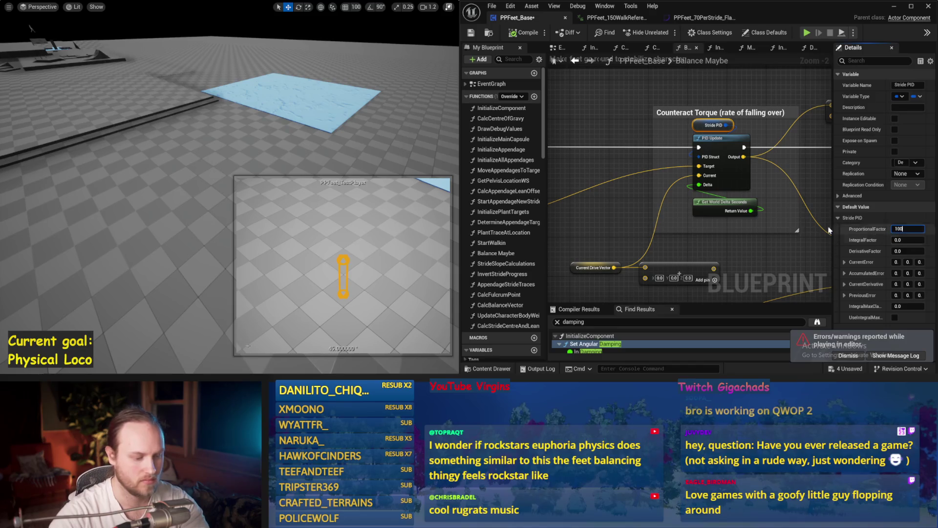
Raise ProportionalFactor to 10.0 and test the balancing again.
left_click(314, 165)
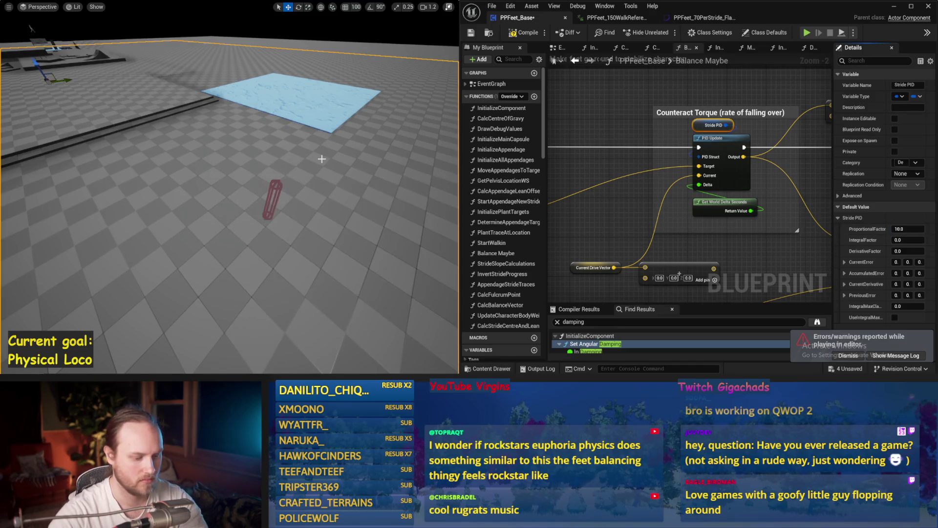
key("alt+p")
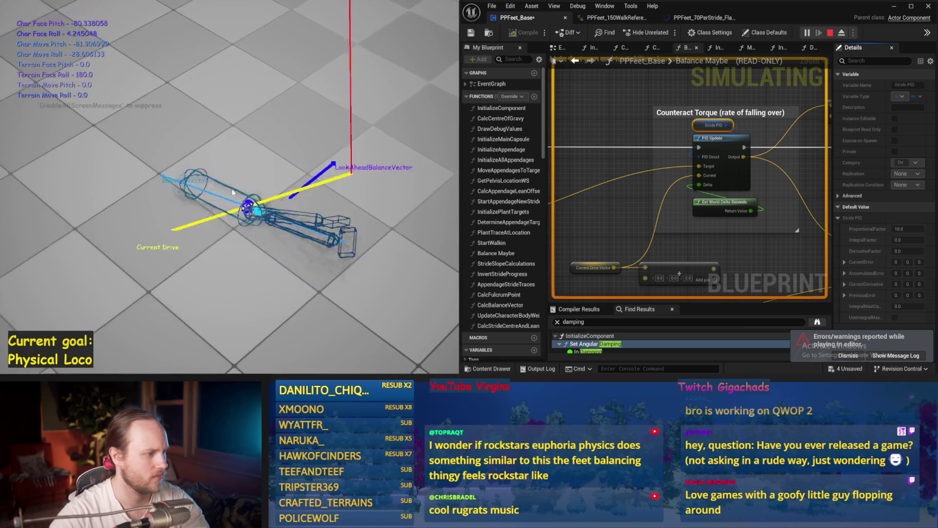
key("Escape")
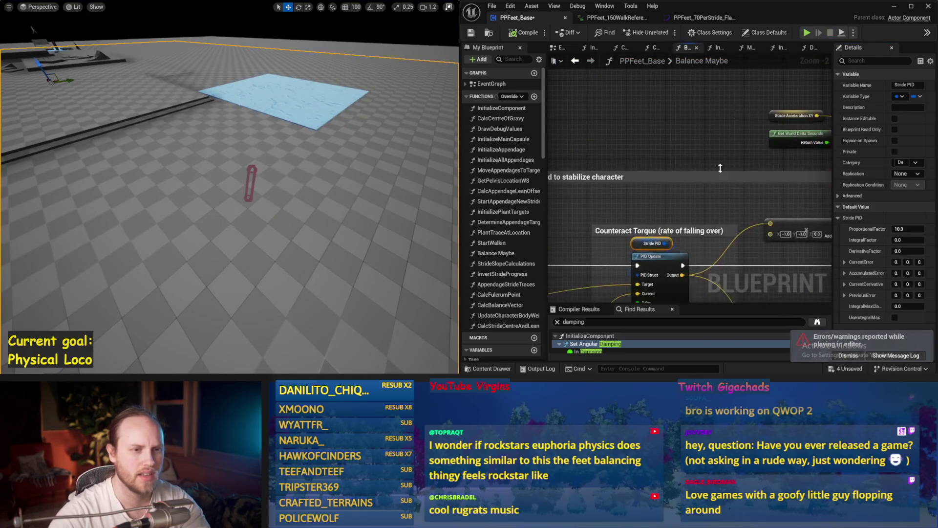
Review the balance angle calculation and the DetermineAppendageTargets and InitializeAppendage graphs.
scroll(664, 180, "down", 2)
left_click_drag(664, 180, 678, 247)
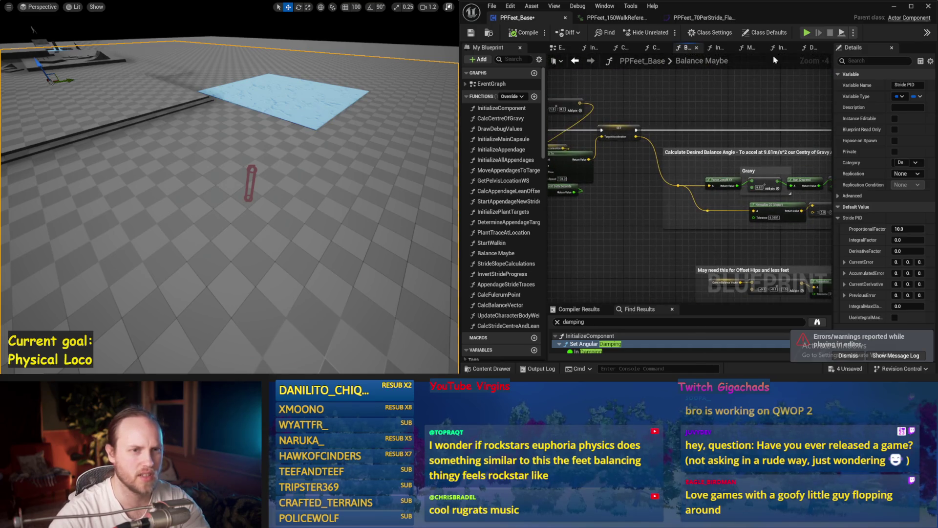
left_click(807, 48)
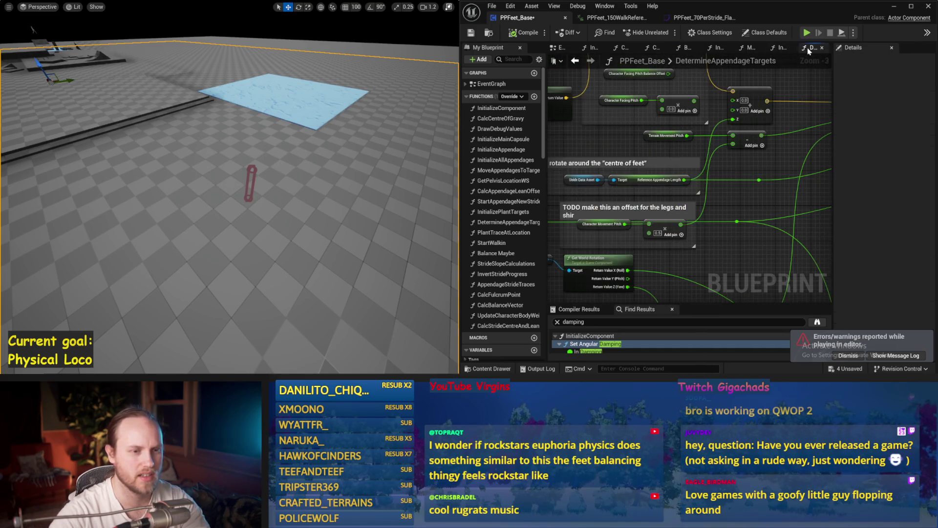
left_click(777, 48)
mouse_move(717, 159)
left_mouse_down()
mouse_move(657, 159)
mouse_move(644, 175)
mouse_move(718, 179)
mouse_move(778, 207)
left_mouse_up()
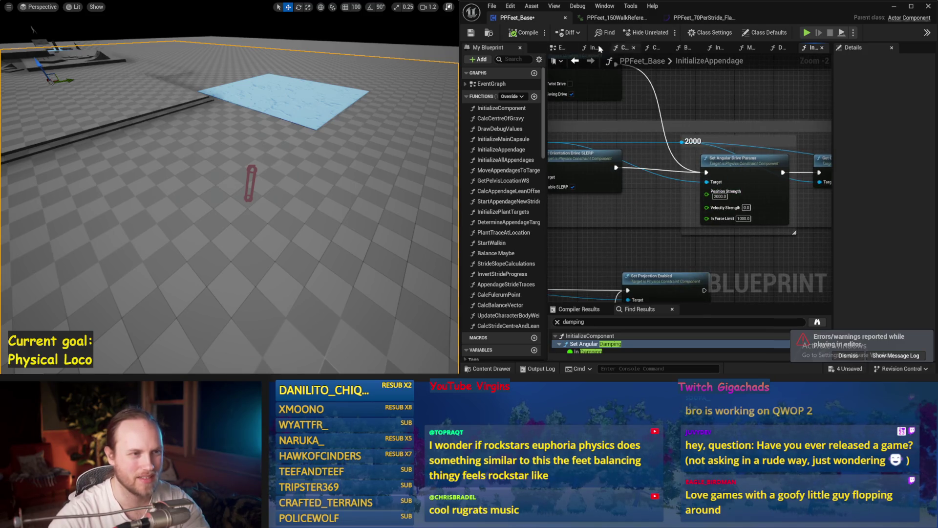
Set New Body Weight in the EventGraph to 75 and test it in simulation.
left_click(560, 48)
mouse_move(656, 183)
left_mouse_down()
mouse_move(636, 191)
mouse_move(583, 174)
left_mouse_up()
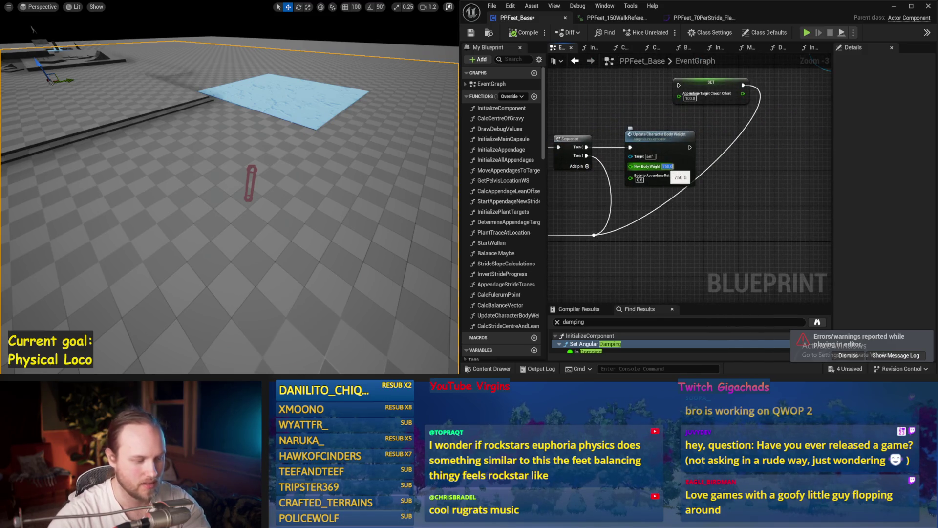
type("75")
key("Return")
key("alt+s")
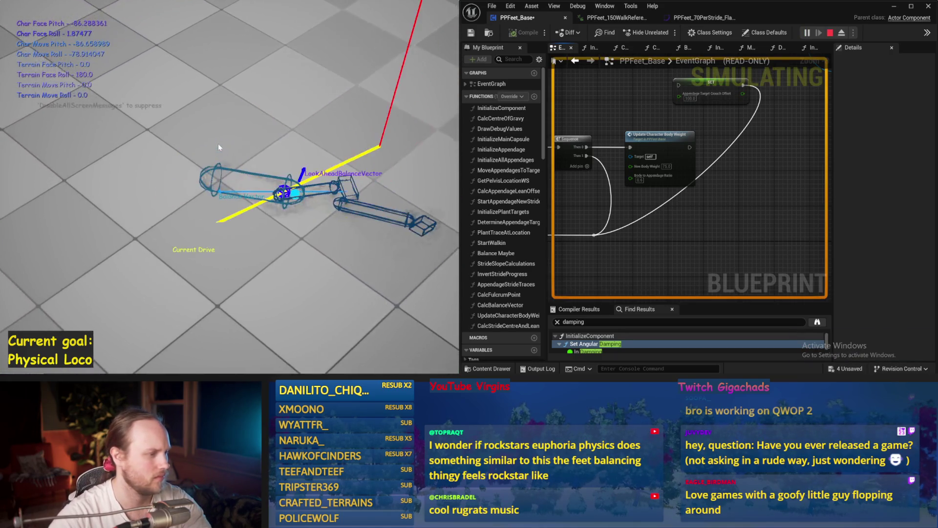
key("Escape")
Return to the Balance Maybe graph and save PPFeet_Base.
scroll(626, 156, "down", 2)
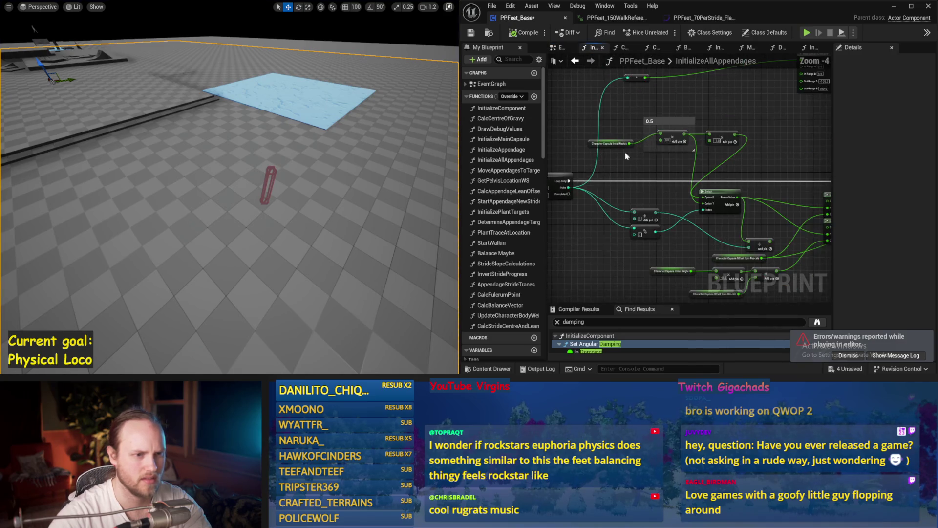
left_click(689, 49)
mouse_move(683, 234)
left_mouse_down()
mouse_move(624, 231)
mouse_move(576, 181)
left_mouse_up()
key("ctrl+s")
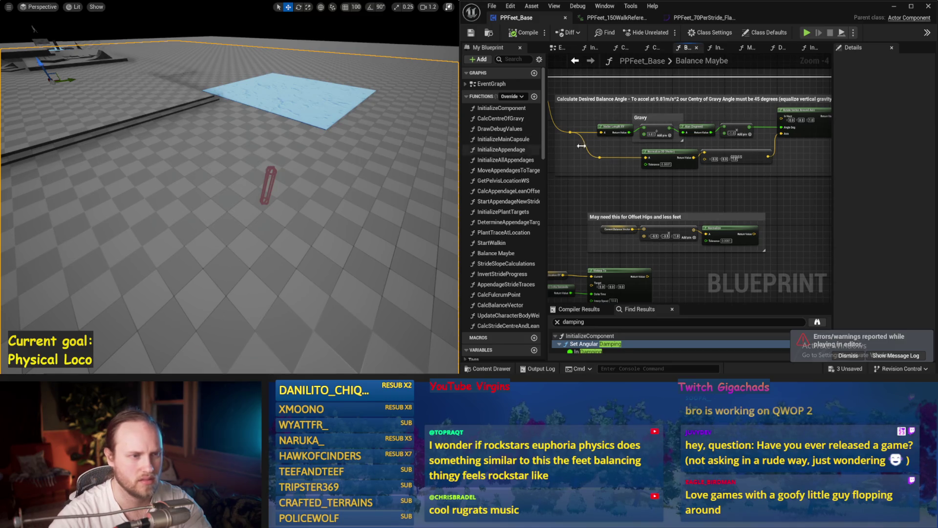
left_click(620, 121)
Replace 'Balance' with 'Drie' so the comment reads 'Calculate Desired Drie Angle'.
double_click(609, 122)
left_click(624, 121)
left_click_drag(625, 122, 636, 121)
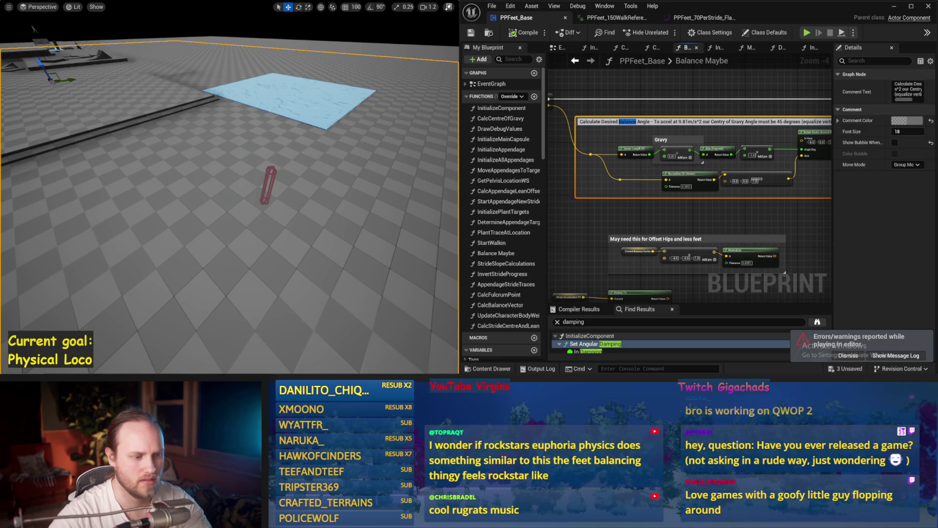
type("Drie")
key("Return")
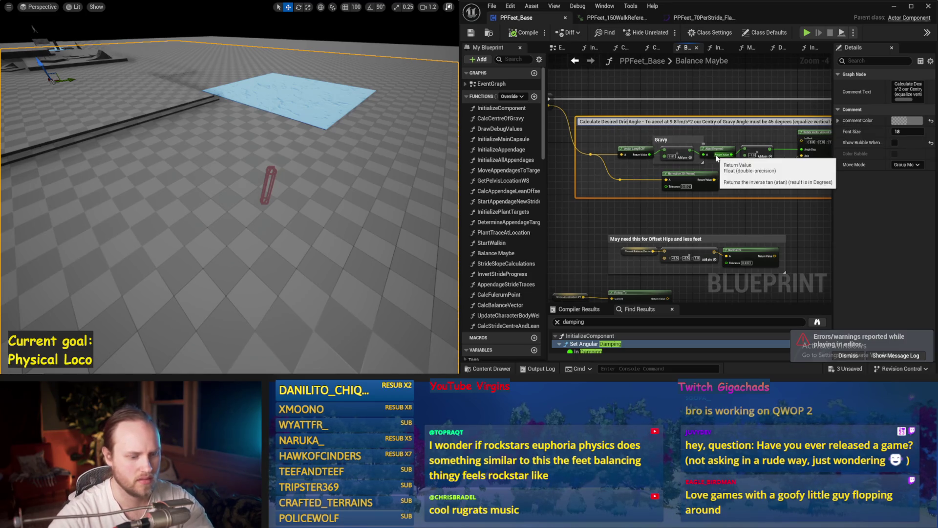
Save and compile the PPFeet_Base blueprint.
left_click_drag(717, 158, 814, 42)
key("ctrl+s")
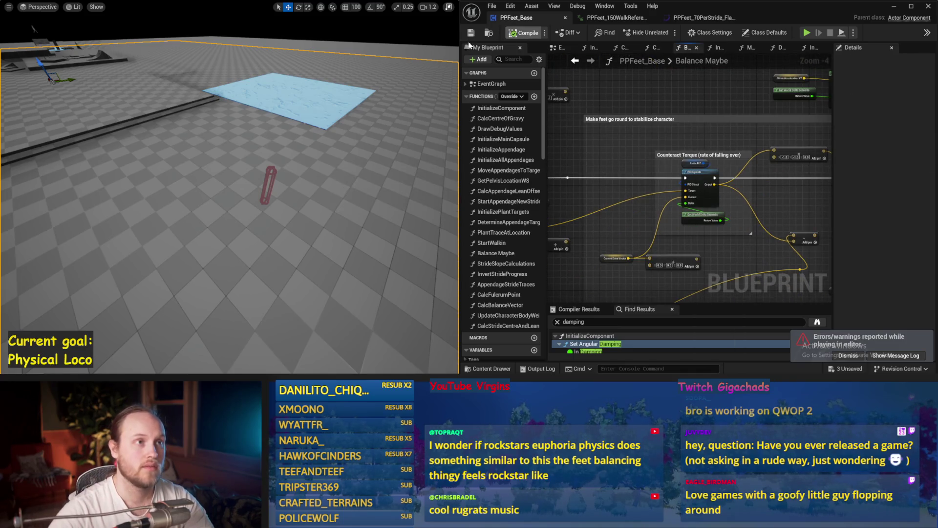
left_click(689, 166)
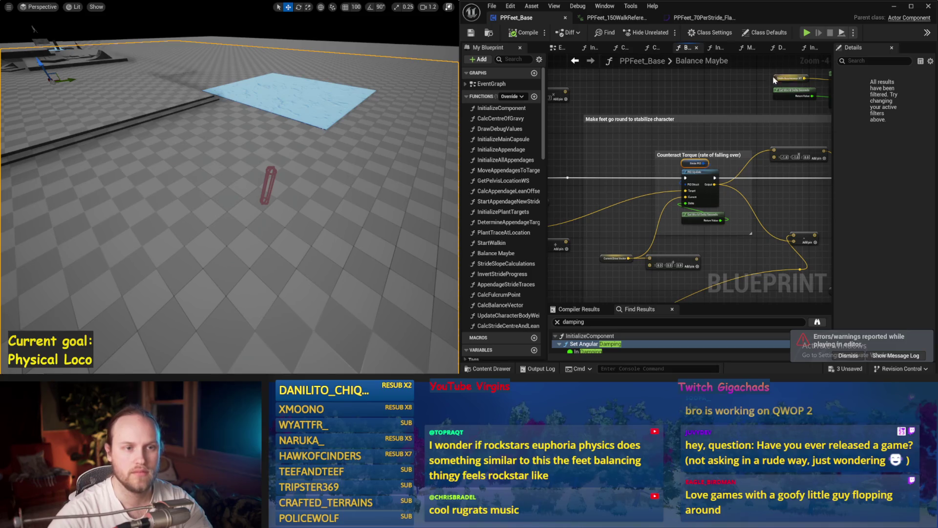
left_click_drag(774, 80, 591, 66)
key("ctrl+s")
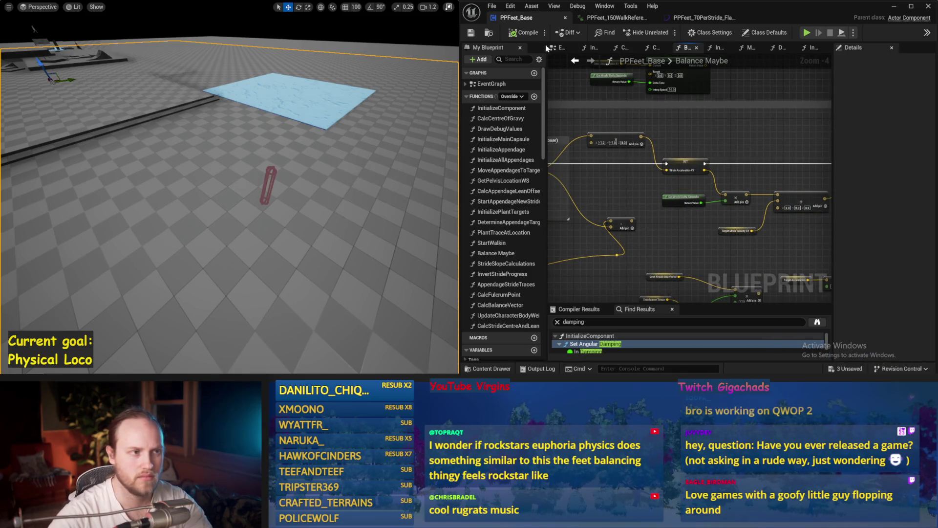
left_click(526, 33)
mouse_move(782, 242)
left_mouse_down()
mouse_move(588, 239)
mouse_move(785, 232)
mouse_move(629, 221)
mouse_move(634, 228)
left_mouse_up()
key("ctrl+s")
scroll(630, 212, "up", 1)
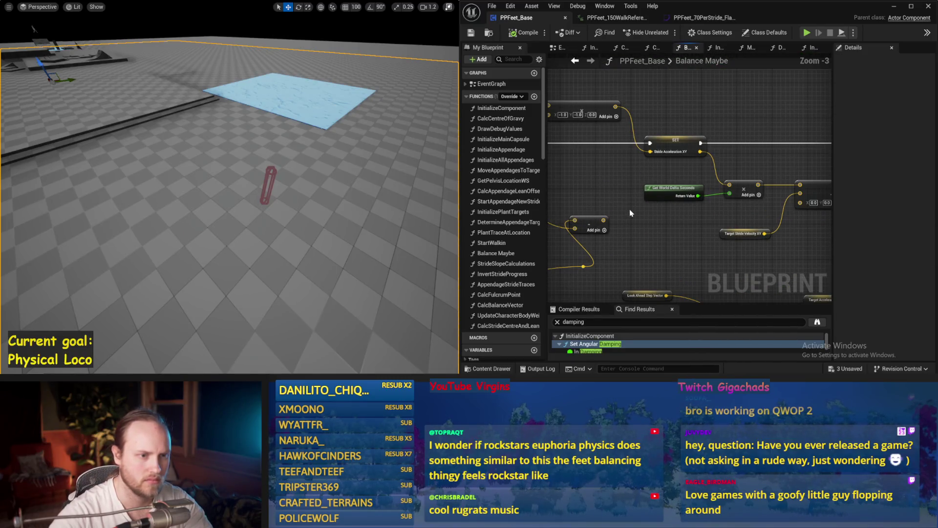
right_click(706, 111)
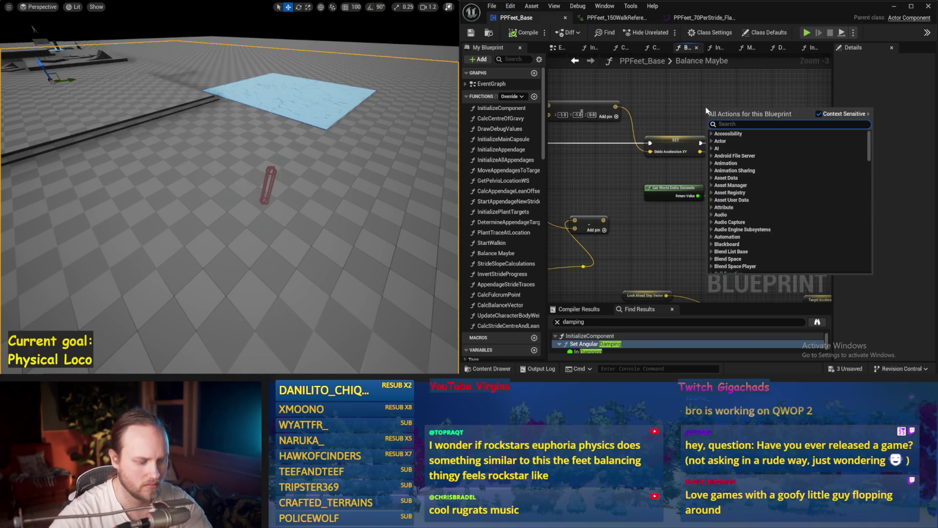
Add a Get Stride True Velocity node and branch a vector + node off its output.
type("true")
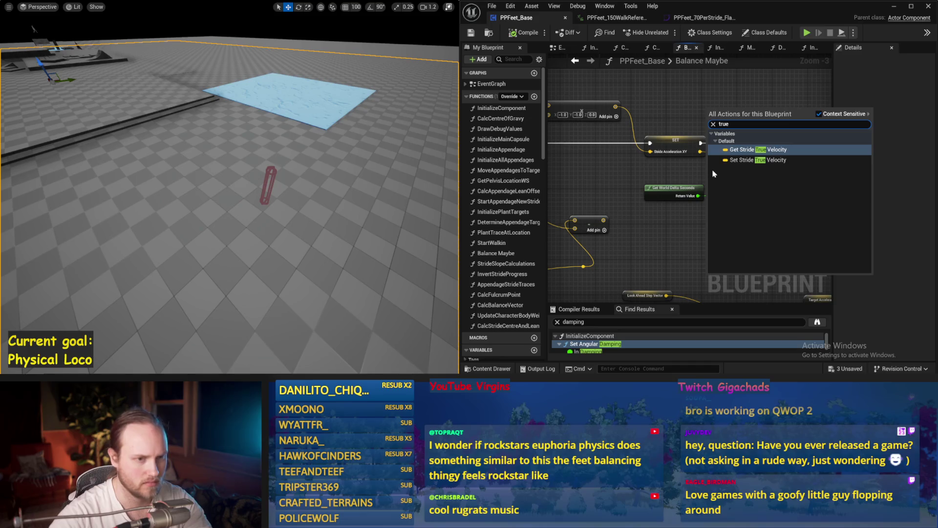
left_click(742, 150)
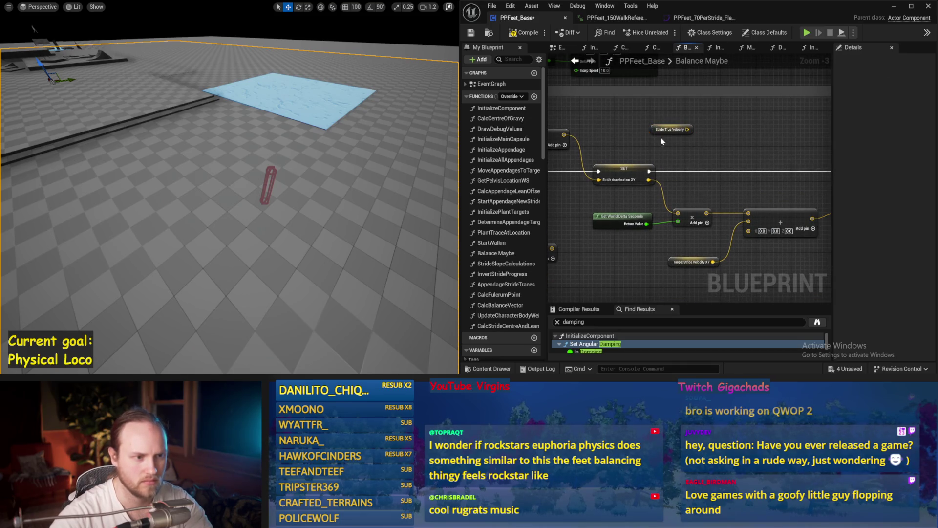
mouse_move(687, 129)
left_mouse_down()
mouse_move(702, 137)
mouse_move(689, 115)
left_mouse_up()
type("+")
key("Return")
Arrange the new node pair near Target Stride Velocity XY, then close the PPFeet_Base window.
left_click(671, 129, "ctrl")
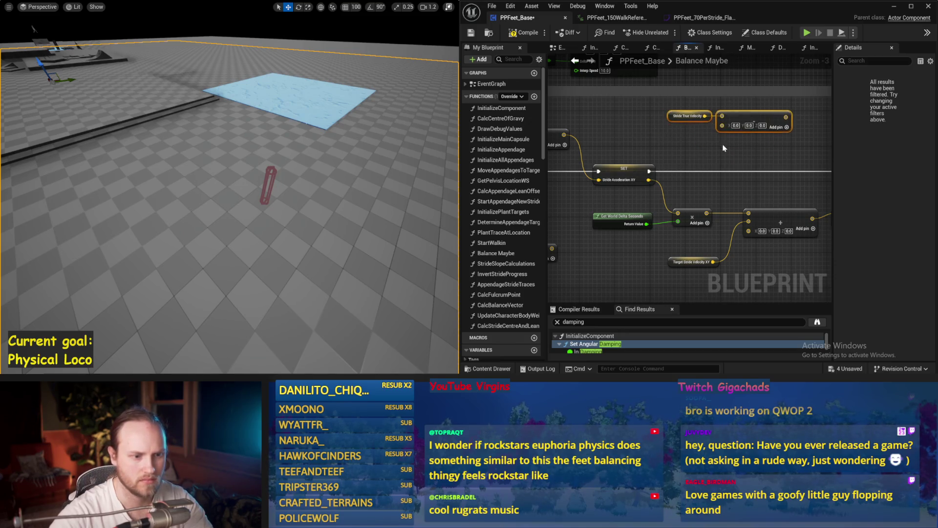
left_click(711, 144)
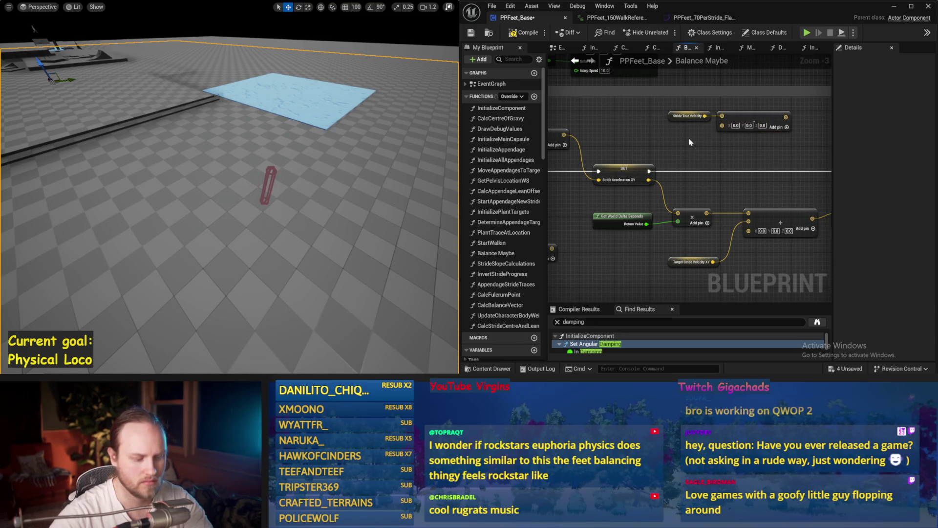
right_click(691, 142)
key("Escape")
right_click(690, 186)
left_click(731, 180)
left_click_drag(683, 278, 626, 190)
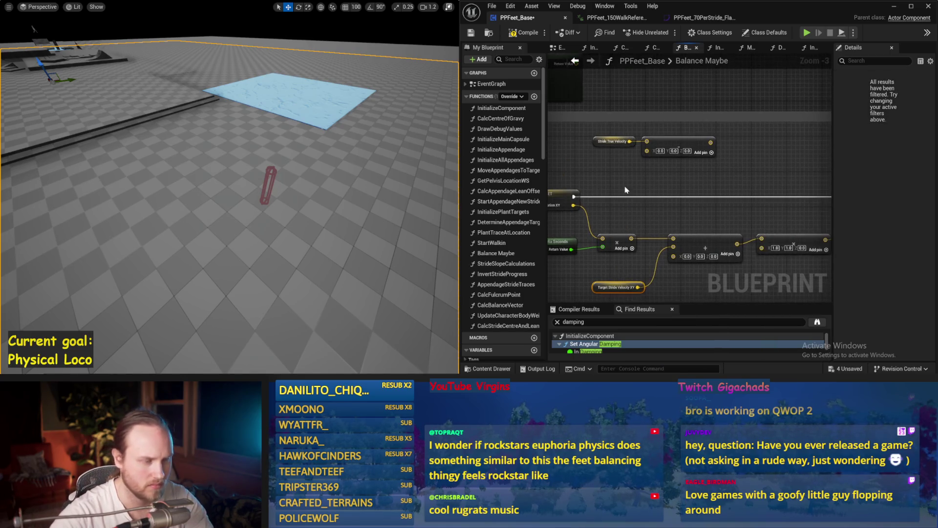
left_click(625, 166)
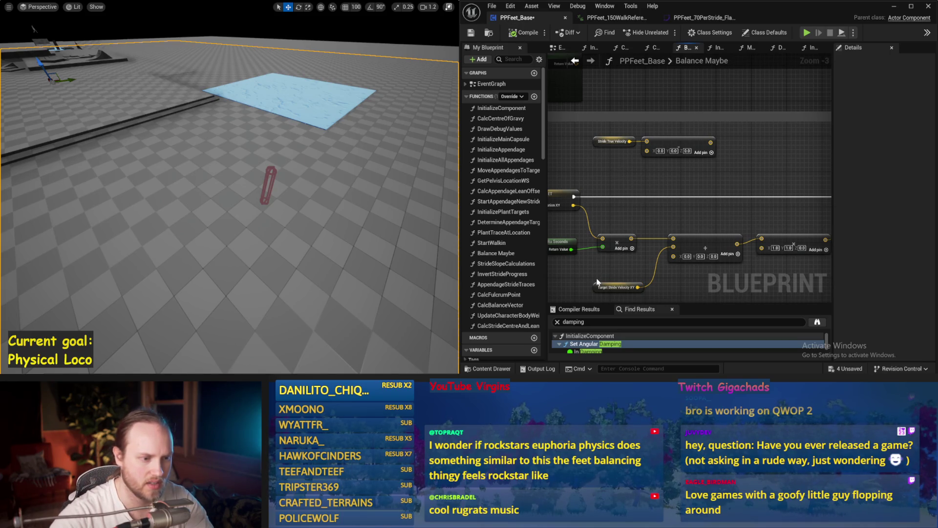
left_click(598, 283)
left_click(628, 173)
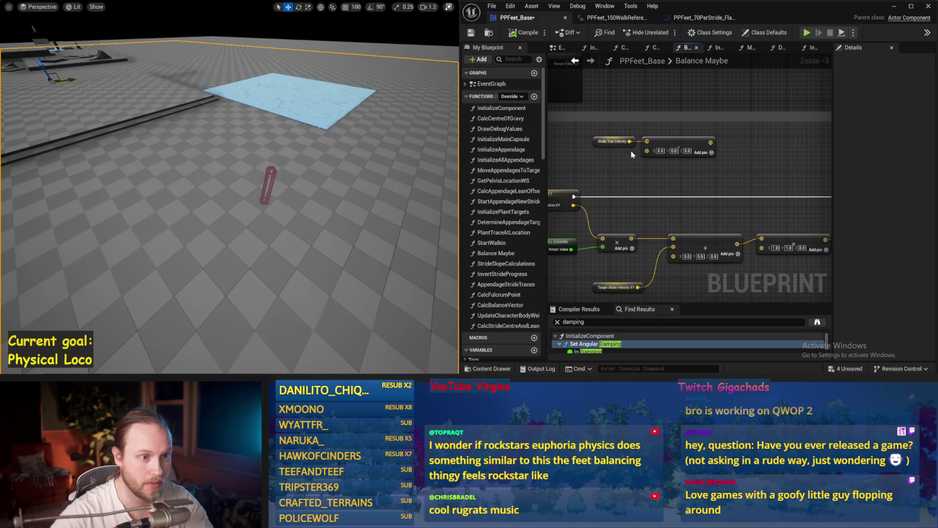
left_click(929, 6)
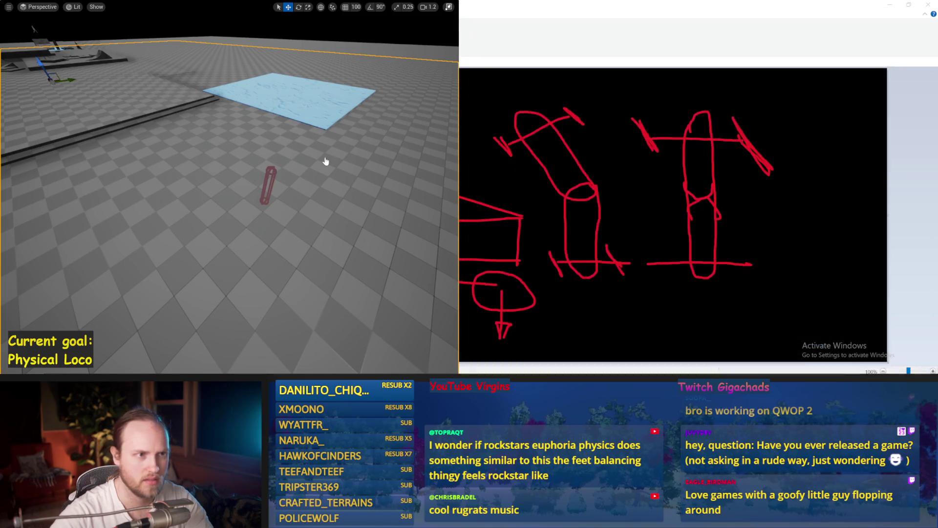
Reopen PPFeet_Base from the Content Browser and maximize its editor window.
right_click(345, 185)
key("Escape")
key("F11")
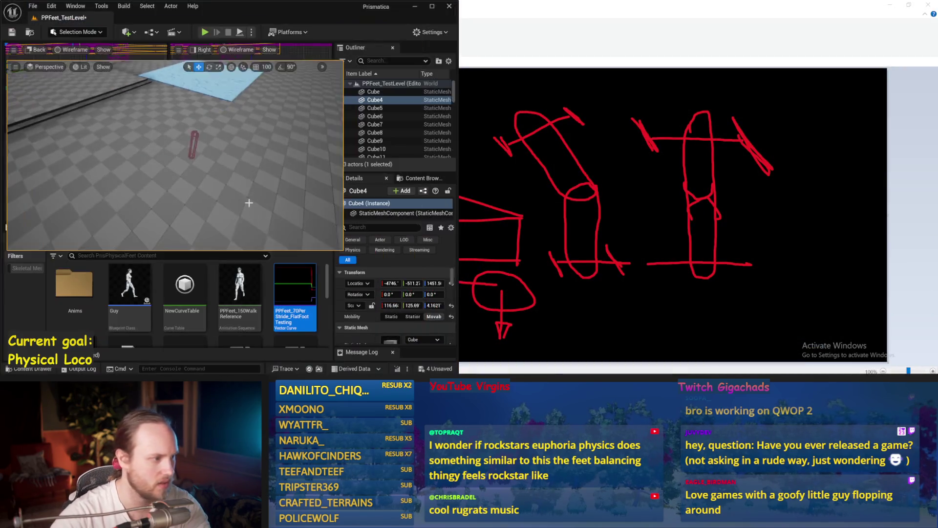
scroll(293, 284, "down", 2)
left_click(228, 283)
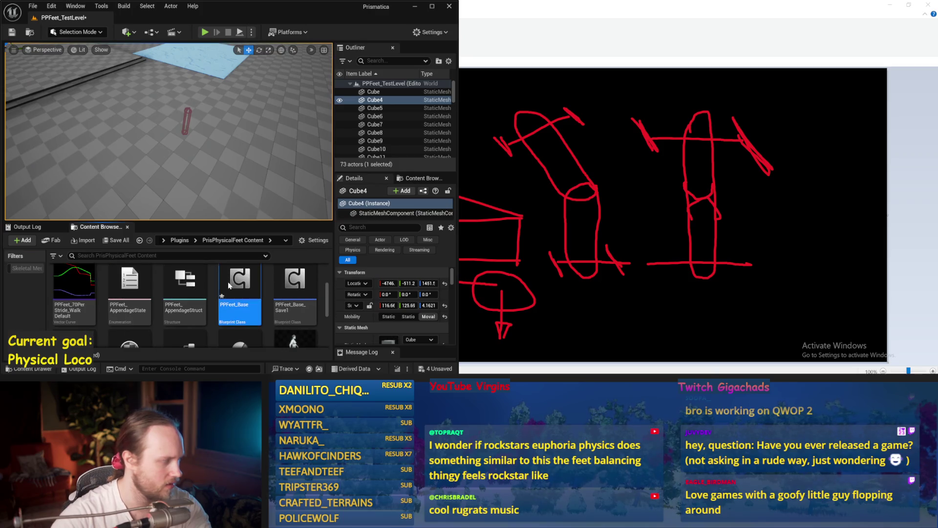
double_click(227, 283)
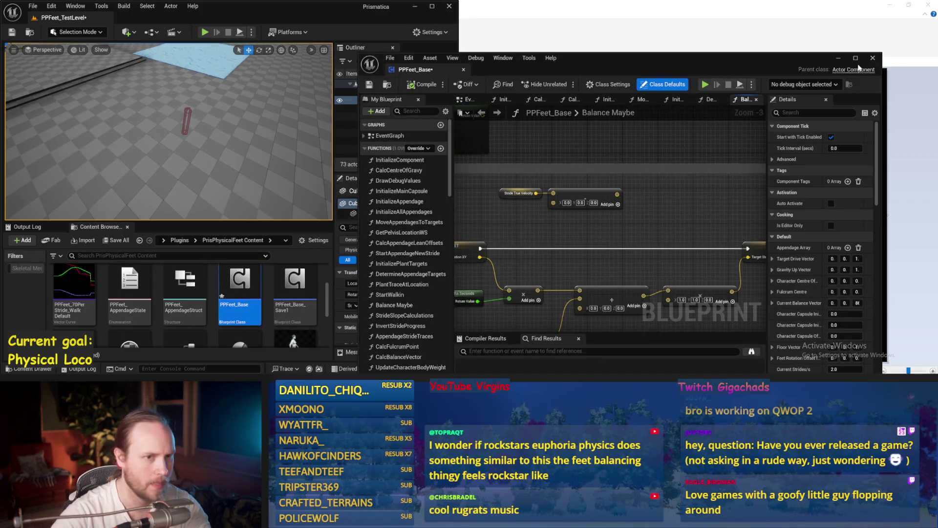
left_click(856, 58)
Wire Target Stride Velocity XY into the subtract node's second input and save.
left_click_drag(328, 134, 495, 145)
left_click(536, 184)
left_click(364, 289)
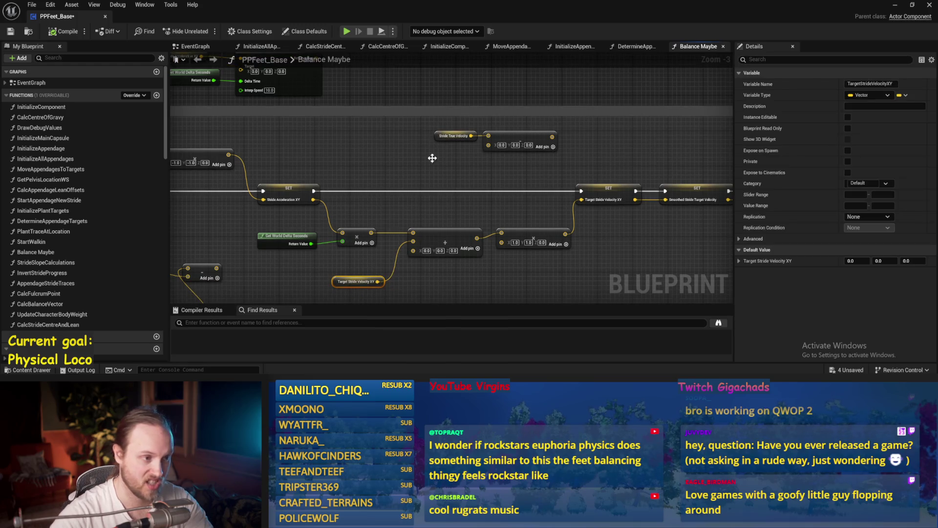
scroll(437, 167, "up", 1)
left_click_drag(459, 137, 446, 157)
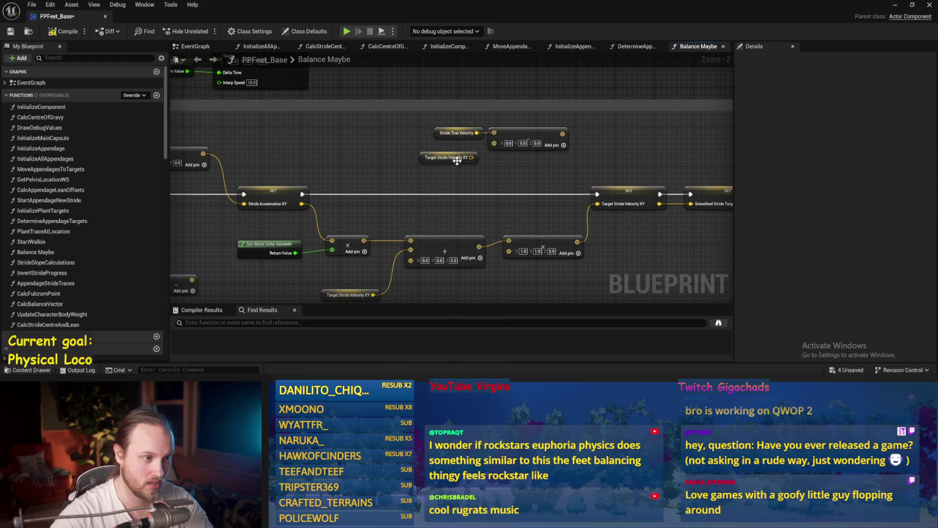
mouse_move(506, 146)
left_mouse_down()
mouse_move(416, 164)
mouse_move(445, 132)
left_mouse_up()
key("ctrl+s")
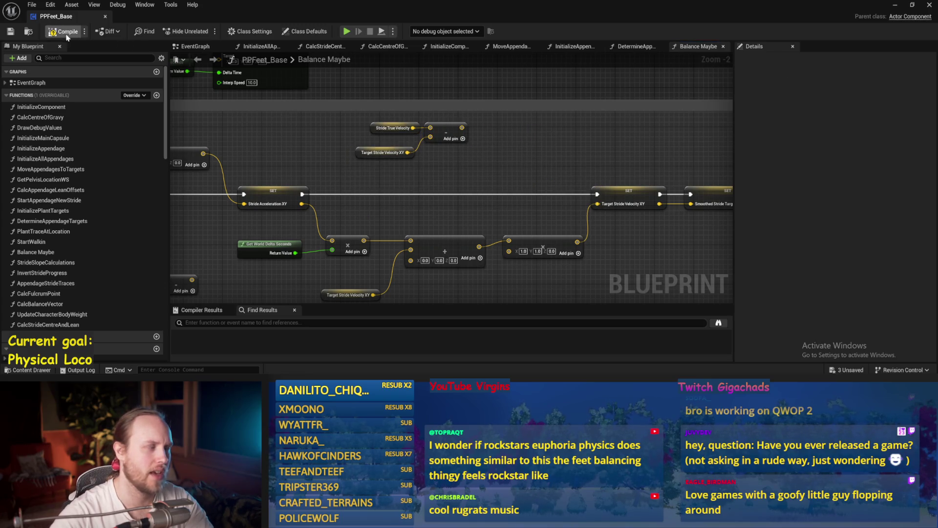
Tidy the three subtraction nodes into a compact group.
left_click_drag(366, 155, 366, 145)
left_click(411, 174)
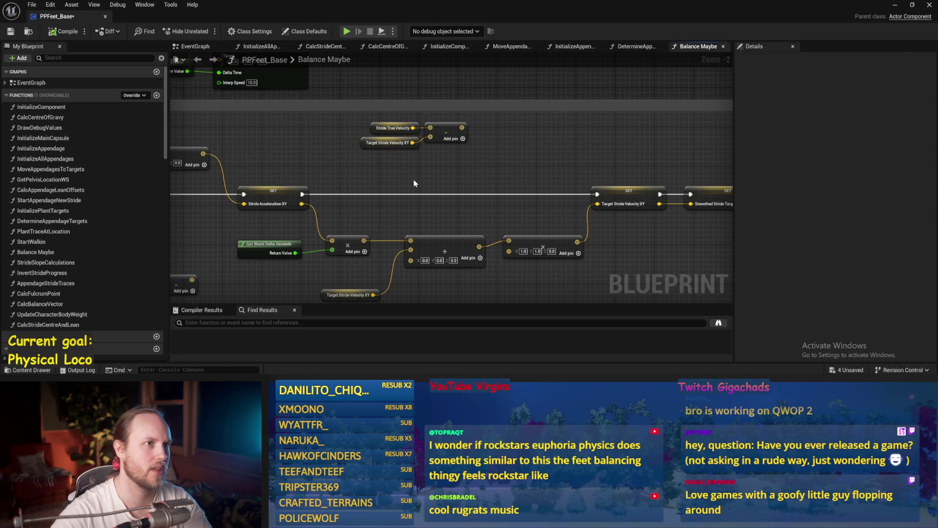
left_click(373, 126)
left_click_drag(363, 142, 367, 141)
left_click(474, 130)
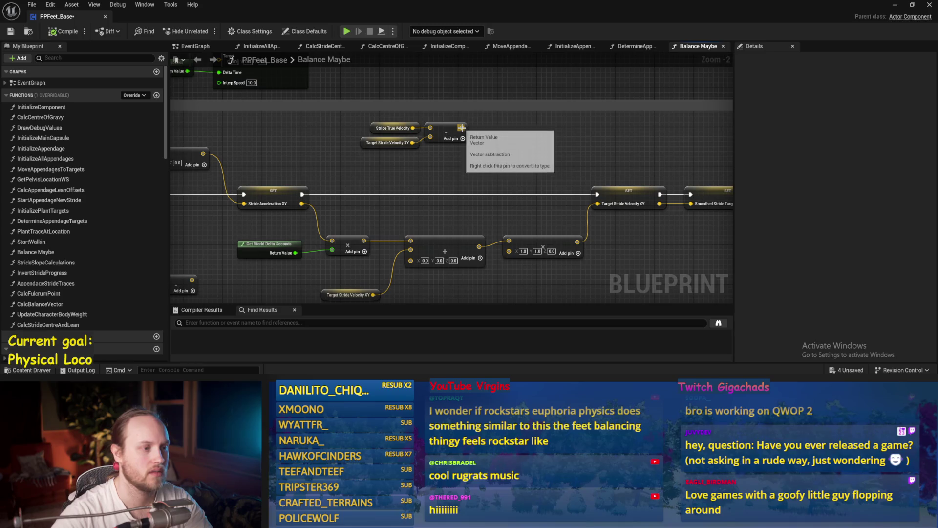
left_click_drag(462, 128, 496, 148)
left_click_drag(359, 117, 472, 166)
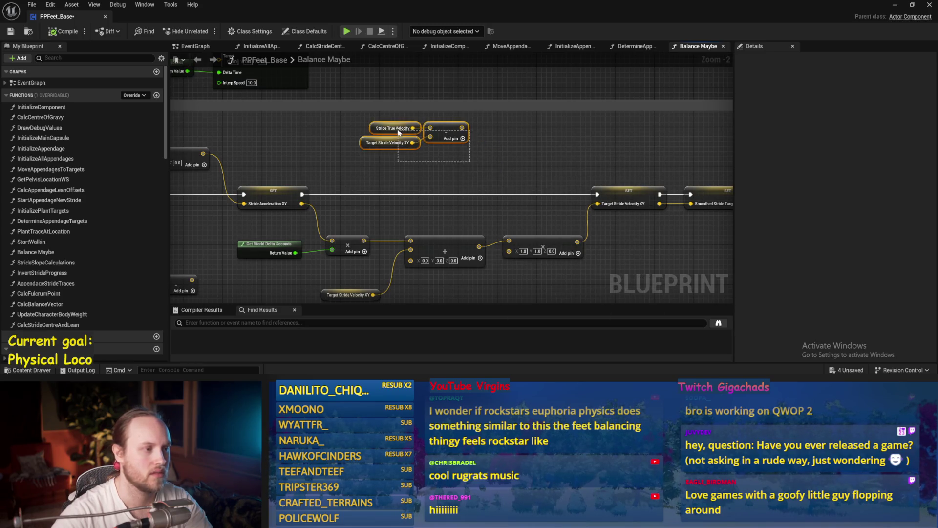
mouse_move(567, 130)
left_mouse_down()
mouse_move(410, 140)
mouse_move(439, 136)
left_mouse_up()
left_click(254, 122)
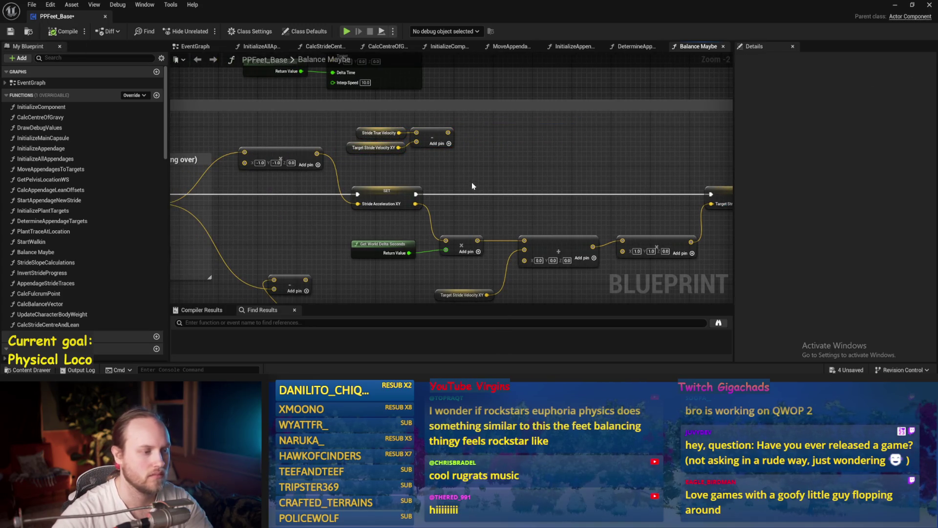
left_click(459, 140)
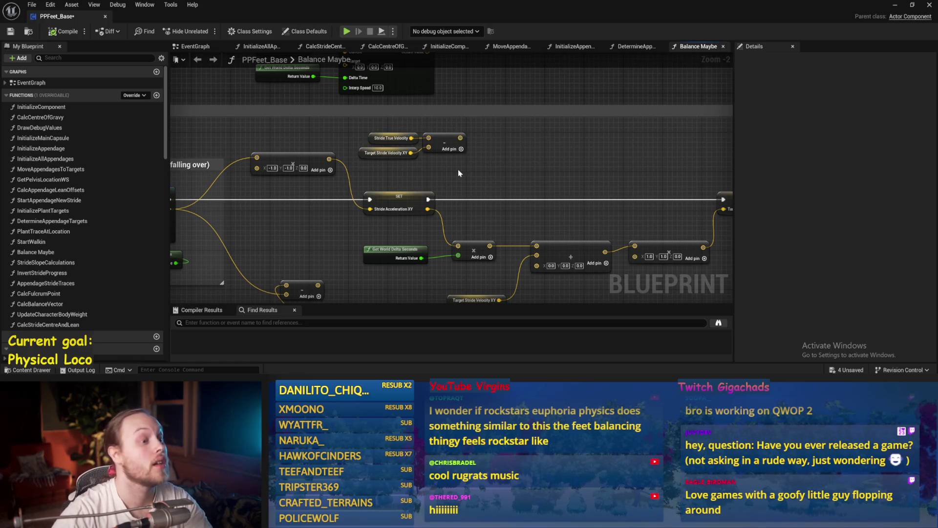
Connect the subtract node's lower input and rearrange the three subtraction nodes.
mouse_move(410, 153)
left_mouse_down()
mouse_move(407, 165)
mouse_move(428, 147)
left_mouse_up()
left_click(385, 176)
left_click_drag(355, 167, 368, 125)
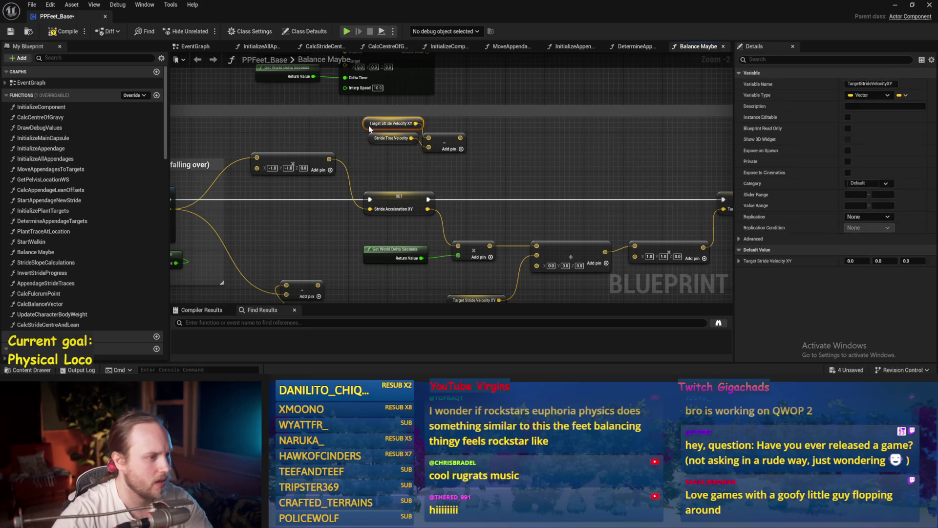
left_click_drag(439, 144, 449, 131)
mouse_move(359, 115)
left_mouse_down()
mouse_move(481, 159)
mouse_move(469, 144)
mouse_move(522, 157)
left_mouse_up()
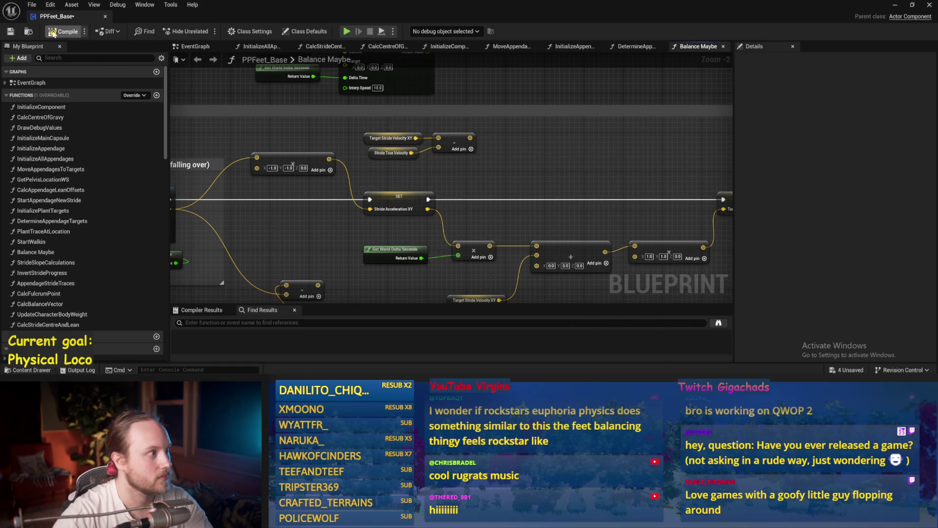
Multiply the subtract output by a float value of 0.9.
left_click_drag(445, 121, 490, 158)
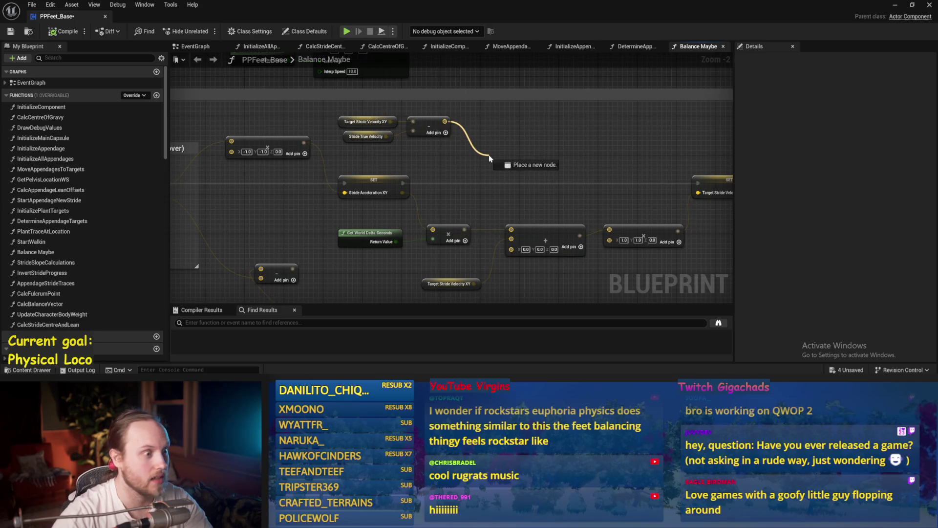
left_click_drag(490, 158, 480, 119)
type("mult")
key("Return")
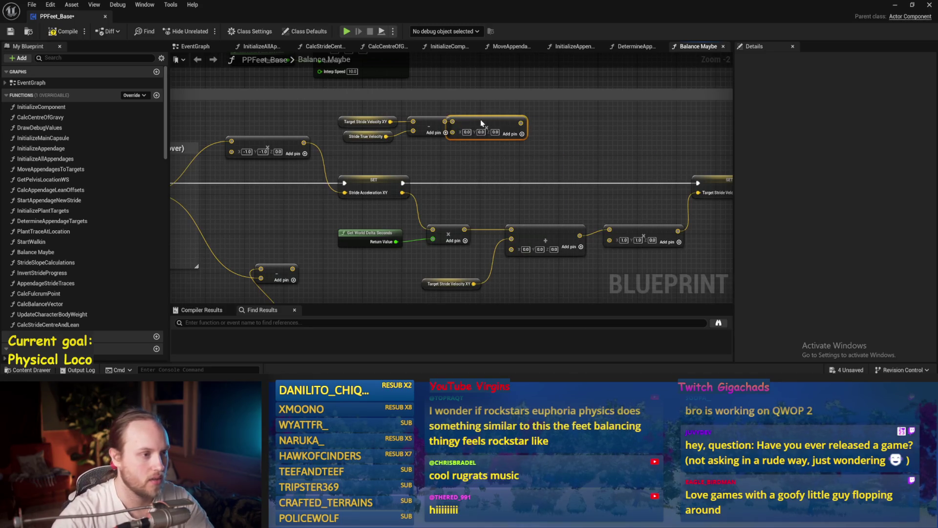
right_click(472, 132)
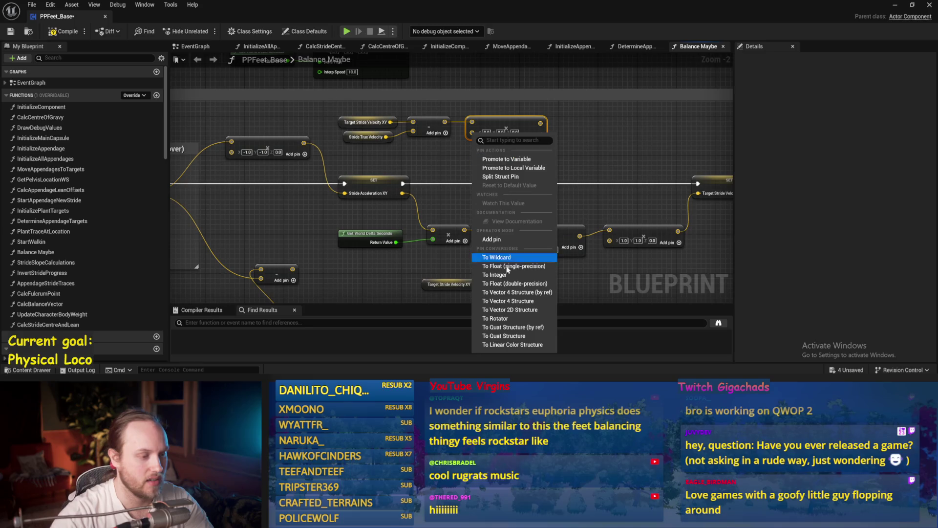
left_click(499, 284)
left_click(481, 132)
type("0.9")
left_click(507, 152)
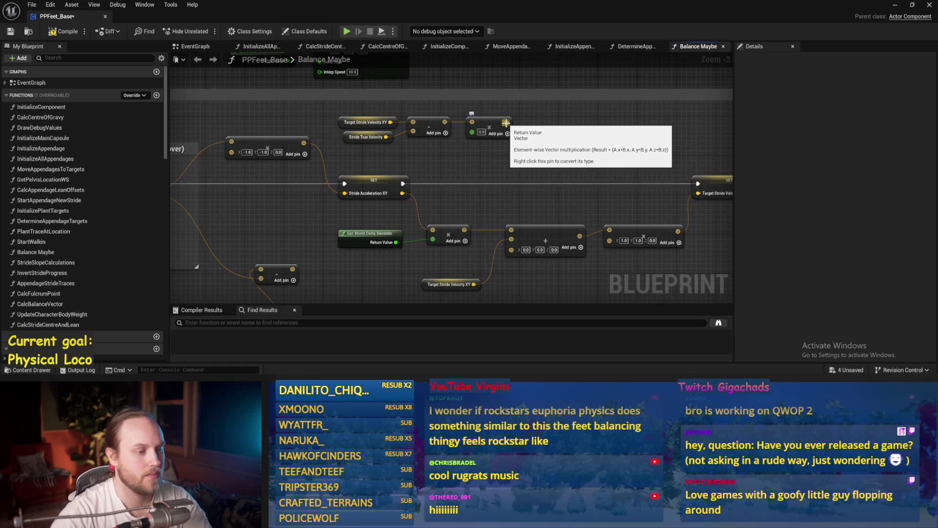
Add the scaled difference to Stride Acceleration XY with a + node, then start simulating.
left_click_drag(550, 187, 467, 172)
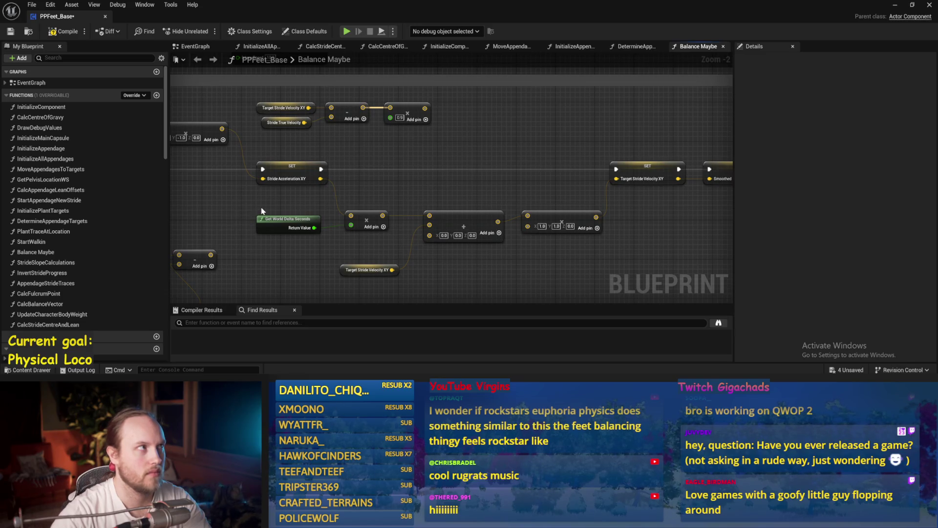
mouse_move(321, 179)
left_mouse_down()
mouse_move(366, 185)
mouse_move(468, 171)
mouse_move(464, 162)
left_mouse_up()
type("+")
key("Return")
right_click(594, 251)
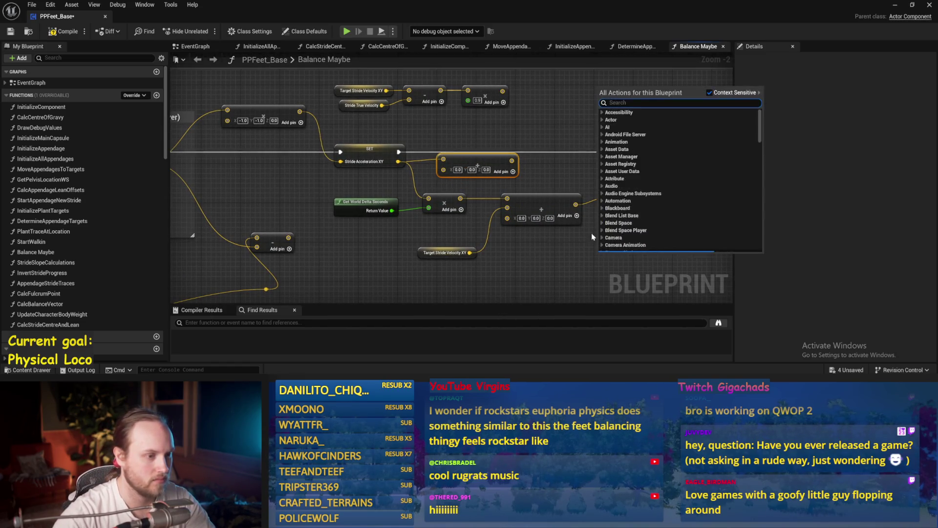
left_click(615, 265)
mouse_move(659, 261)
left_mouse_down()
mouse_move(298, 158)
mouse_move(313, 158)
mouse_move(342, 214)
left_mouse_up()
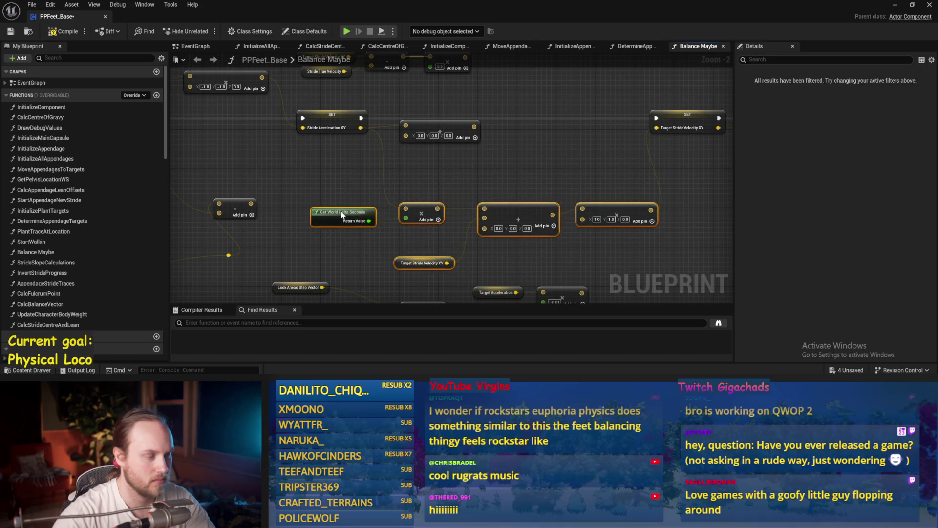
left_click_drag(445, 176, 414, 194)
left_click_drag(406, 147, 402, 160)
mouse_move(434, 75)
left_mouse_down()
mouse_move(427, 109)
mouse_move(370, 167)
mouse_move(375, 226)
left_mouse_up()
left_click(295, 183)
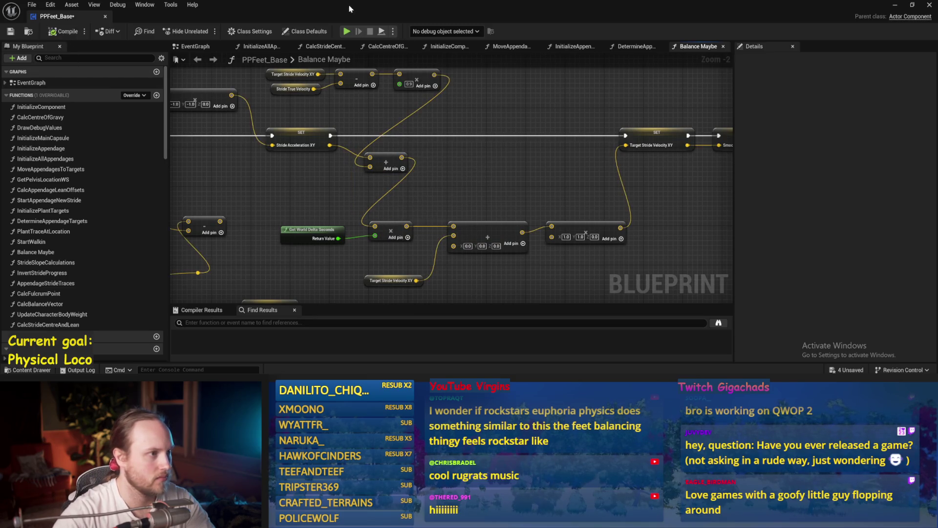
double_click(371, 6)
key("alt+p")
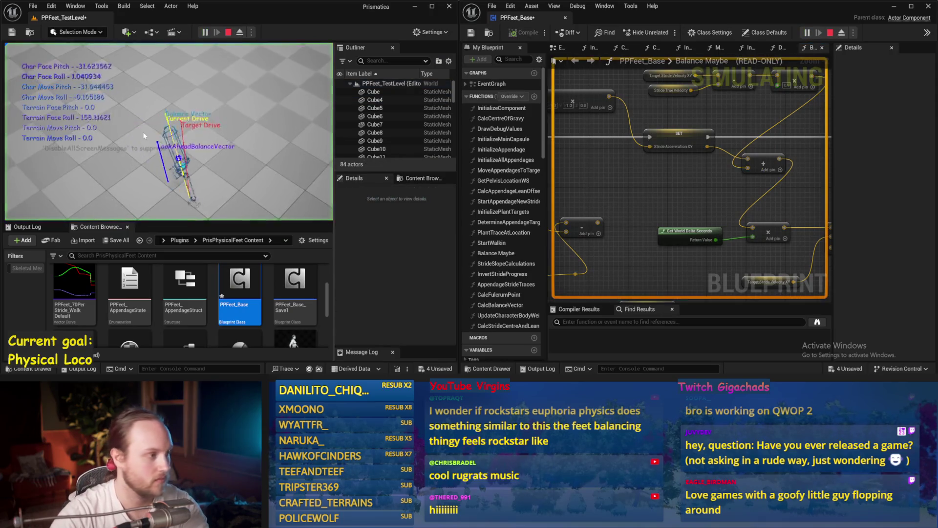
Stop the simulation, save, and run another test of the capsule character.
key("Escape")
key("ctrl+s")
left_click(642, 123)
left_click(650, 135)
left_click_drag(834, 236, 772, 236)
left_click(720, 176)
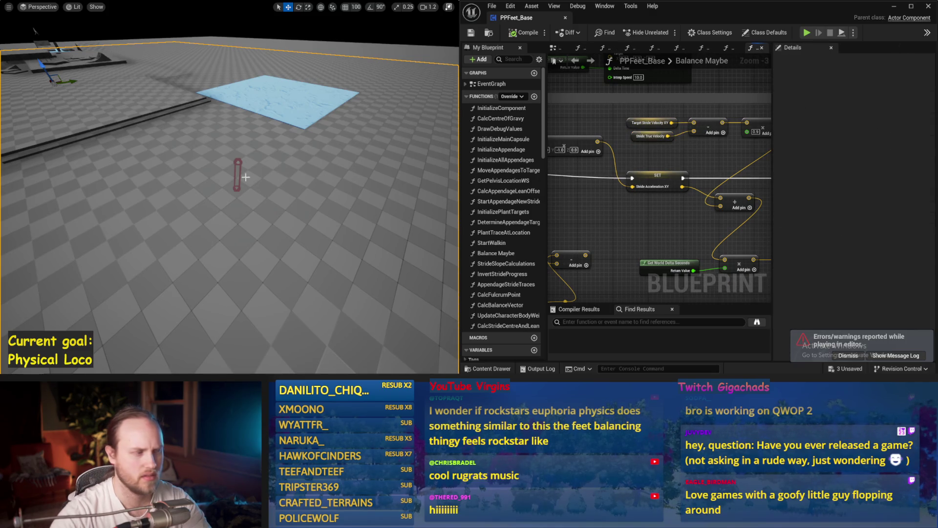
left_click(238, 169)
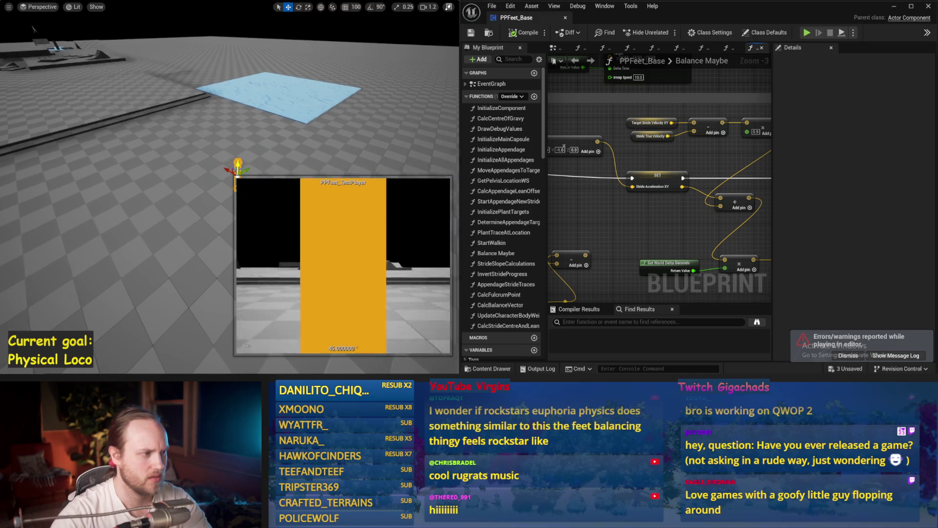
key("alt+p")
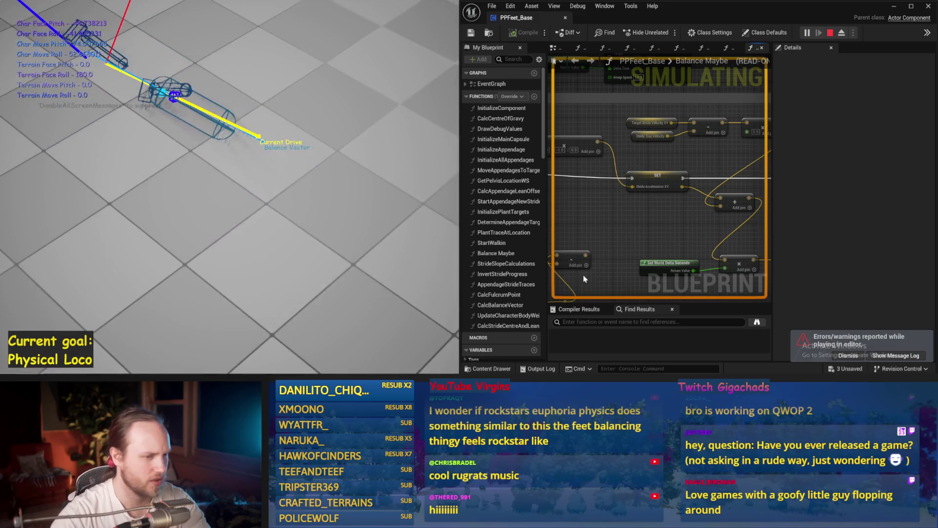
key("Escape")
Set Stride PID ProportionalFactor to 0.0, test the balance, and save.
scroll(626, 237, "down", 1)
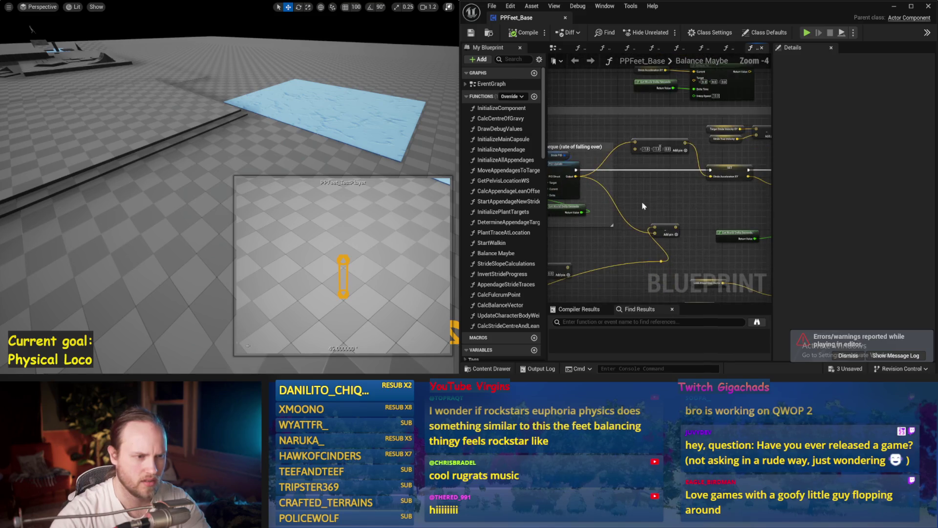
left_click(639, 156)
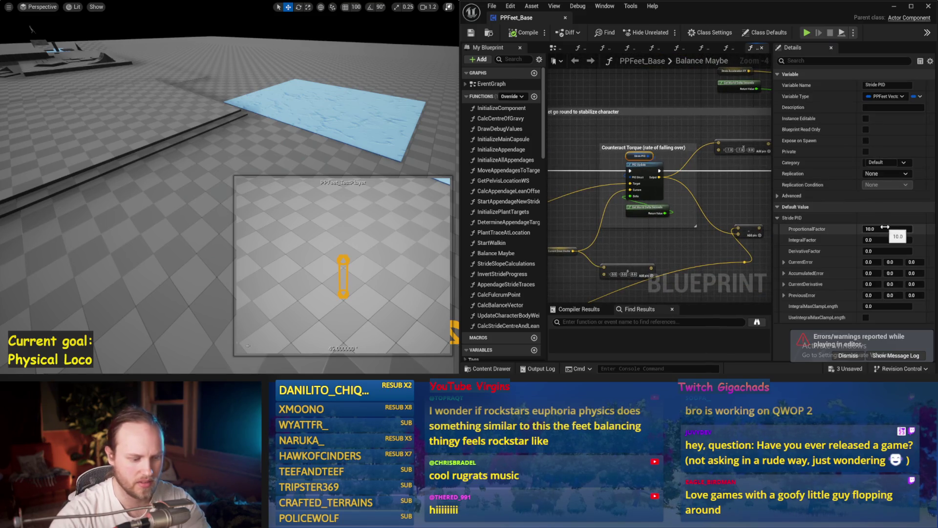
left_click_drag(183, 145, 190, 151)
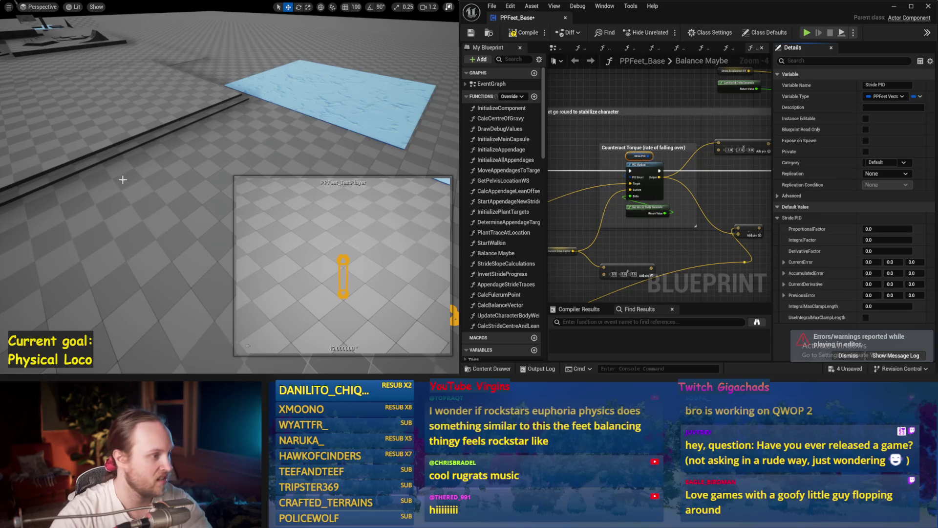
key("alt+p")
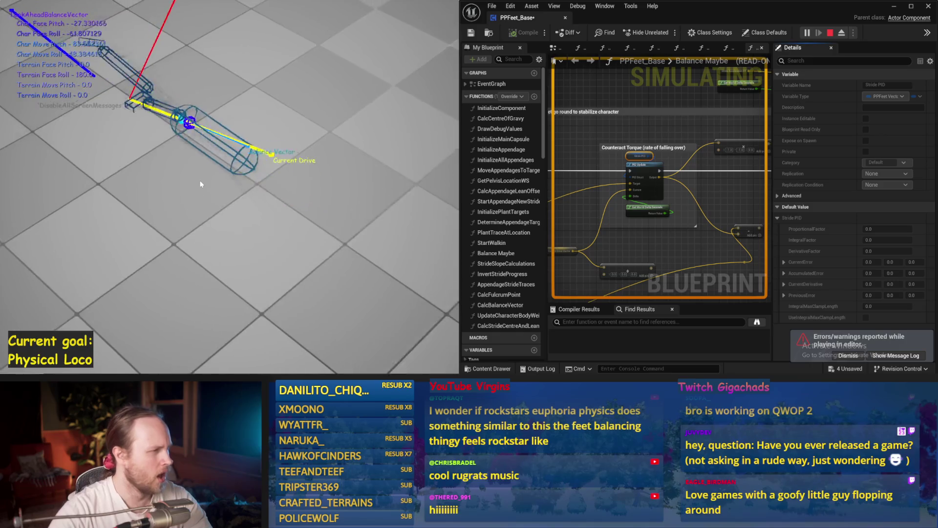
key("Escape")
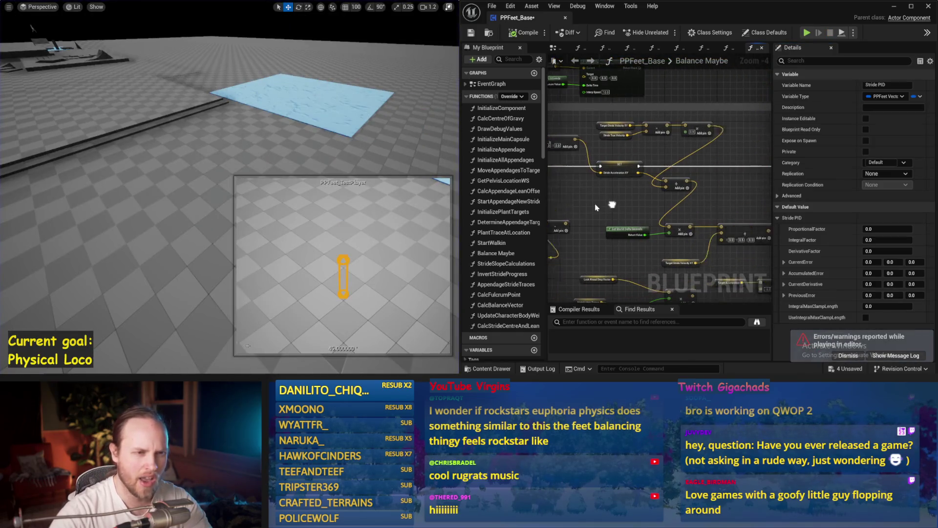
key("ctrl+s")
Inspect the Target Stride Velocity XY and Stride True Velocity variables, then simulate again.
scroll(629, 154, "up", 1)
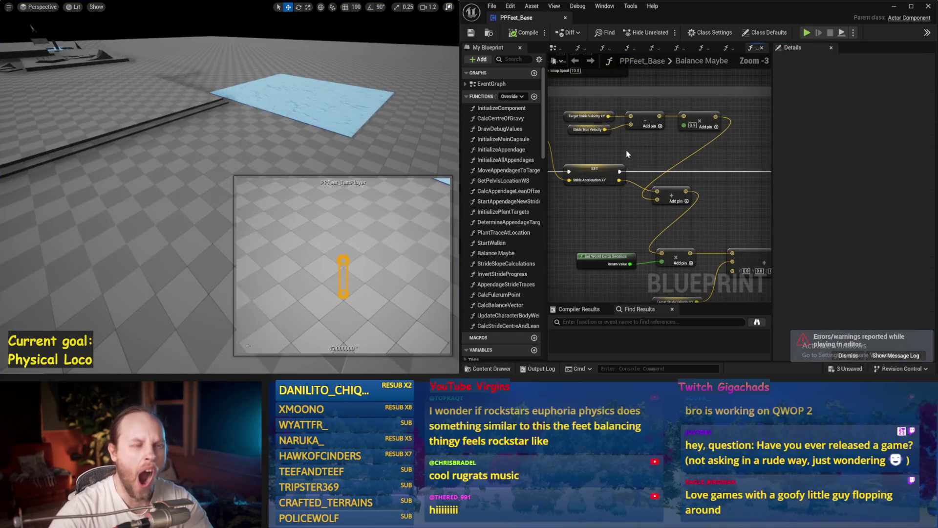
left_click(563, 115)
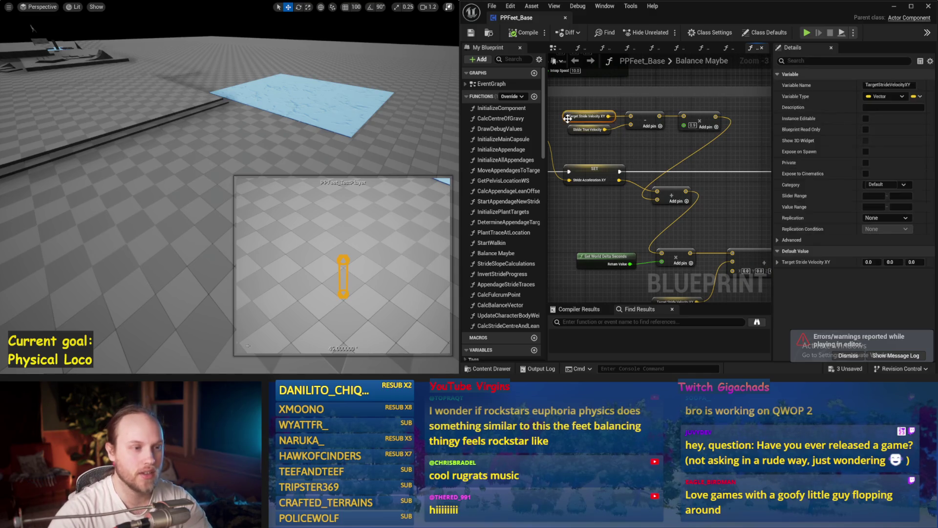
left_click(572, 127)
left_click(576, 134)
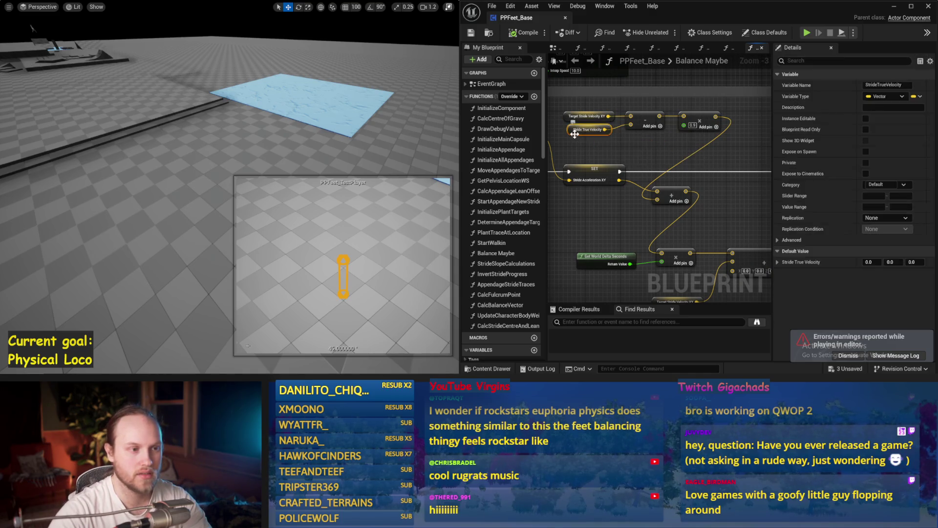
left_click(608, 153)
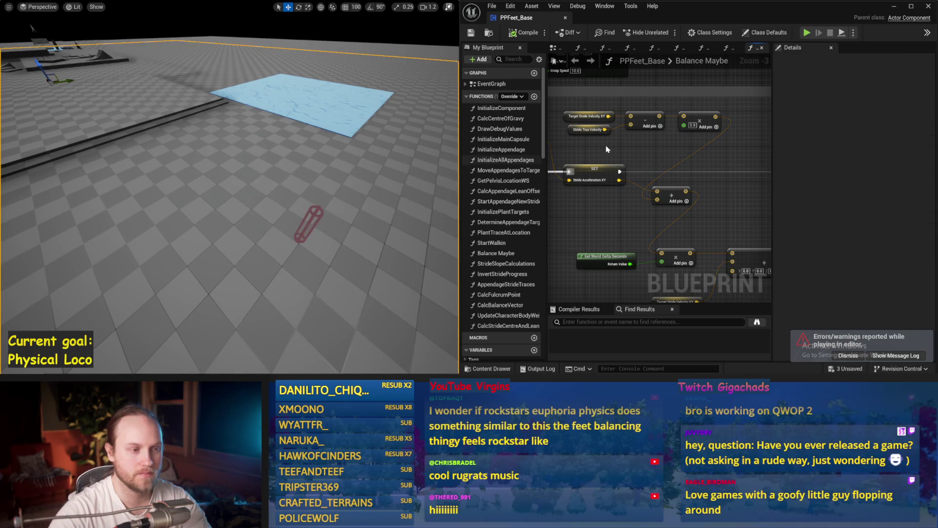
left_click(601, 135)
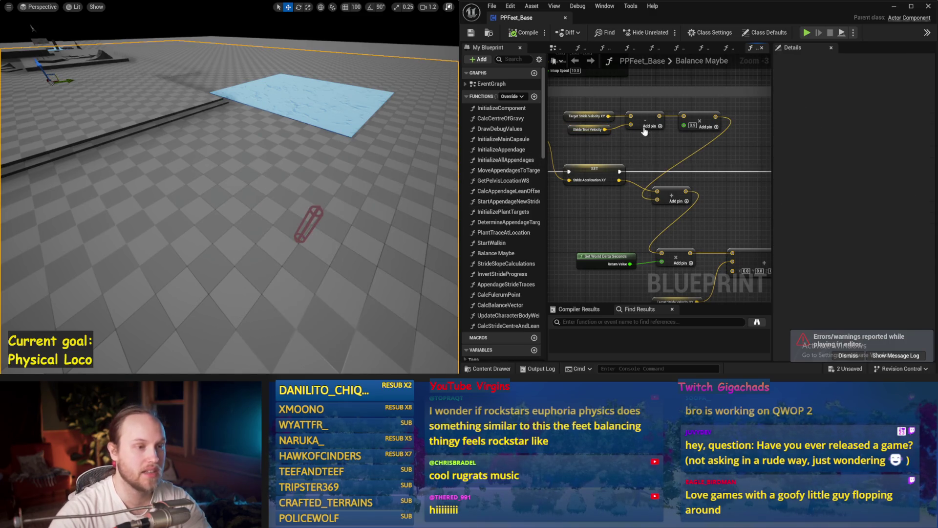
left_click_drag(304, 142, 305, 142)
key("alt+s")
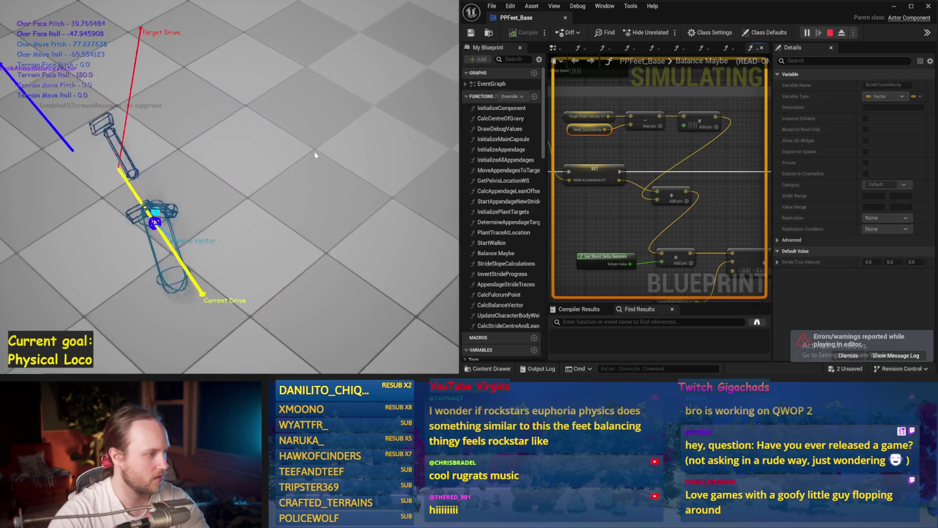
key("Escape")
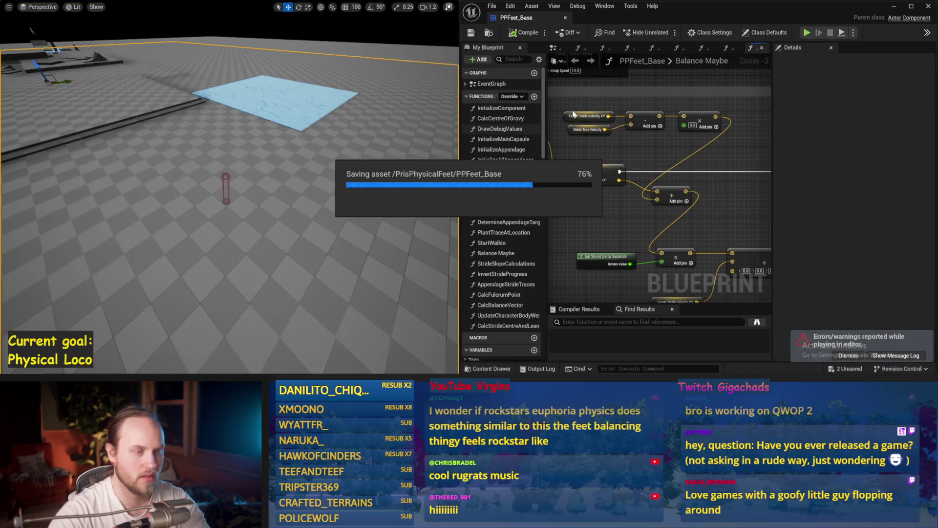
left_click_drag(772, 93, 837, 107)
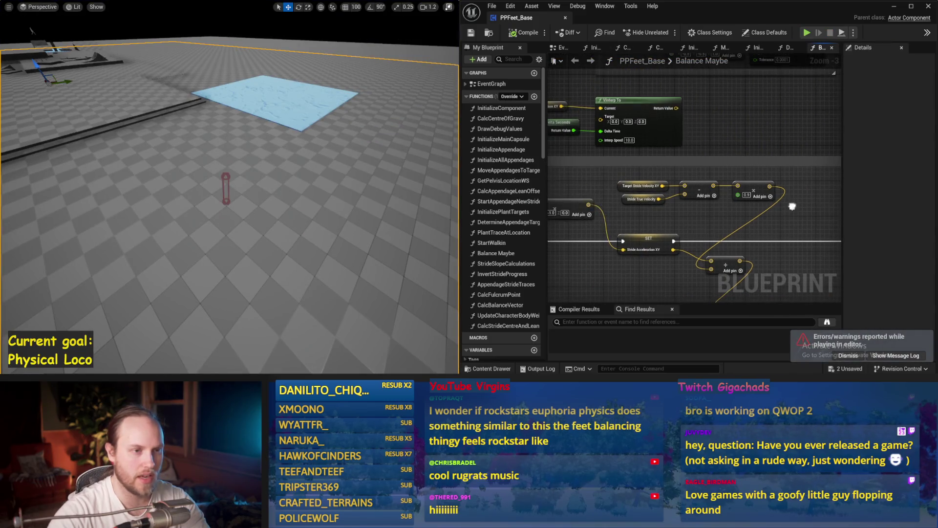
In the EventGraph, move the Sequence and Update Character Body Weight nodes right to make room.
scroll(638, 198, "down", 2)
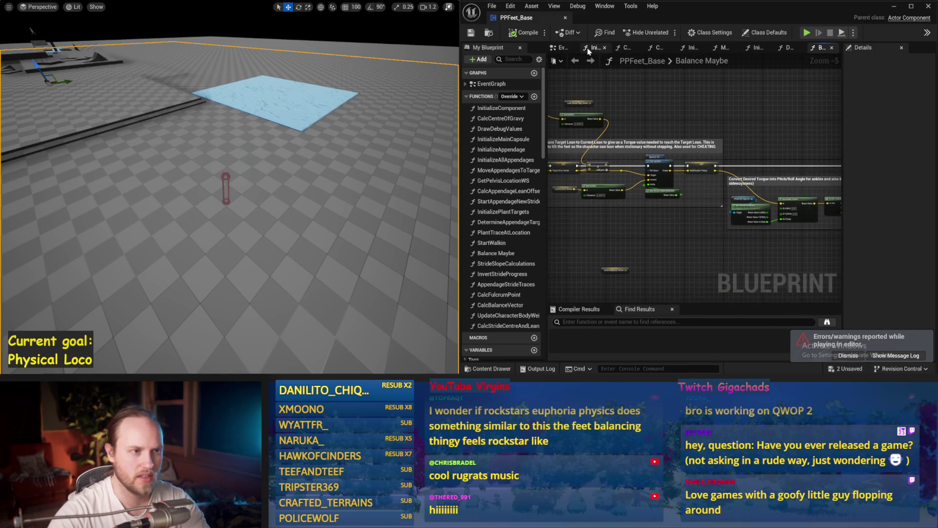
left_click(562, 47)
scroll(738, 183, "up", 1)
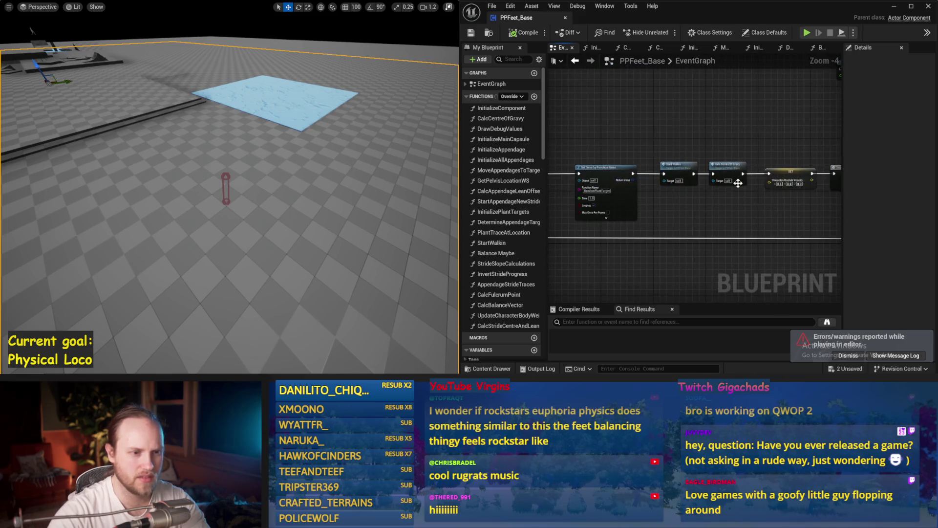
scroll(710, 206, "up", 1)
left_click_drag(632, 241, 616, 121)
left_click_drag(731, 159, 753, 161)
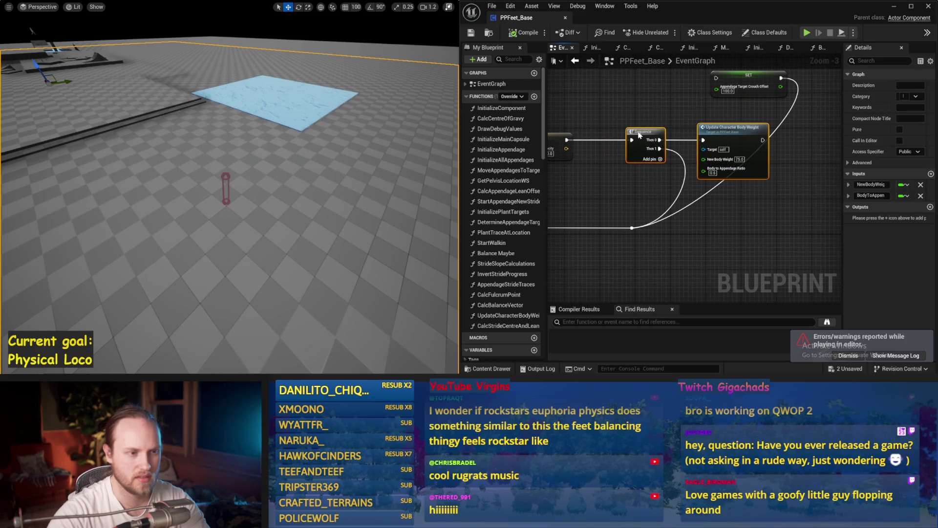
left_click_drag(552, 216, 634, 196)
left_click_drag(634, 117, 625, 117)
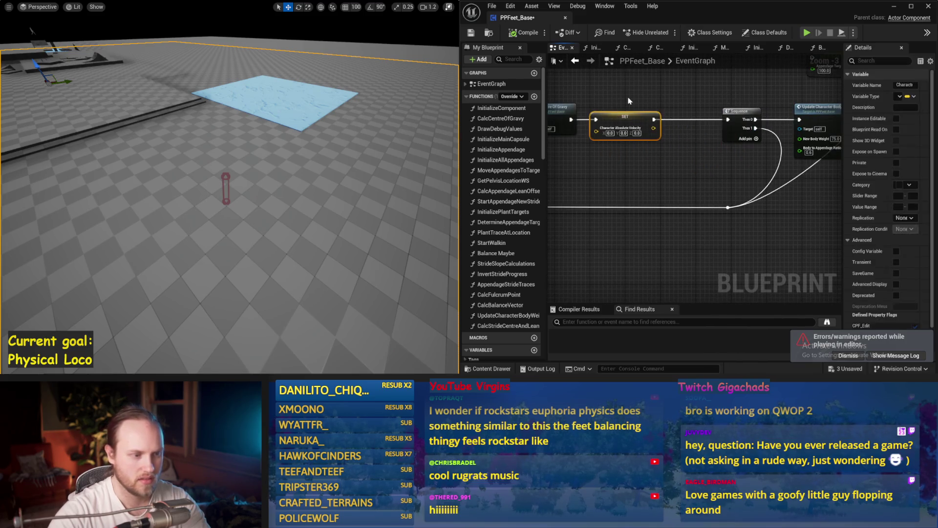
Insert a SET Stride True Velocity node between SET Character Absolute Velocity and Sequence.
right_click(630, 100)
type("stride true")
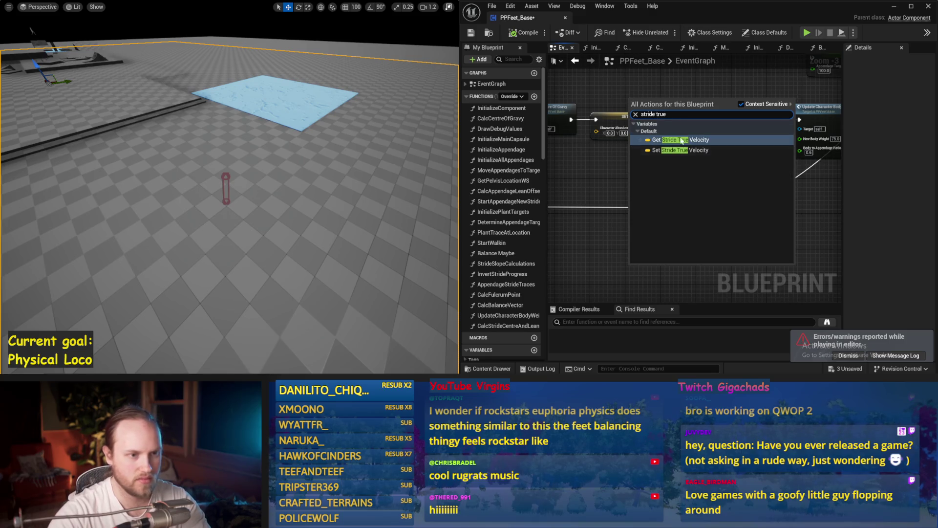
left_click(681, 141)
mouse_move(669, 103)
left_mouse_down()
mouse_move(700, 123)
mouse_move(766, 114)
left_mouse_up()
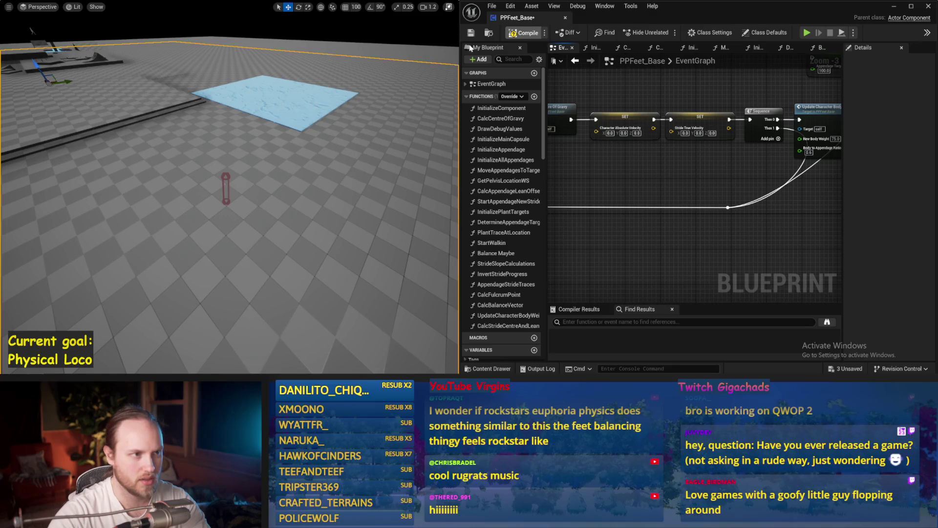
Compile and save, run a quick test, then save all changed packages.
key("ctrl+s")
key("alt+p")
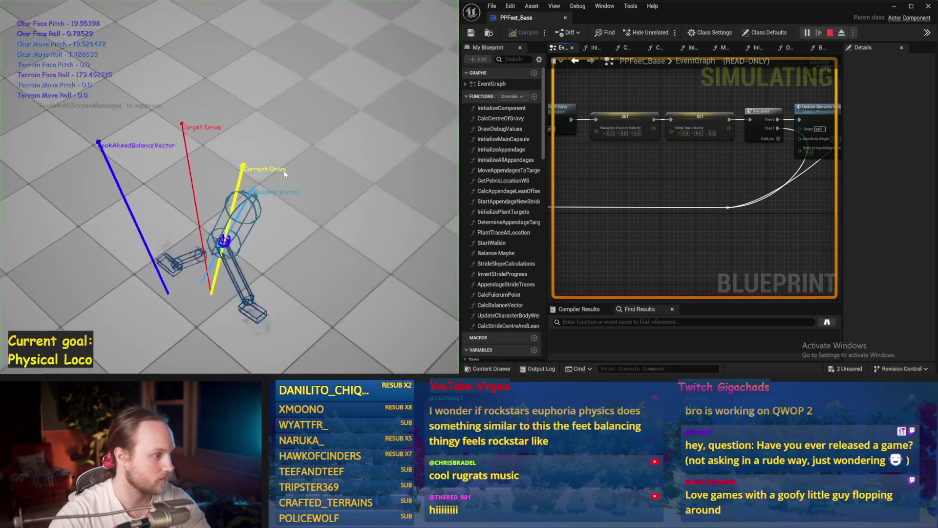
key("Escape")
key("ctrl+s")
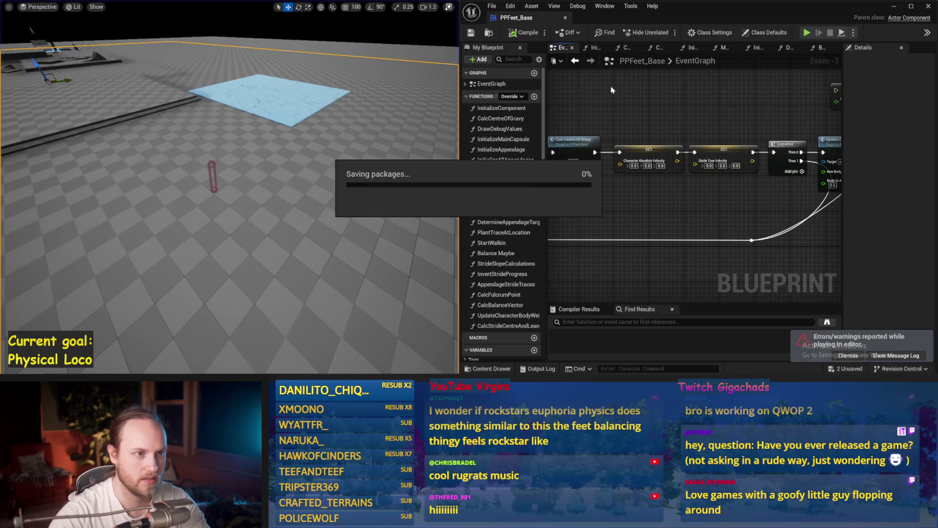
mouse_move(718, 97)
left_mouse_down()
mouse_move(652, 119)
mouse_move(795, 132)
left_mouse_up()
scroll(795, 132, "down", 1)
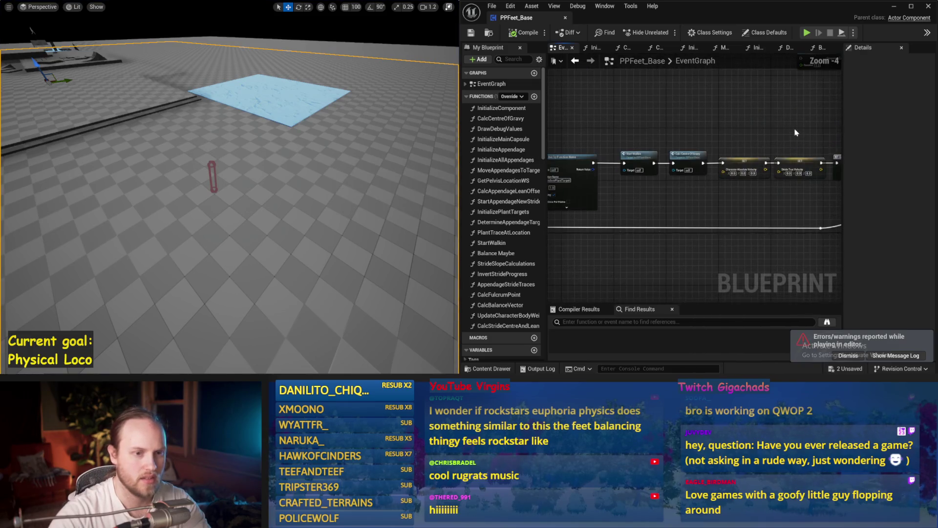
Open the InitializeComponent function to look over its collision setup nodes.
left_click_drag(704, 203, 547, 200)
double_click(723, 157)
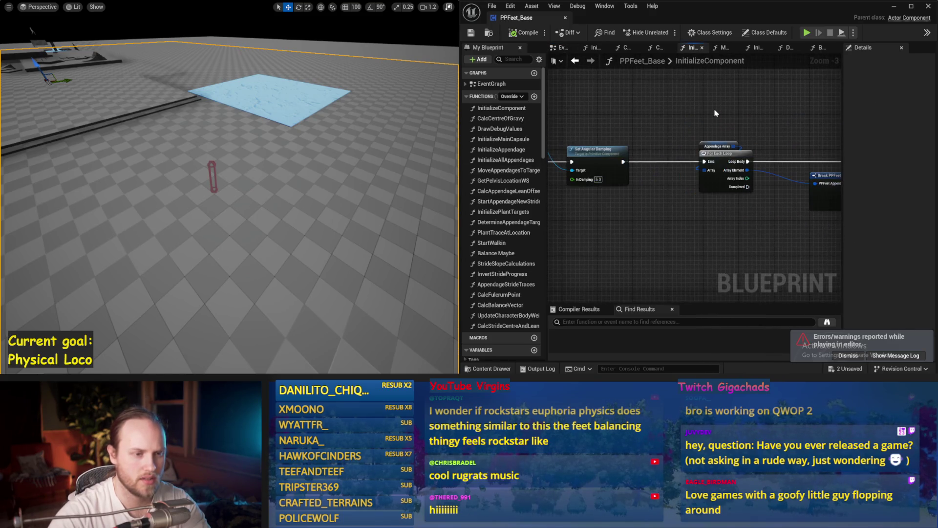
scroll(649, 138, "down", 1)
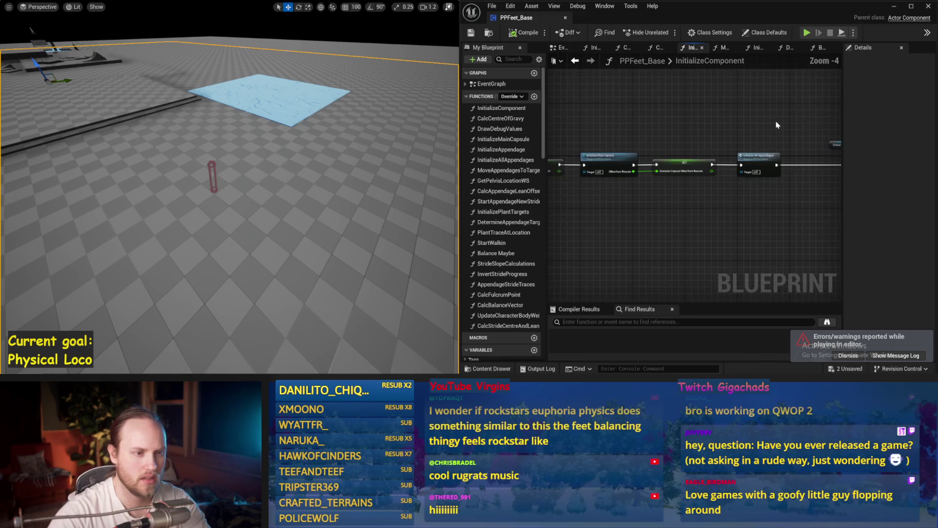
left_click_drag(841, 141, 506, 141)
Open the CalcCentreOfGravy function from the EventGraph to view its NEW Velocity nodes.
left_click(563, 49)
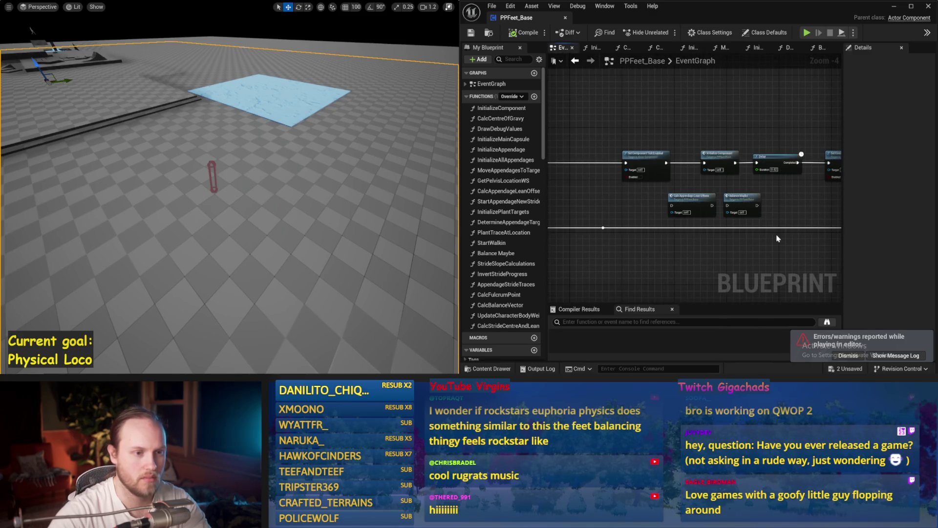
left_click_drag(801, 136, 714, 278)
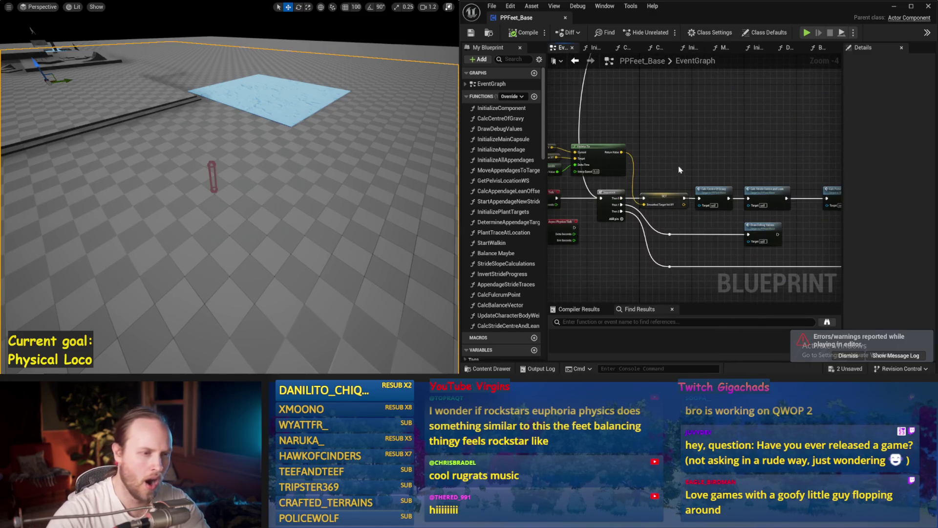
left_click_drag(680, 170, 734, 125)
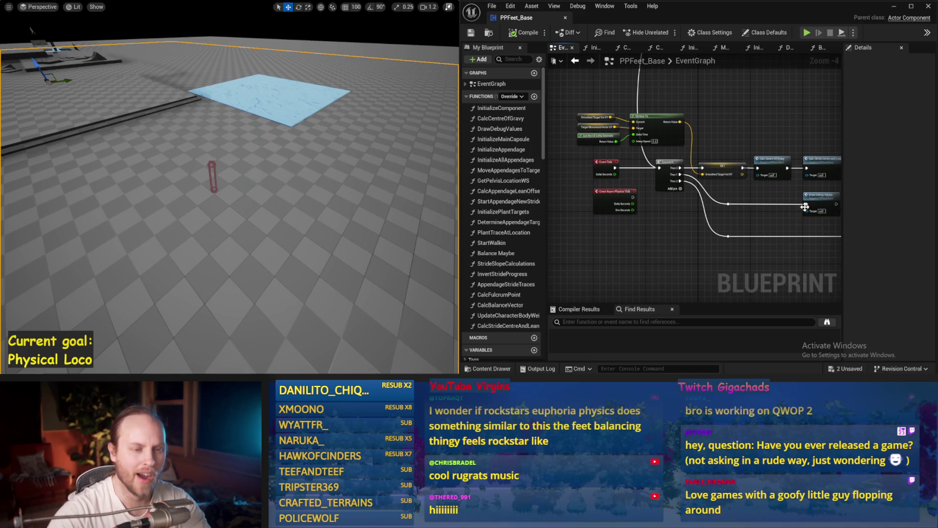
left_click_drag(805, 208, 685, 205)
double_click(636, 163)
mouse_move(581, 184)
left_mouse_down()
mouse_move(709, 134)
mouse_move(881, 137)
mouse_move(731, 146)
mouse_move(780, 145)
left_mouse_up()
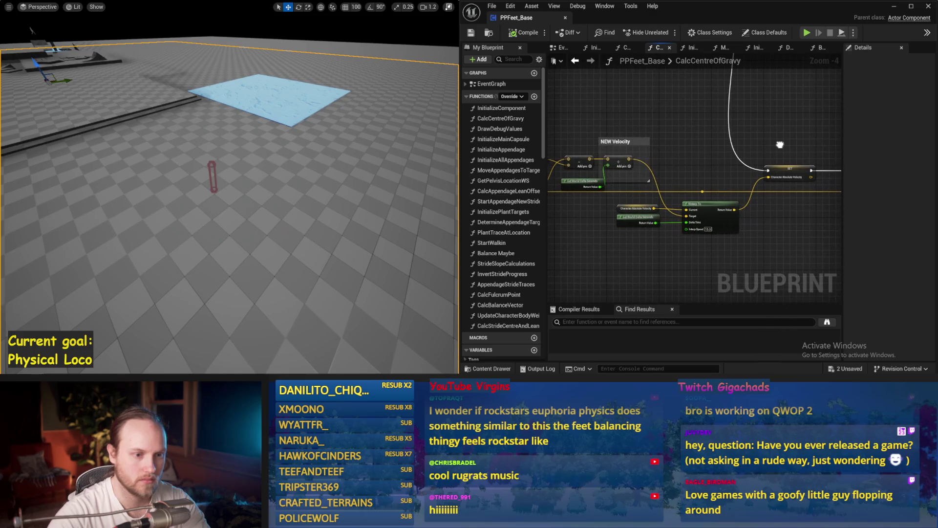
Frame the whole EventGraph and expand its event list in My Blueprint.
left_click(576, 62)
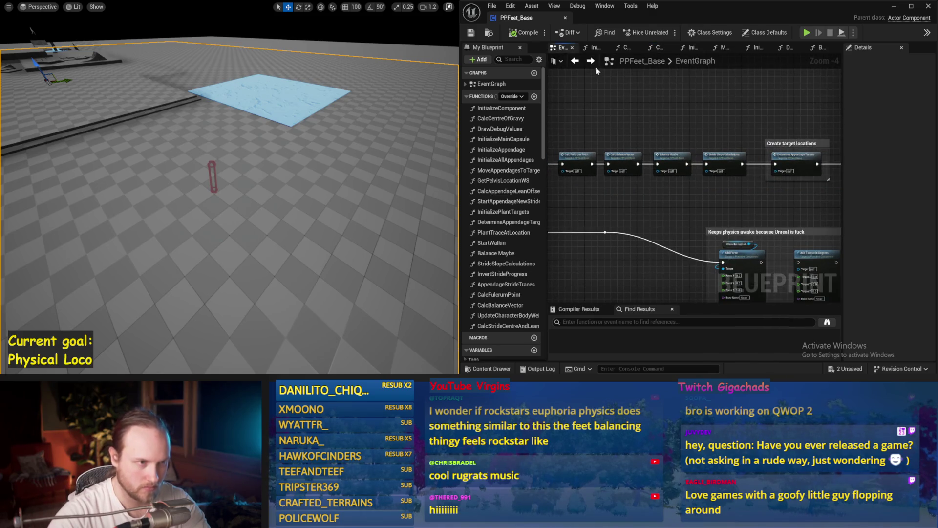
scroll(620, 163, "down", 2)
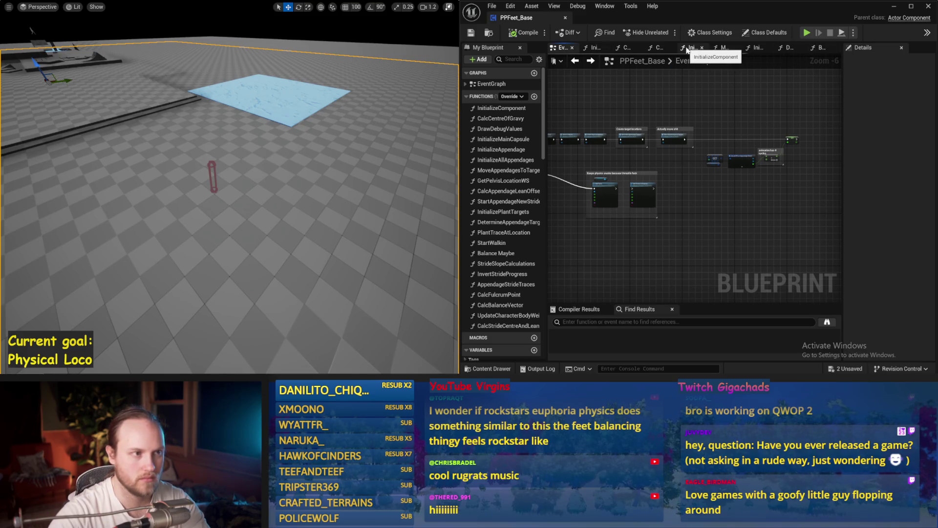
key("Home")
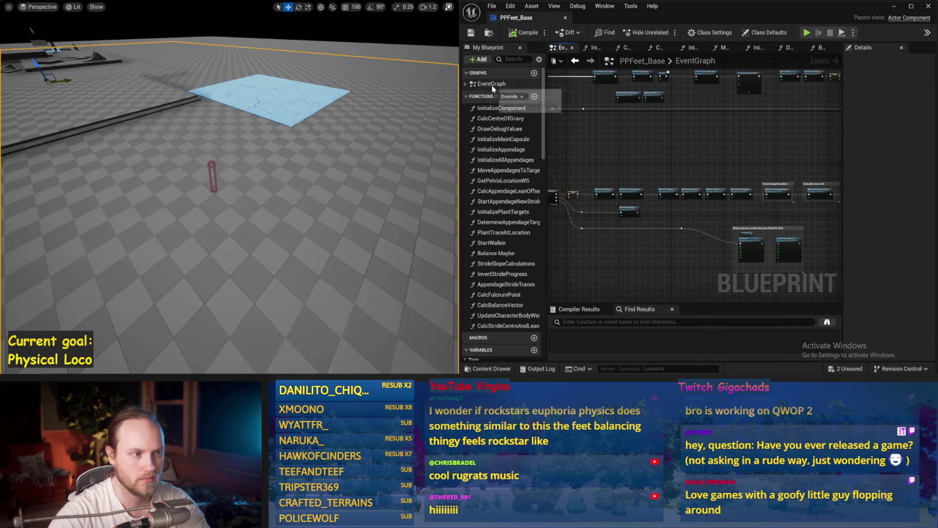
left_click(466, 84)
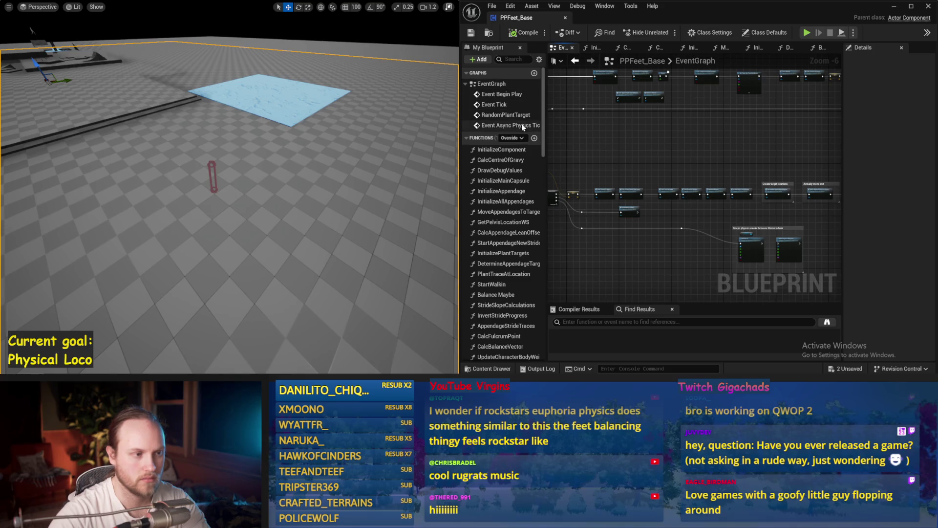
scroll(502, 128, "down", 2)
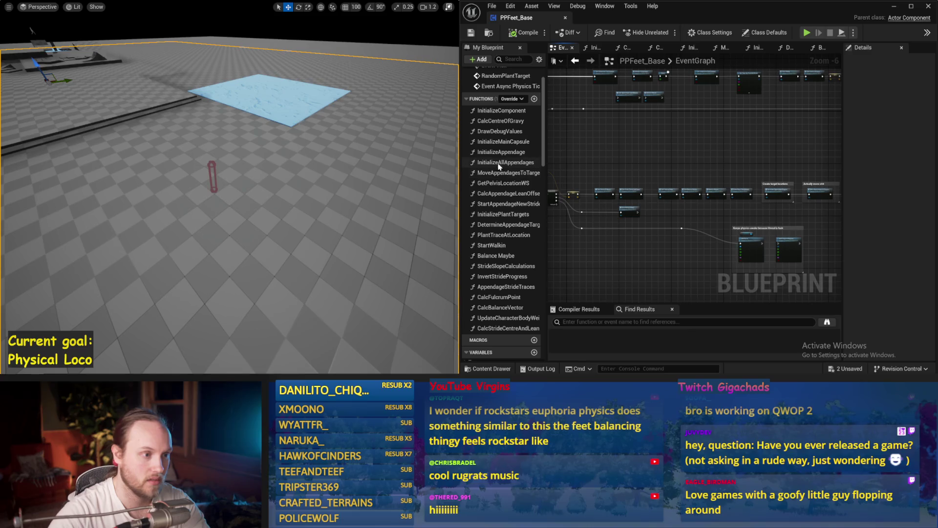
In DrawDebugValues, wire the Stride Related Things debug arrow into the reroute execution chain.
double_click(500, 131)
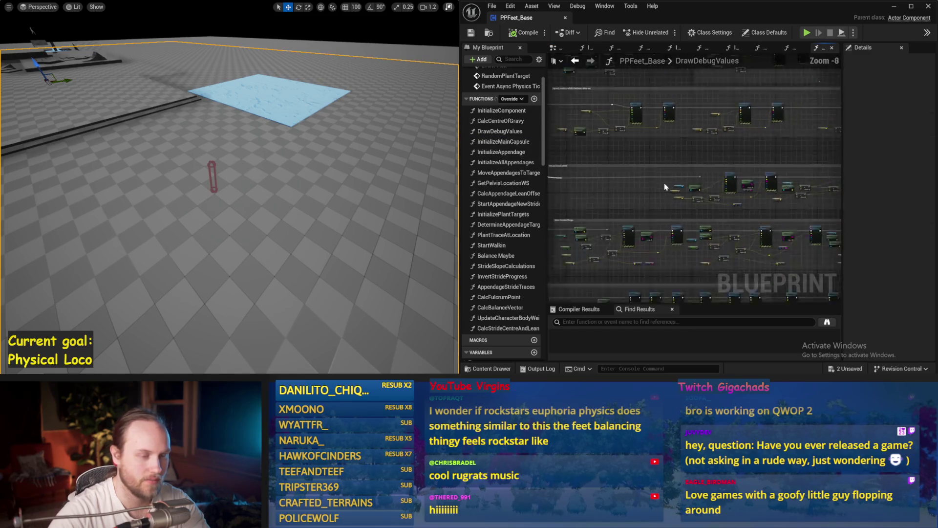
scroll(641, 163, "up", 1)
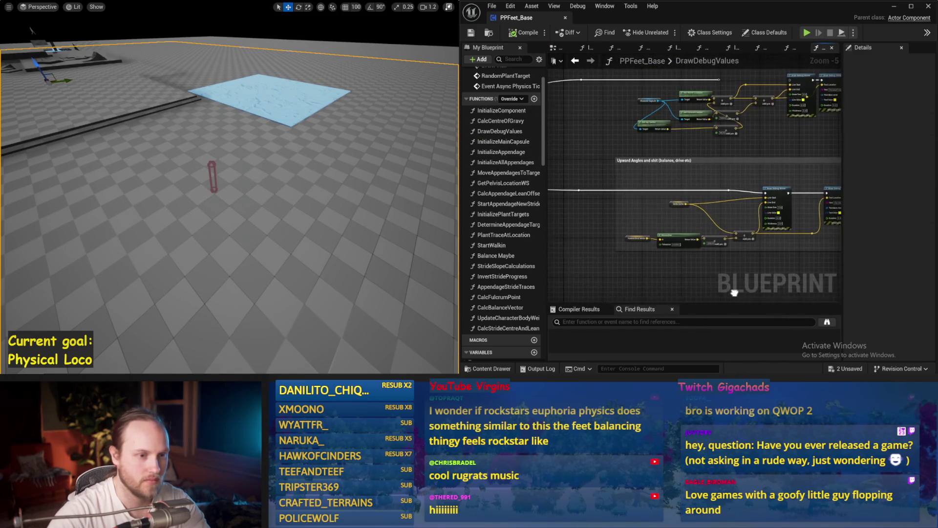
left_click_drag(688, 149, 691, 158)
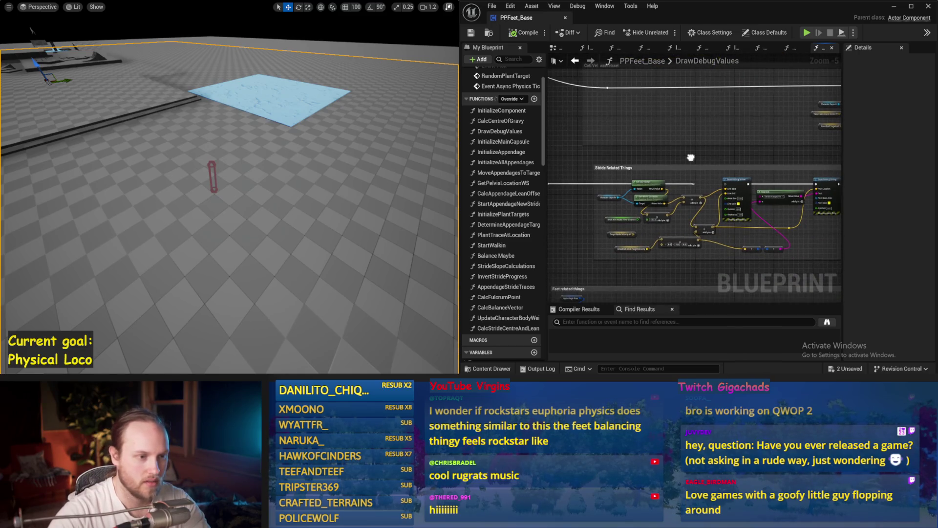
scroll(680, 190, "up", 2)
left_click_drag(651, 193, 711, 196)
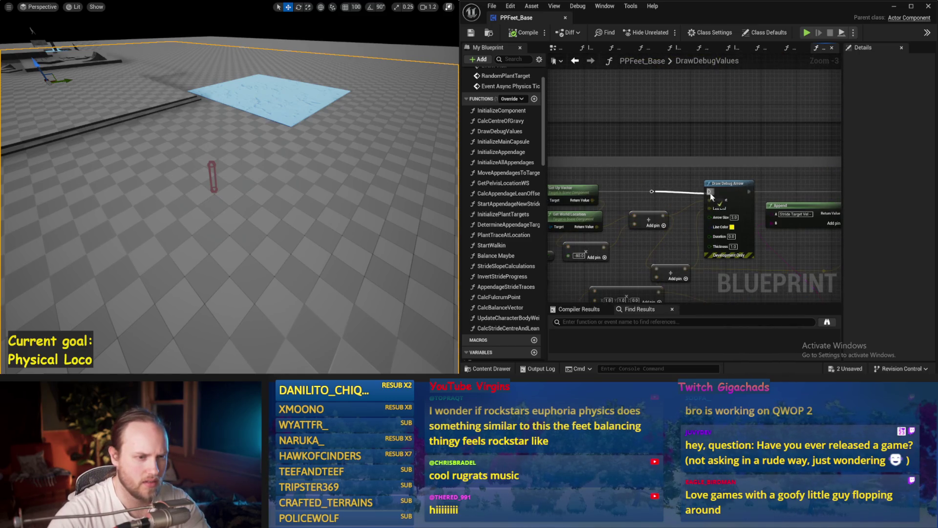
scroll(375, 178, "up", 3)
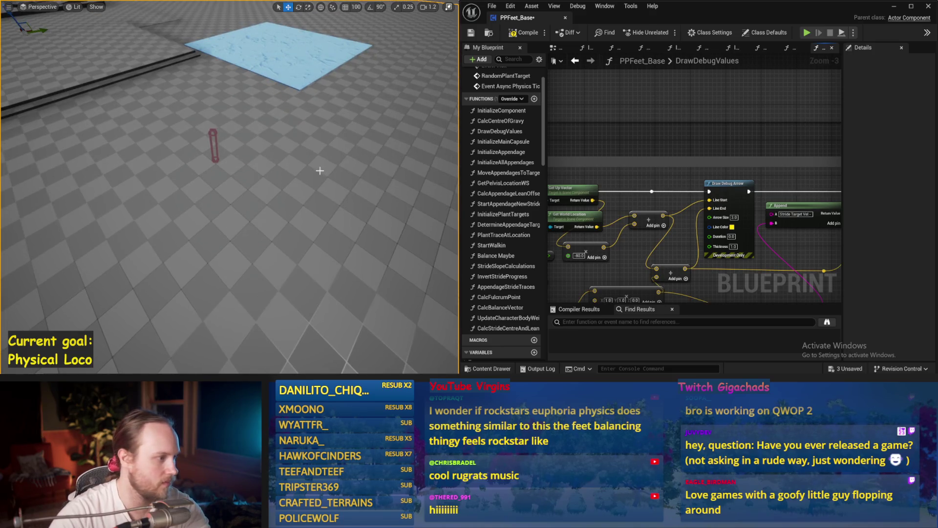
Simulate twice to check the stride debug arrow, then stop the simulation.
key("alt+s")
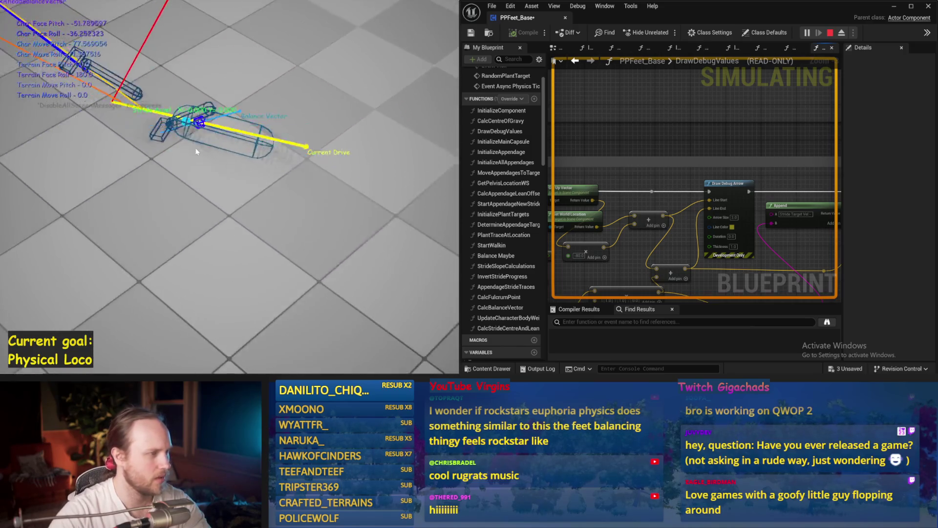
key("Escape")
key("alt+s")
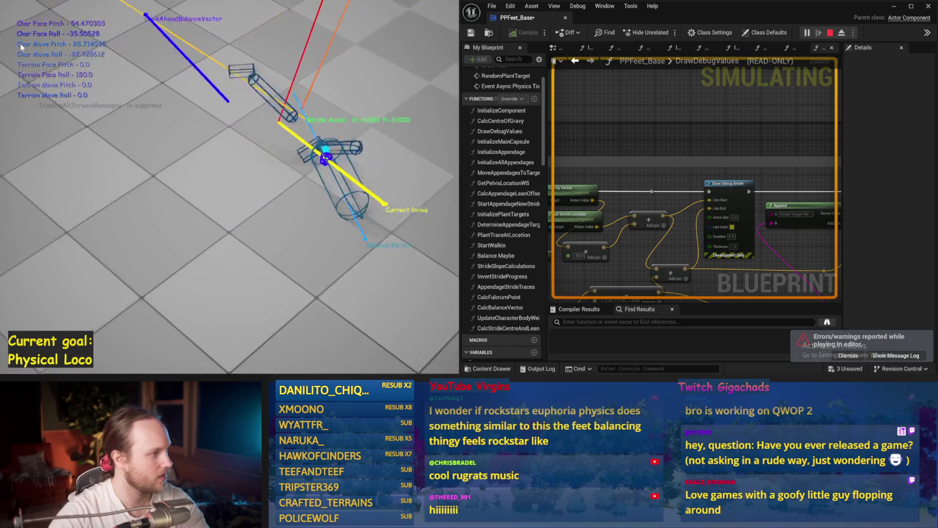
key("Escape")
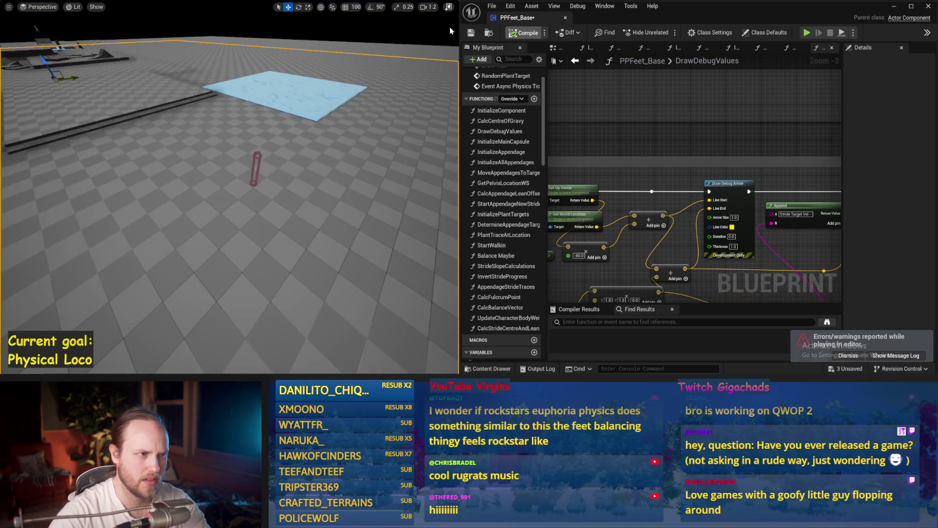
Save PPFeet_Base from the EventGraph, then open CalcStrideCentreAndLean and review its stride aim nodes.
left_click_drag(596, 72, 593, 115)
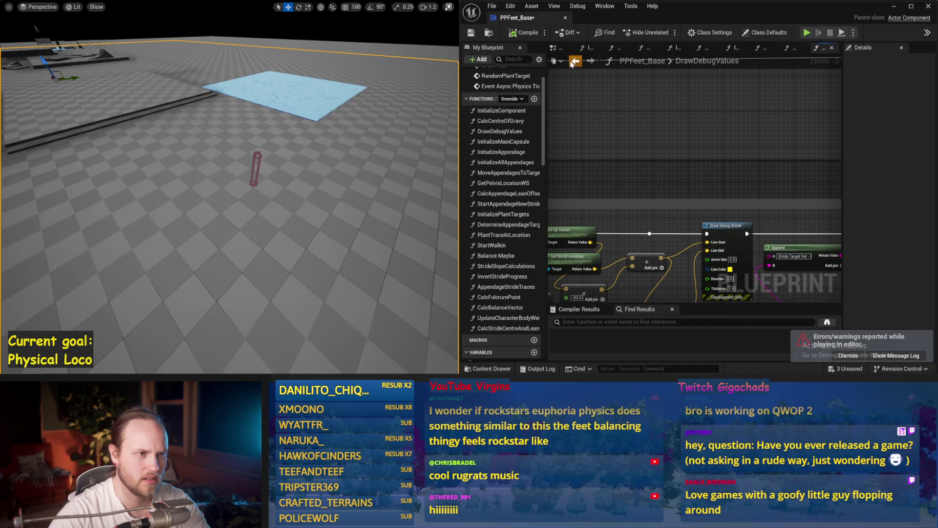
left_click(576, 60)
key("ctrl+s")
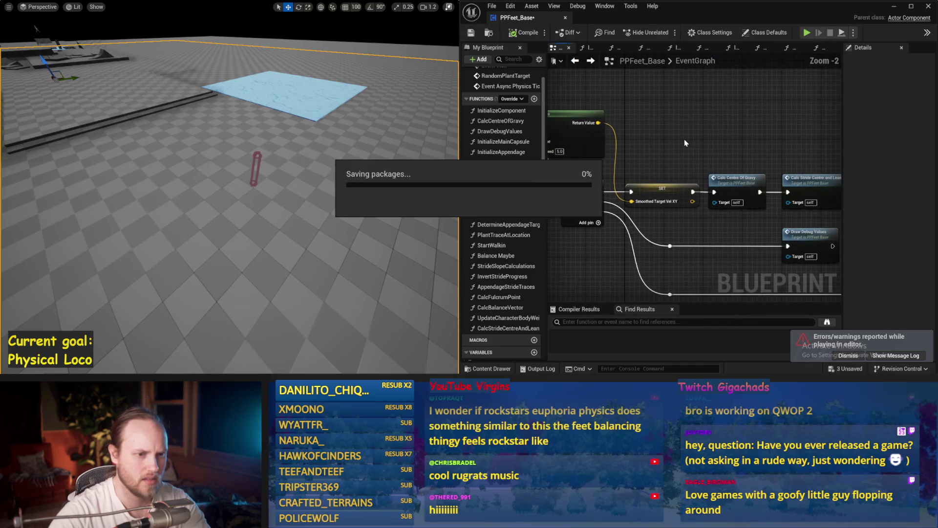
left_click_drag(676, 147, 629, 157)
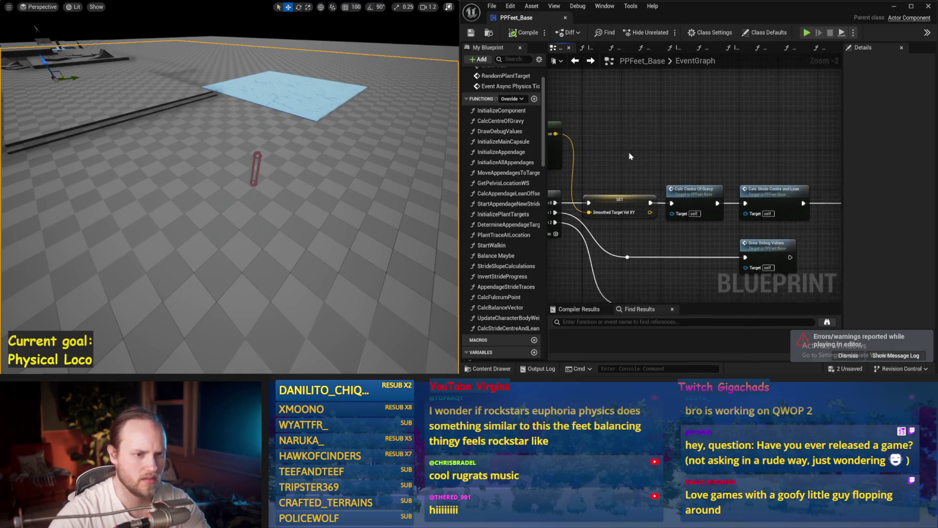
double_click(669, 168)
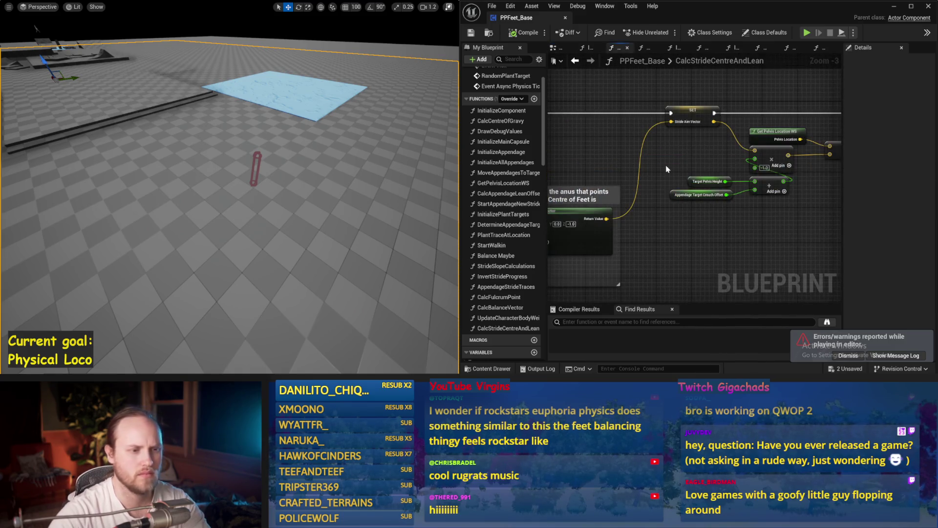
left_click_drag(735, 157, 818, 146)
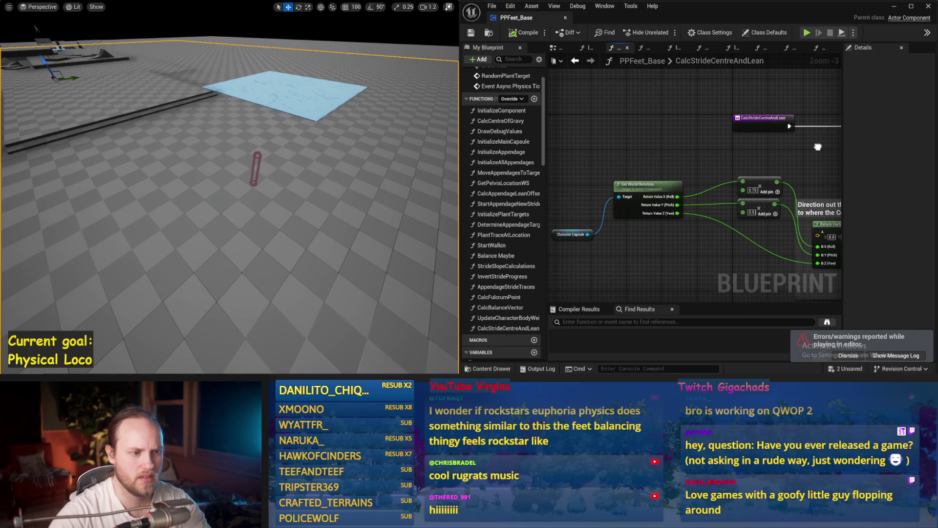
left_click_drag(710, 268, 563, 229)
key("ctrl+s")
mouse_move(836, 123)
left_mouse_down()
mouse_move(763, 177)
mouse_move(710, 195)
mouse_move(602, 183)
left_mouse_up()
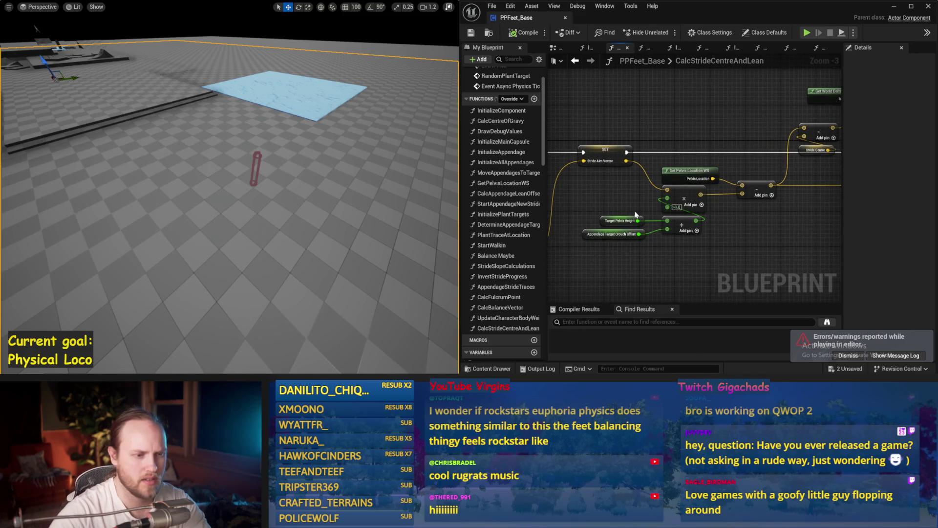
left_click_drag(690, 261, 630, 264)
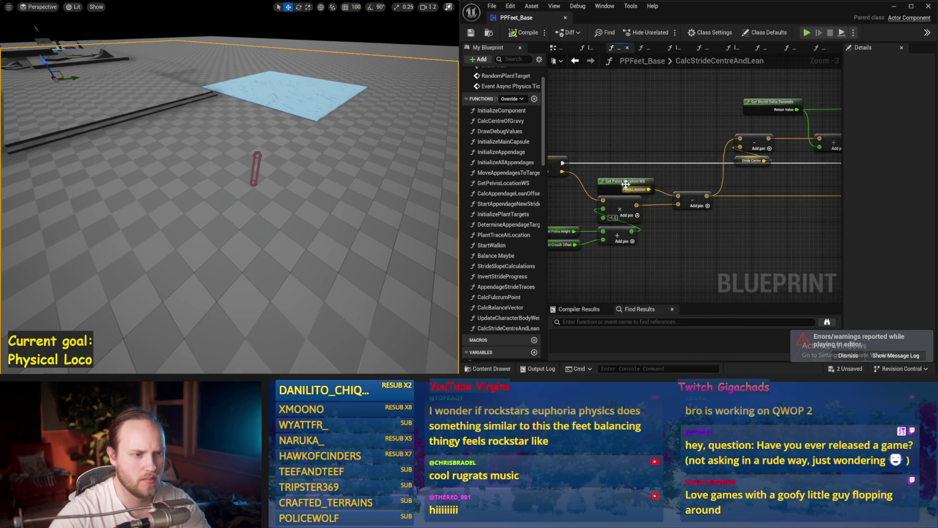
left_click_drag(626, 183, 487, 188)
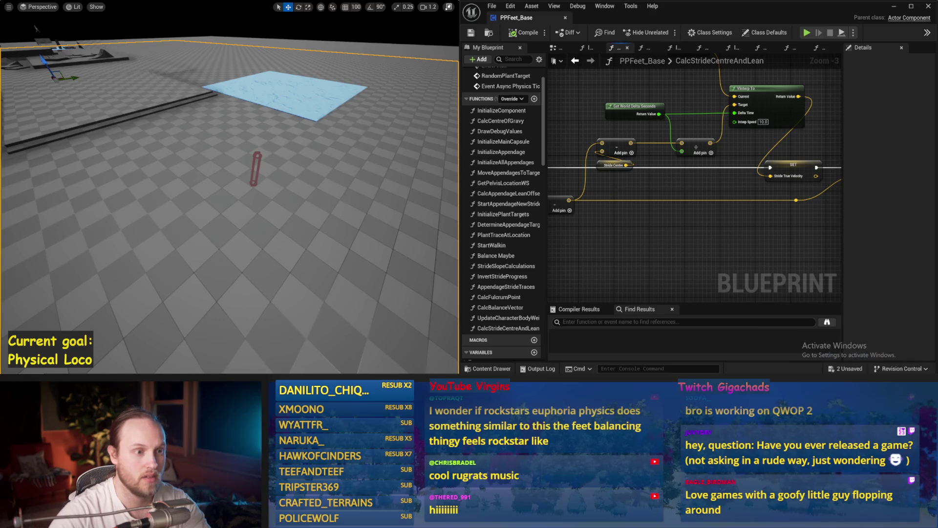
left_click_drag(615, 186, 614, 203)
left_click_drag(611, 168, 837, 208)
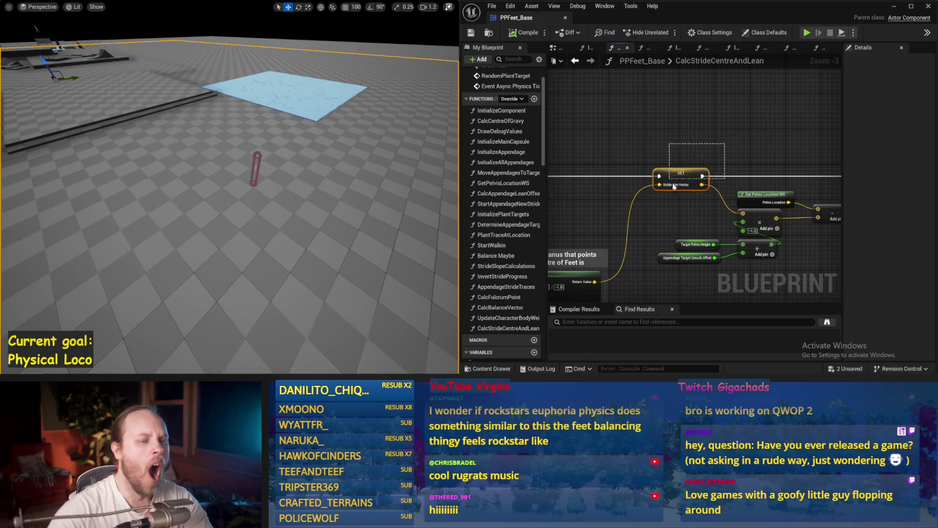
left_click_drag(674, 186, 698, 115)
left_click_drag(657, 154, 632, 194)
left_click(702, 147)
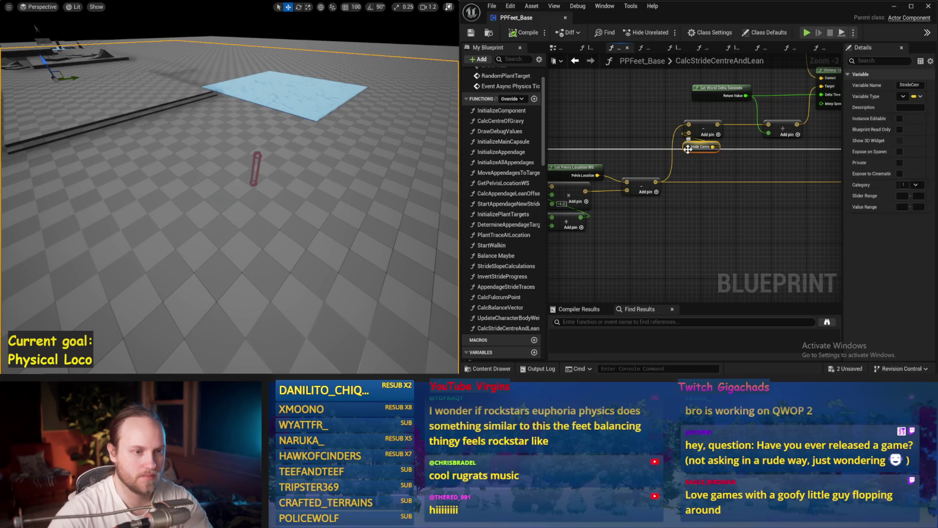
mouse_move(718, 180)
left_mouse_down()
mouse_move(746, 200)
mouse_move(739, 178)
mouse_move(827, 155)
mouse_move(658, 169)
mouse_move(739, 175)
left_mouse_up()
left_click(745, 201)
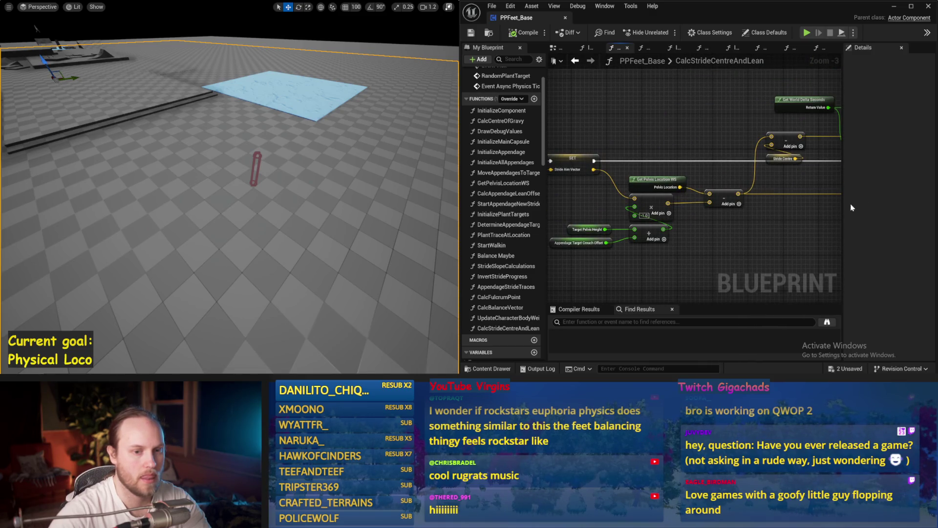
left_click_drag(842, 207, 909, 208)
left_click_drag(817, 238, 697, 230)
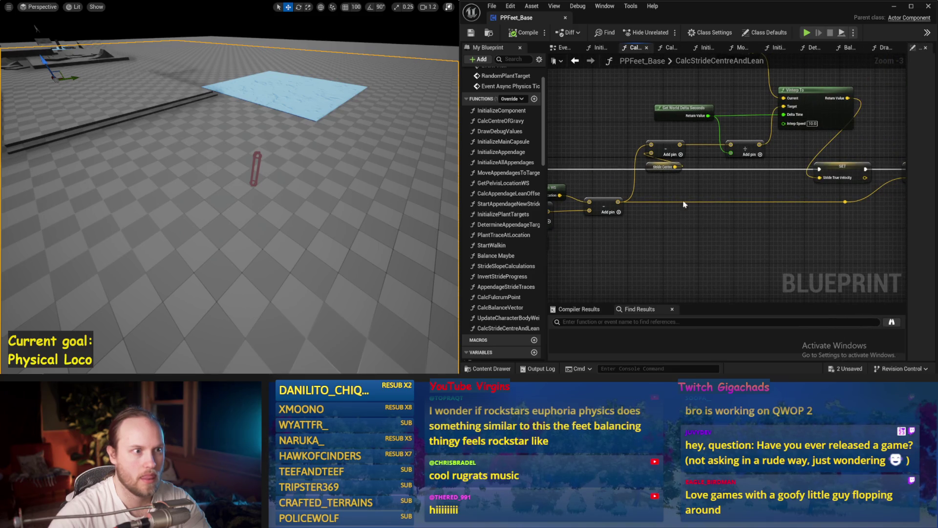
left_click_drag(576, 98, 615, 111)
Shift the Sequence, Update Character Body Weight and SET nodes right to make room after Calc Centre Of Gravy.
left_click(557, 47)
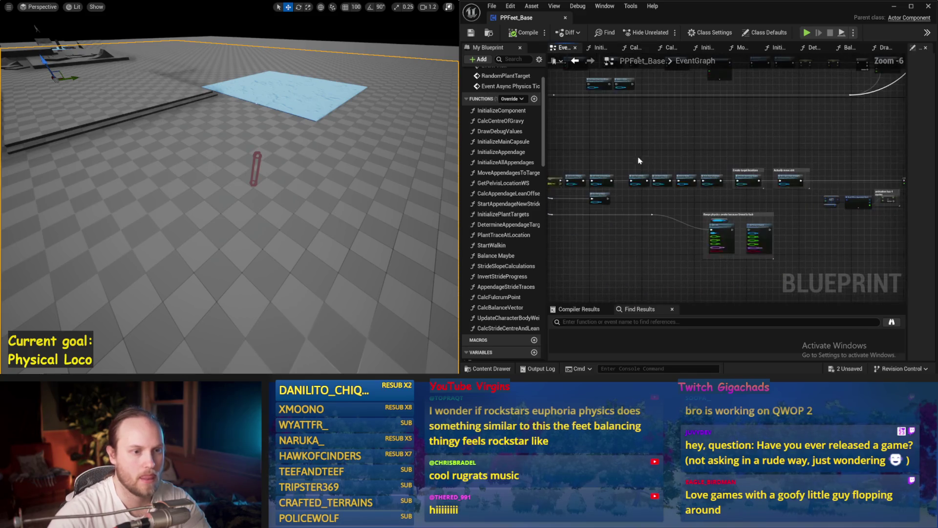
scroll(649, 211, "up", 2)
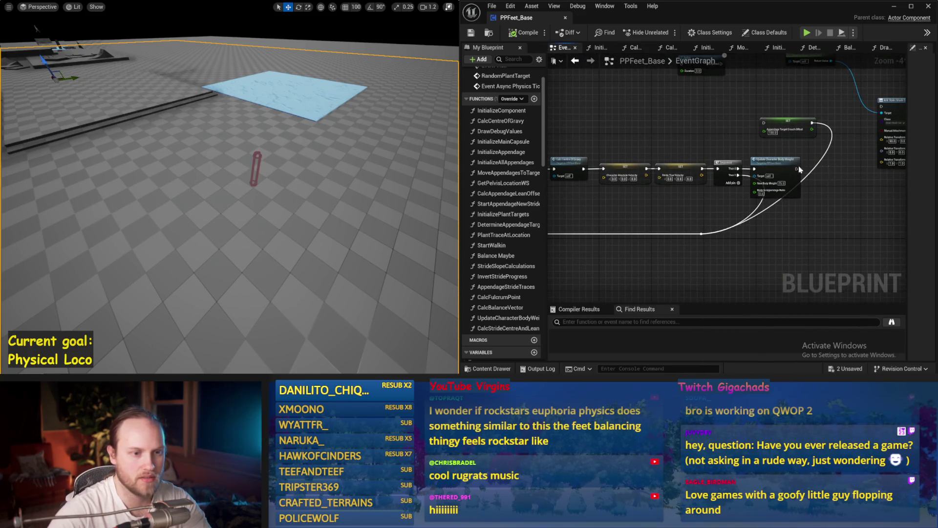
left_click_drag(723, 183, 768, 183)
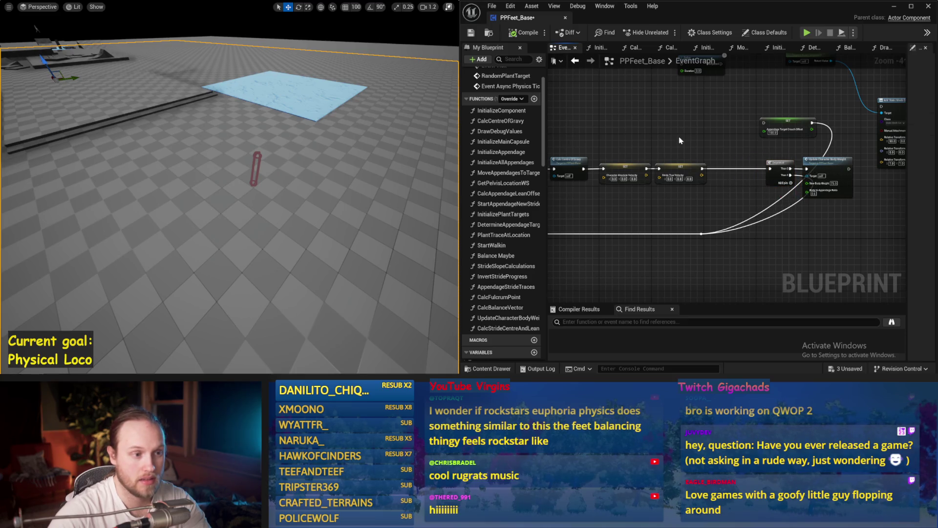
scroll(680, 141, "up", 2)
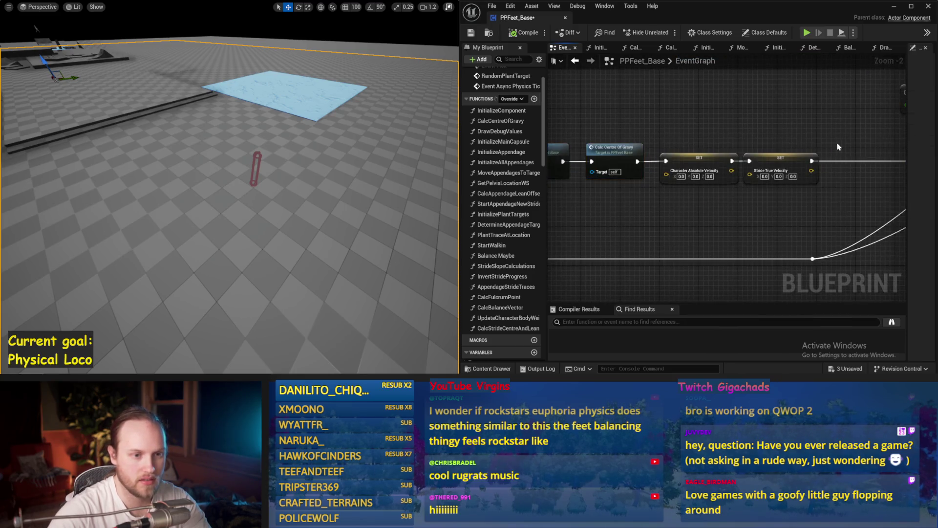
left_click_drag(837, 147, 655, 191)
left_click_drag(699, 158, 817, 158)
left_click(650, 131)
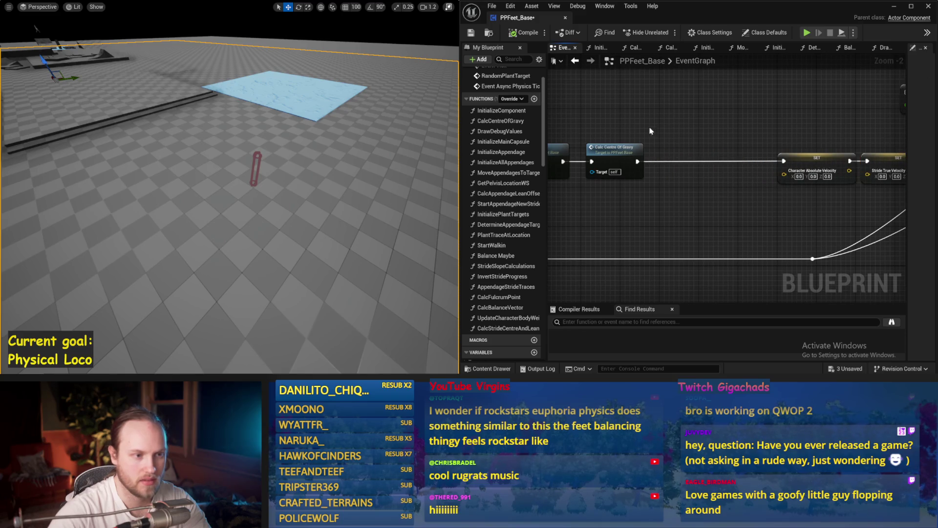
Add a Calc Stride Centre and Lean call after Calc Centre Of Gravy, save, and test-simulate.
right_click(659, 128)
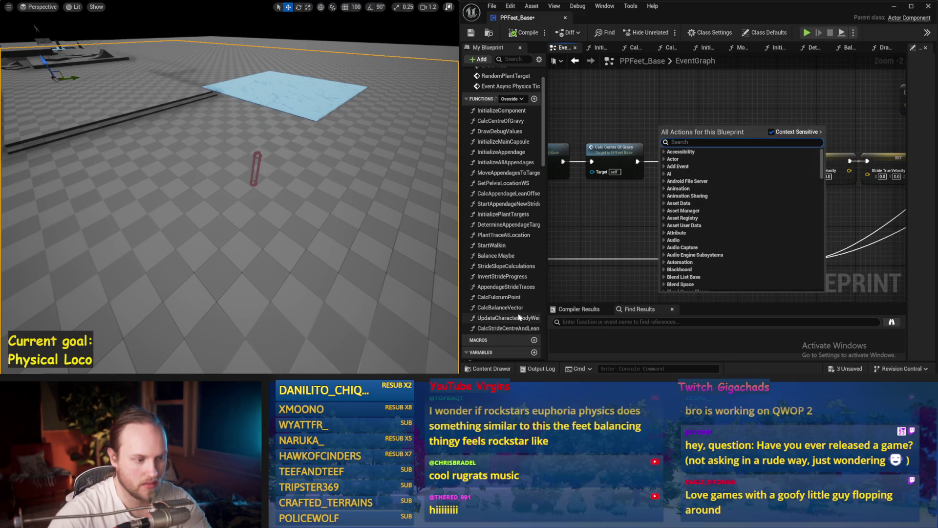
mouse_move(513, 328)
left_mouse_down()
mouse_move(685, 153)
mouse_move(685, 166)
mouse_move(669, 156)
mouse_move(785, 165)
left_mouse_up()
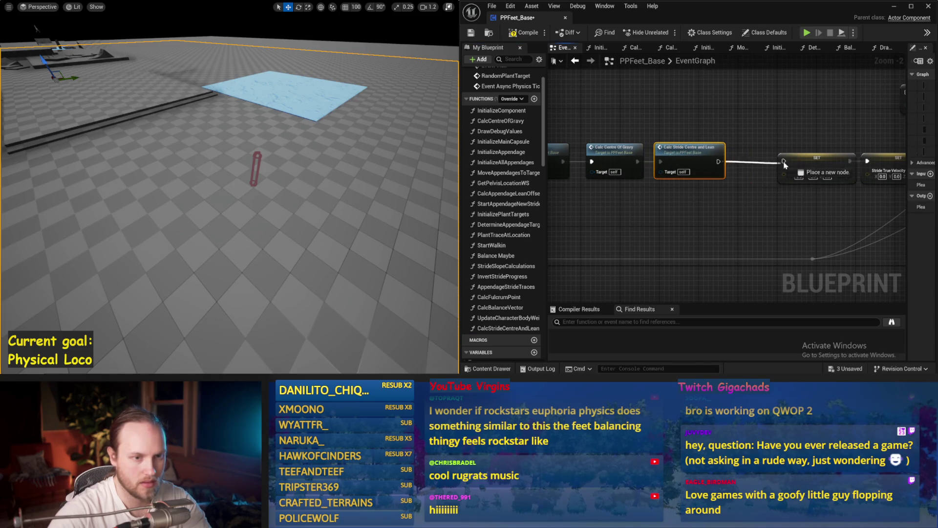
left_click(471, 33)
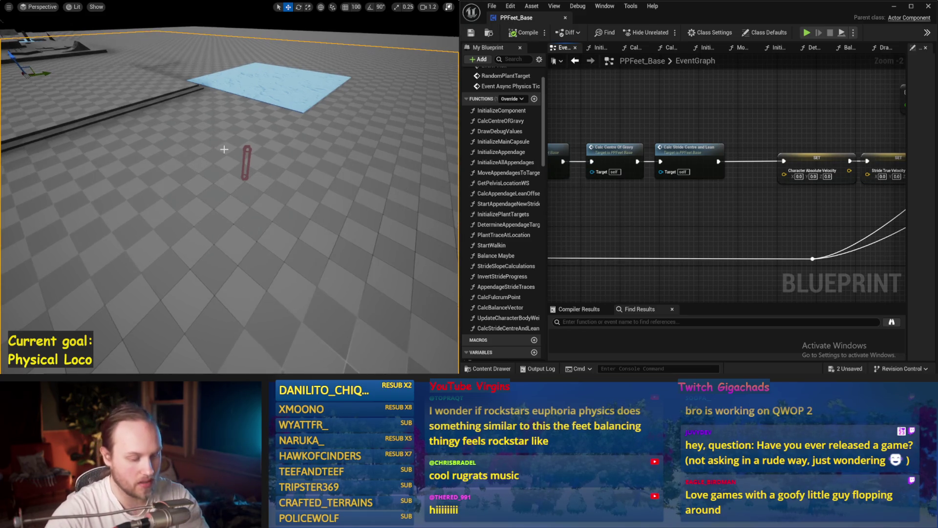
key("alt+p")
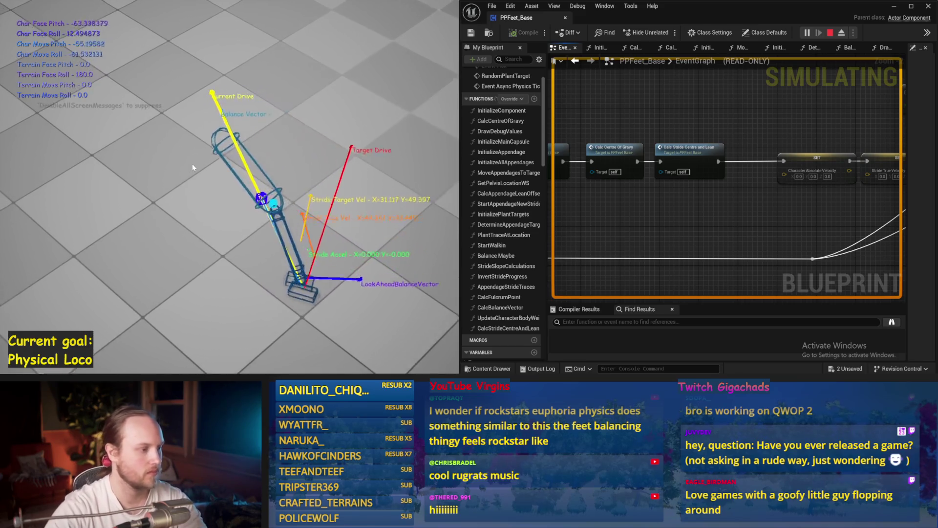
key("Escape")
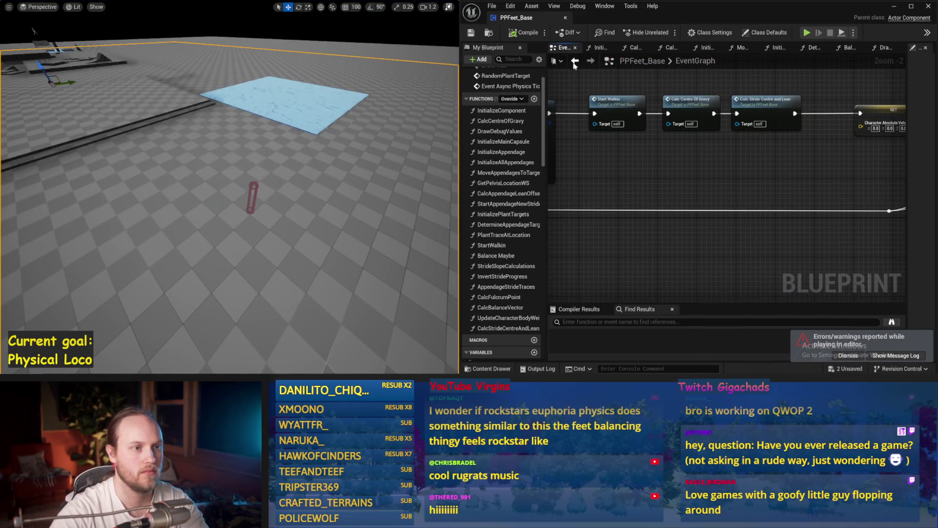
Save and review CalcStrideCentreAndLean up to the Current Drive Vector assignment, then close it.
left_click(588, 62)
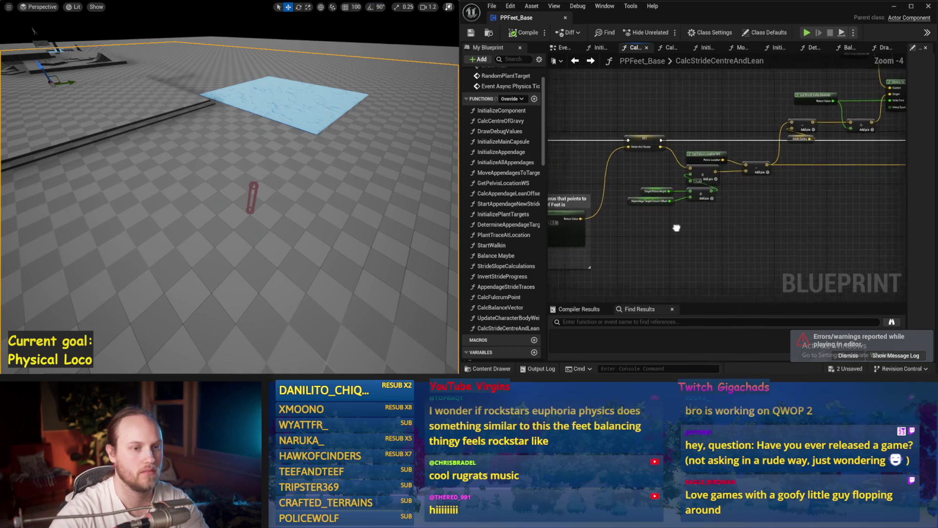
key("ctrl+s")
left_click_drag(791, 206, 683, 220)
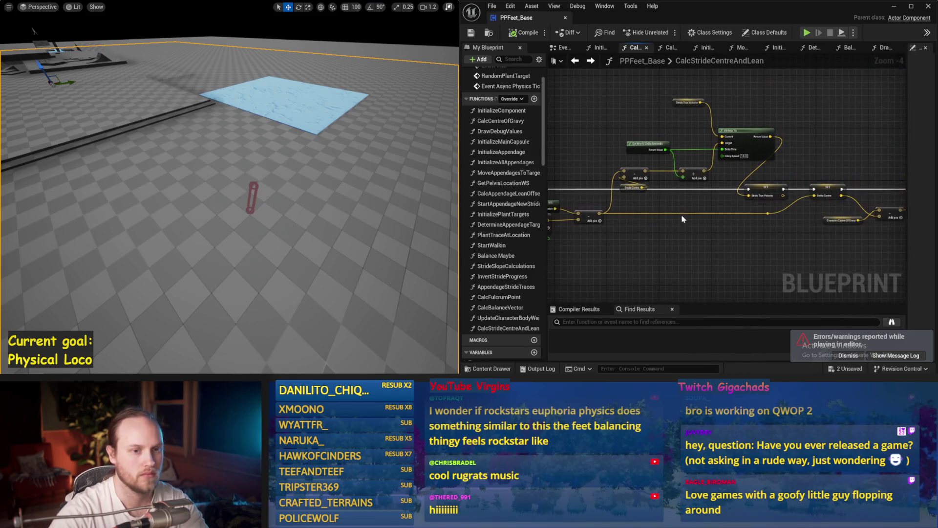
scroll(703, 210, "up", 1)
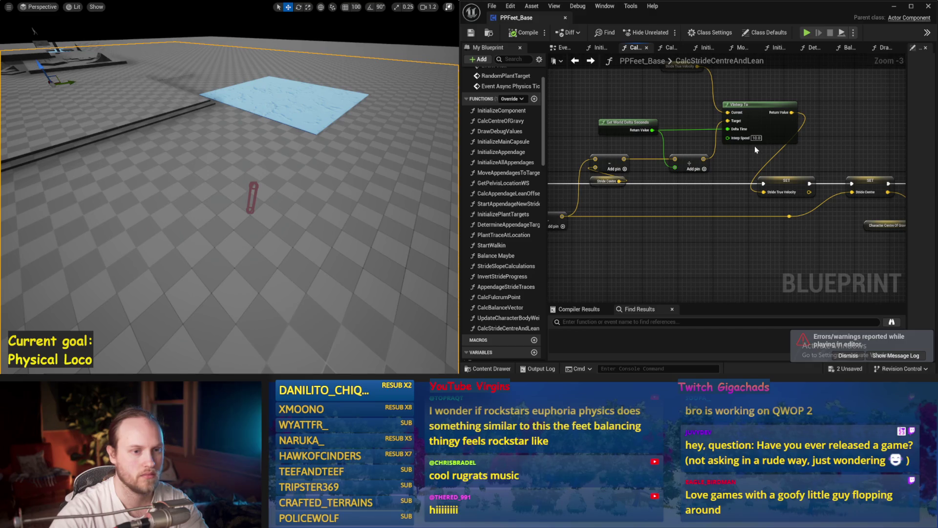
left_click_drag(755, 146, 608, 156)
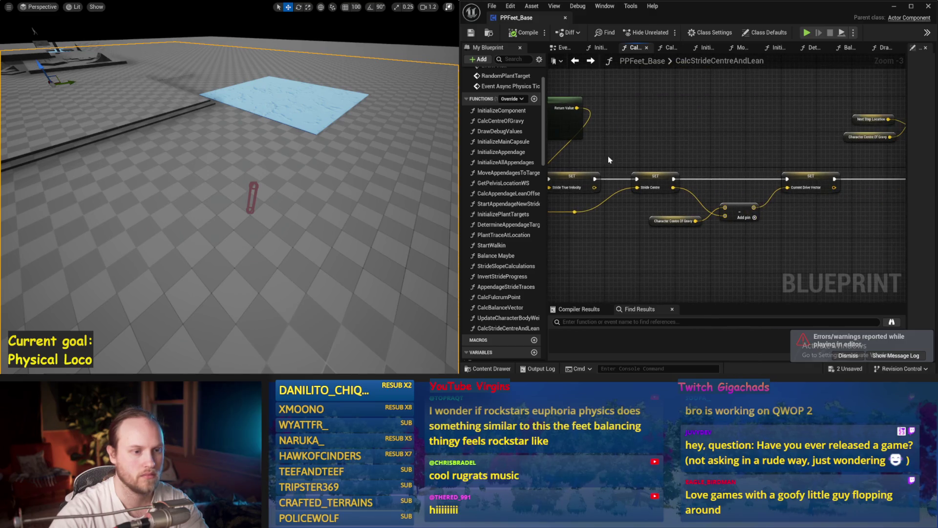
left_click(644, 47)
Switch to the Balance Maybe function graph, look around it, and save.
left_click_drag(850, 51, 883, 49)
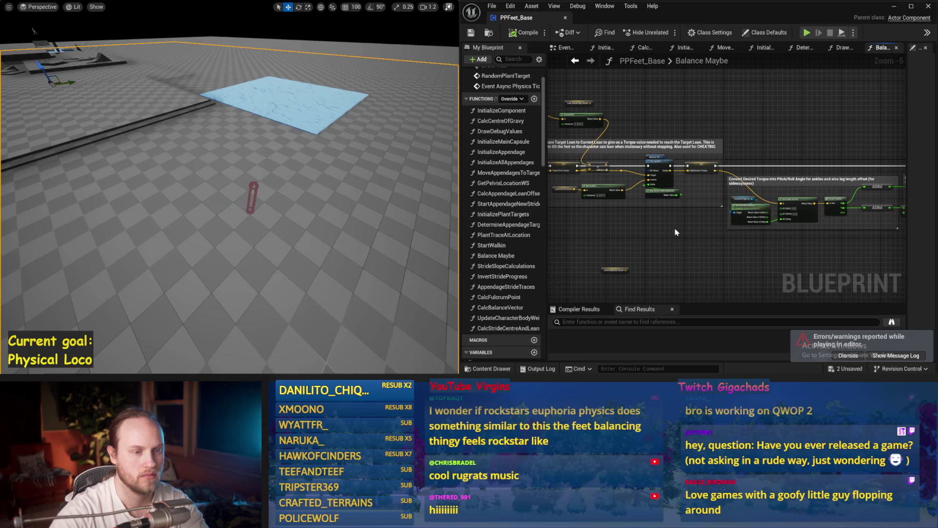
scroll(743, 150, "up", 1)
mouse_move(820, 146)
left_mouse_down()
mouse_move(887, 143)
mouse_move(760, 218)
mouse_move(819, 163)
mouse_move(714, 232)
mouse_move(882, 211)
left_mouse_up()
scroll(761, 218, "down", 1)
scroll(732, 232, "up", 2)
key("ctrl+s")
Enlarge the blueprint editor and frame the Counteract Torque section's PID Update nodes.
scroll(664, 194, "up", 1)
left_click_drag(658, 172, 711, 164)
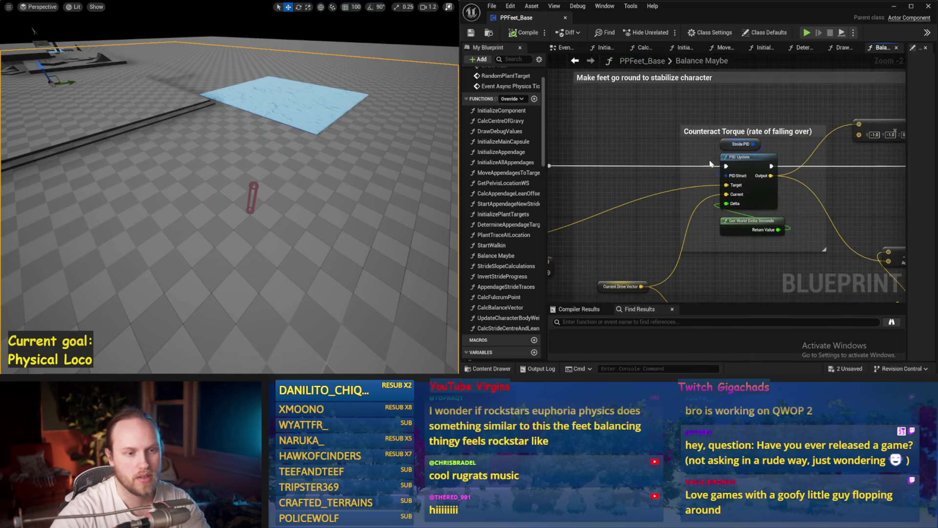
left_click_drag(907, 201, 794, 198)
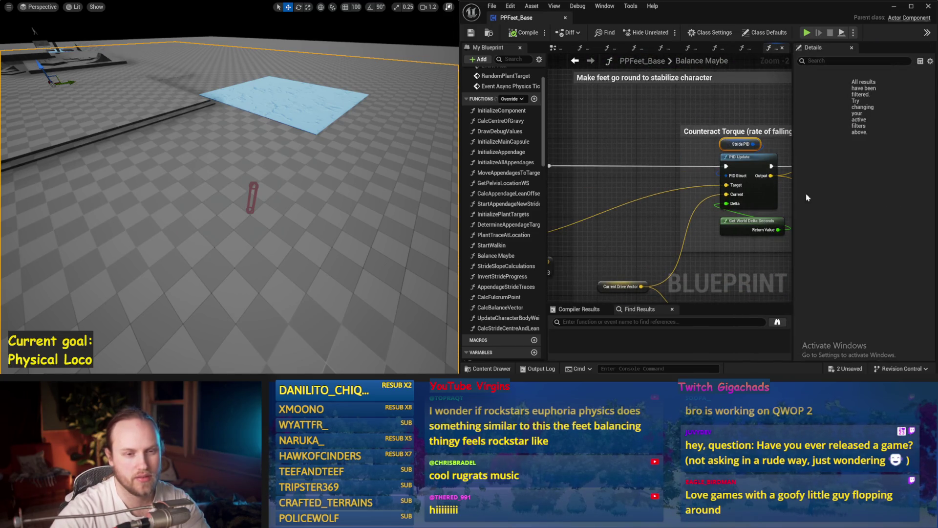
left_click_drag(692, 112, 594, 122)
mouse_move(793, 195)
left_mouse_down()
mouse_move(837, 196)
mouse_move(669, 136)
left_mouse_up()
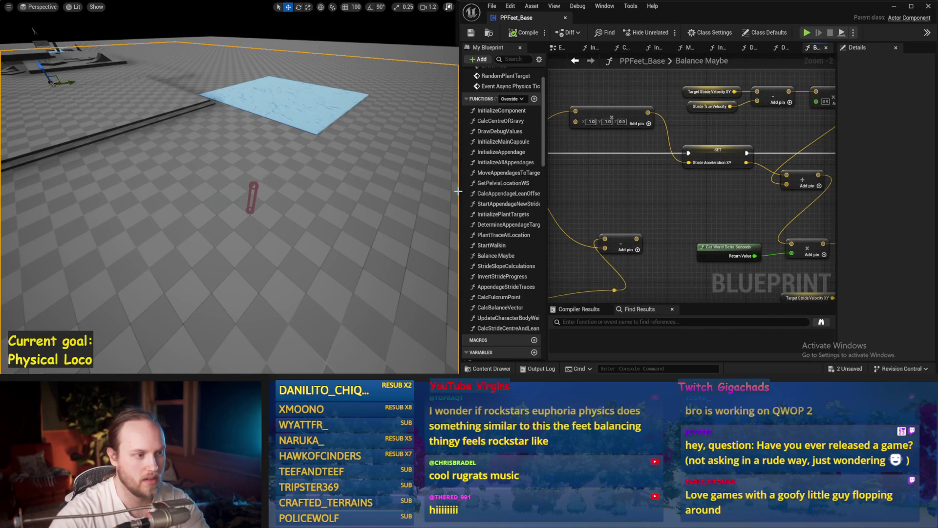
left_click_drag(459, 191, 401, 190)
left_click_drag(502, 144, 624, 171)
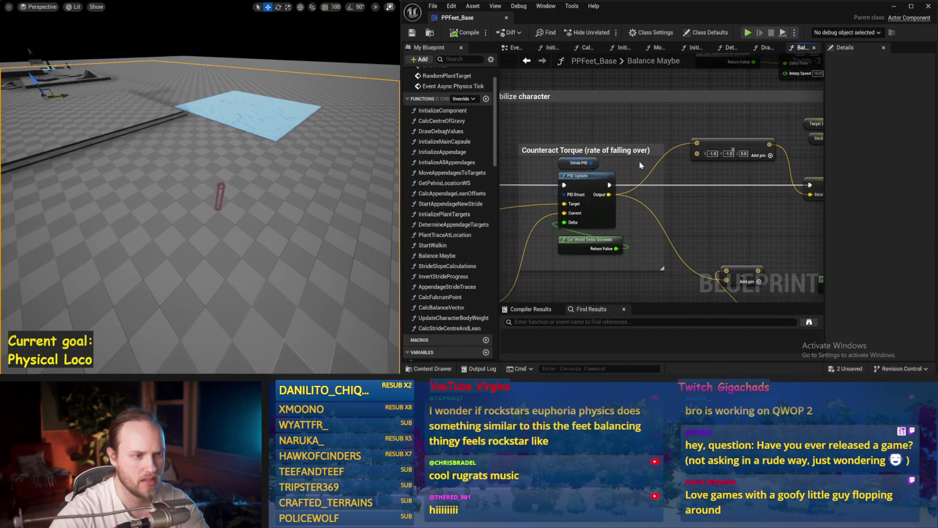
Select the Stride PID variable, set DerivativeFactor to 1.0, and test it in simulation.
left_click(657, 33)
left_click(716, 33)
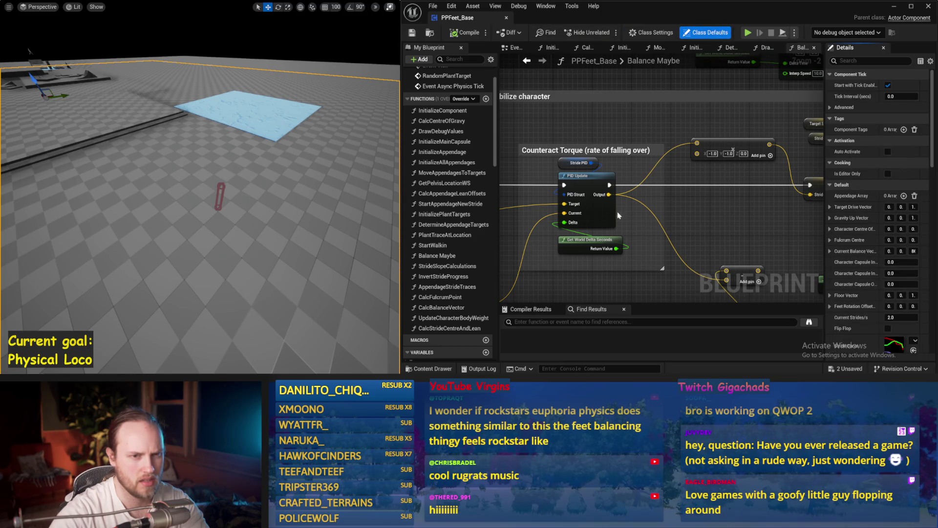
left_click(569, 162)
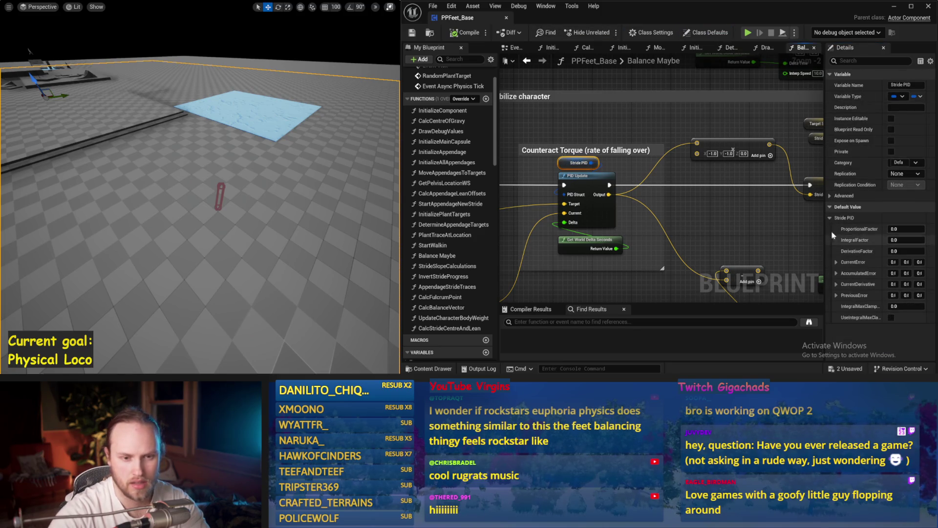
left_click_drag(824, 225, 742, 225)
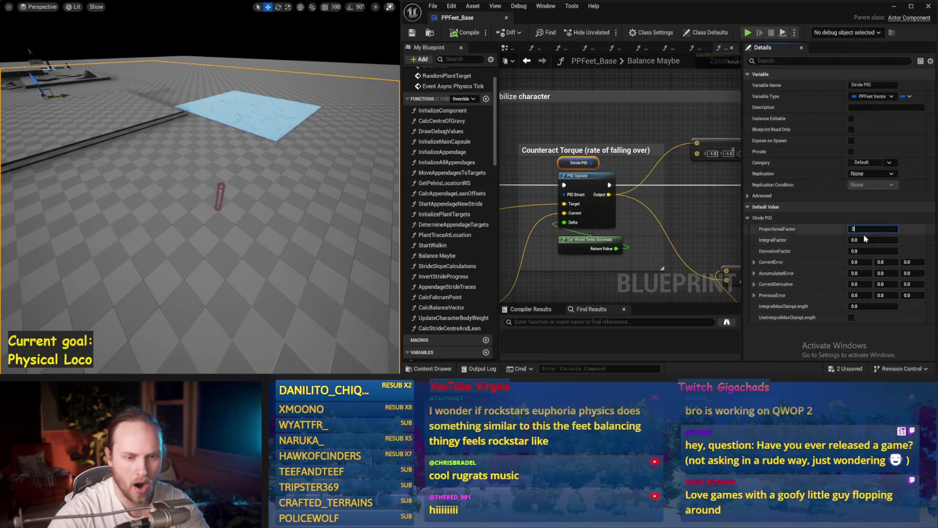
type("1")
key("Return")
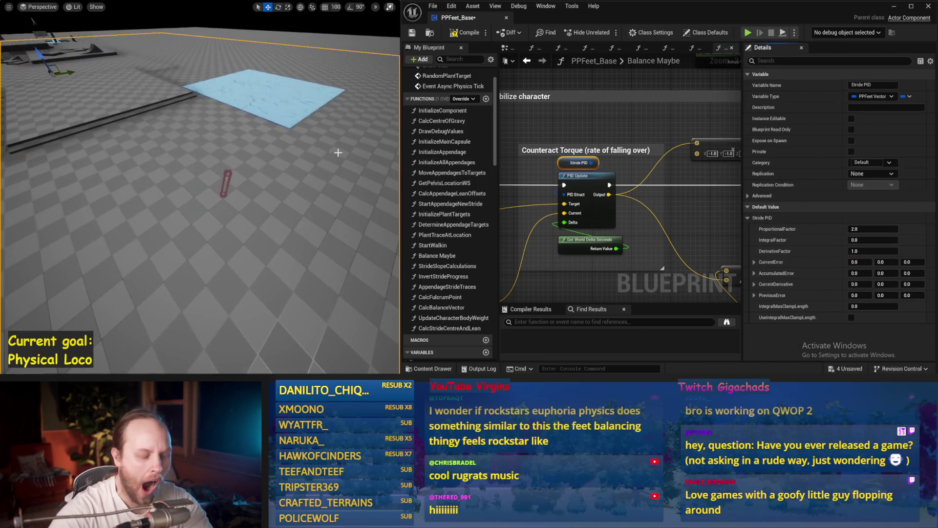
key("alt+s")
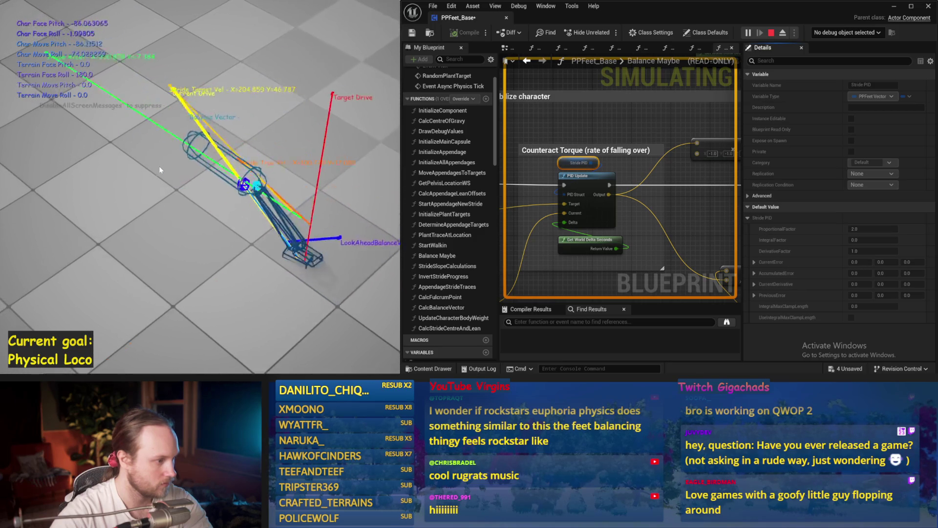
key("Escape")
Increase the Stride PID ProportionalFactor and rerun the simulation.
type("5")
key("Return")
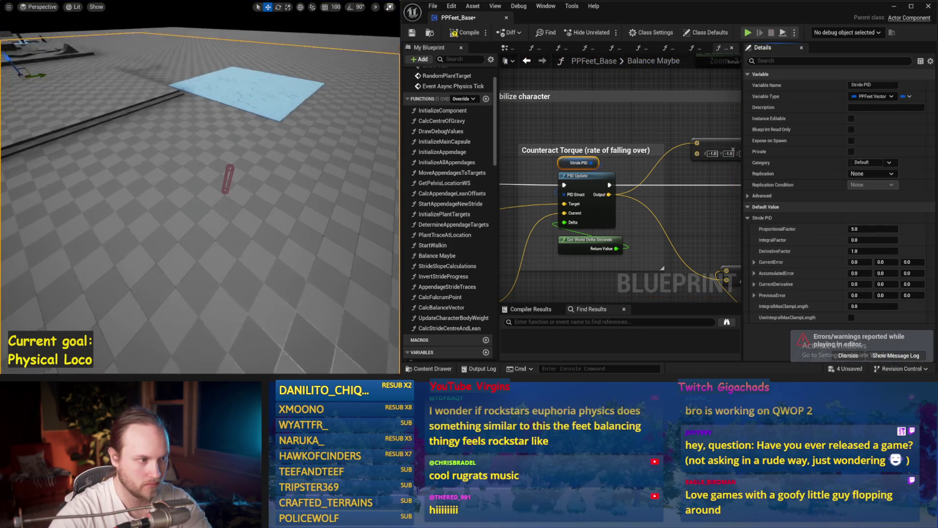
key("alt+s")
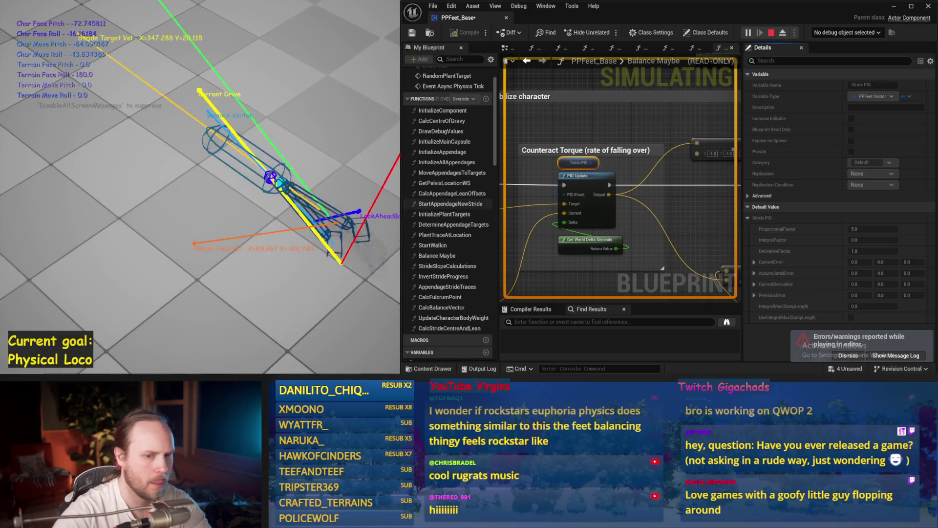
key("Escape")
left_click(869, 227)
type("10")
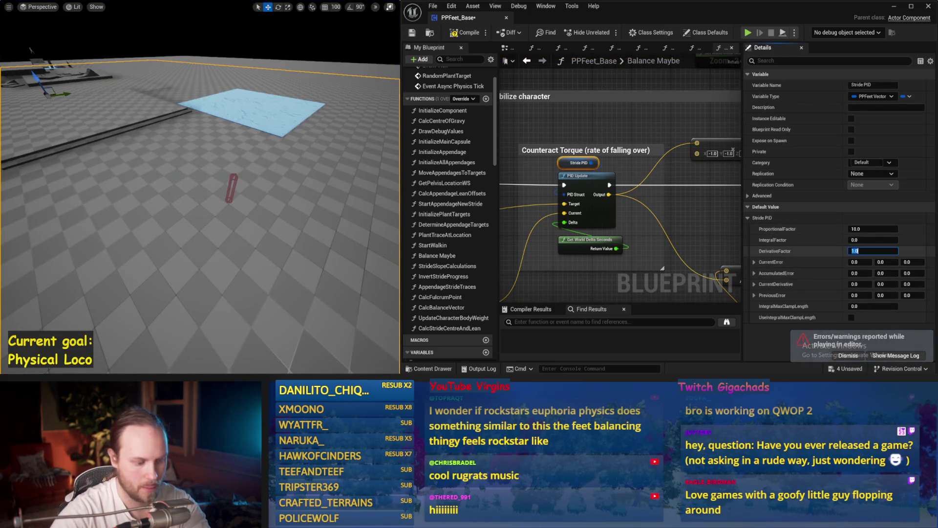
Raise DerivativeFactor to 5.0 and restart the simulation to confirm the character balances.
type("5")
key("Return")
left_click_drag(284, 191, 284, 191)
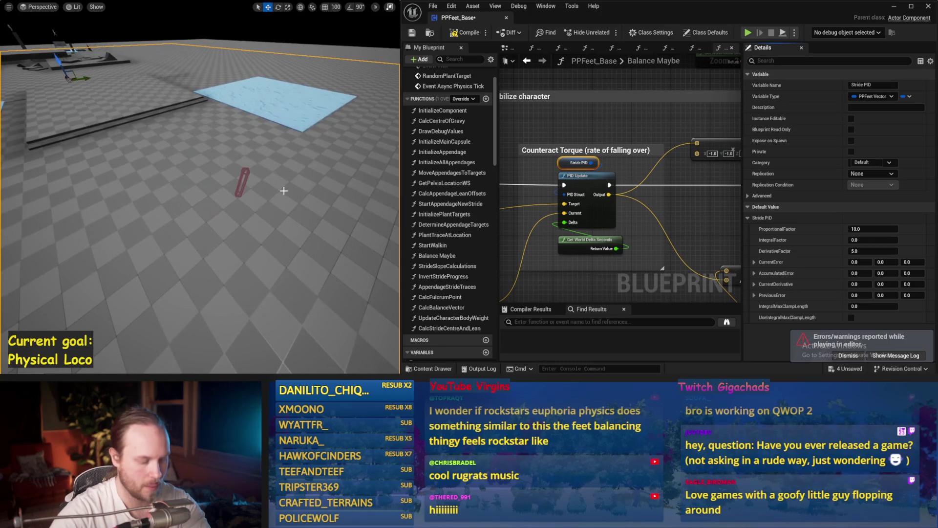
key("alt+s")
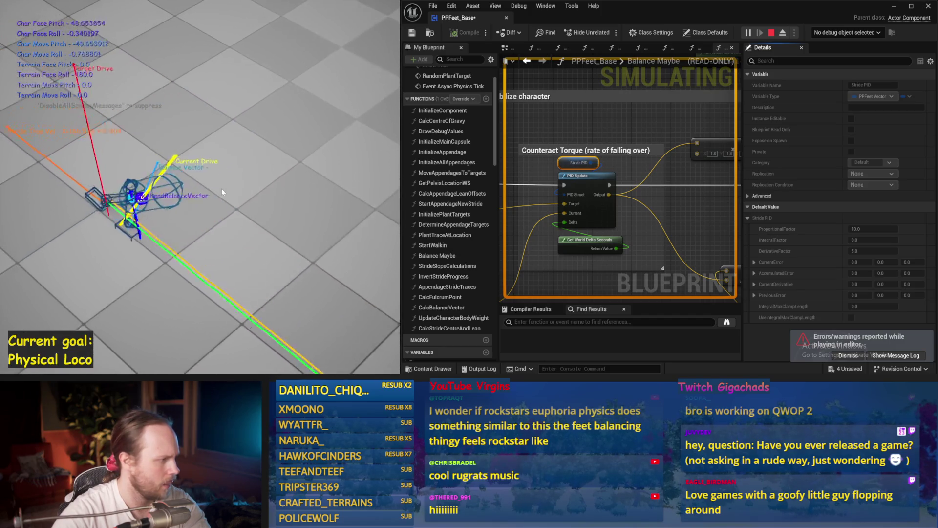
key("Escape")
key("alt+s")
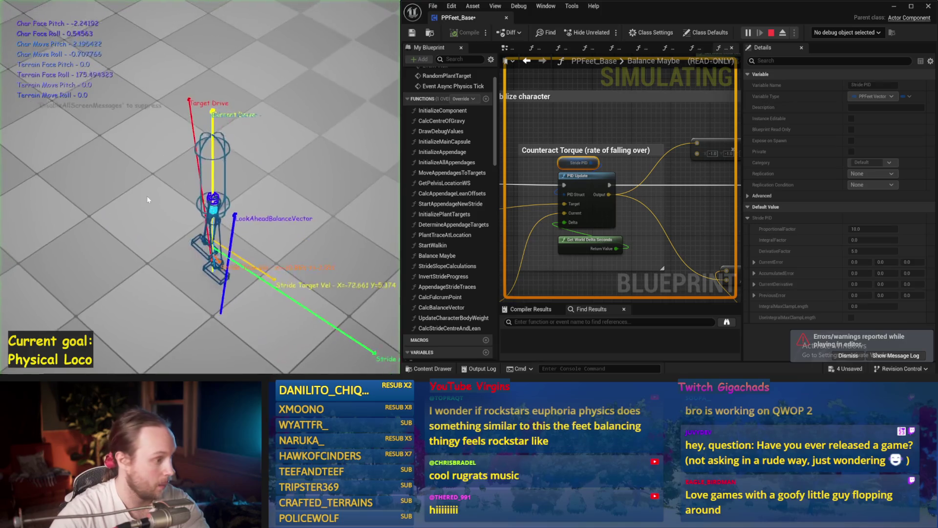
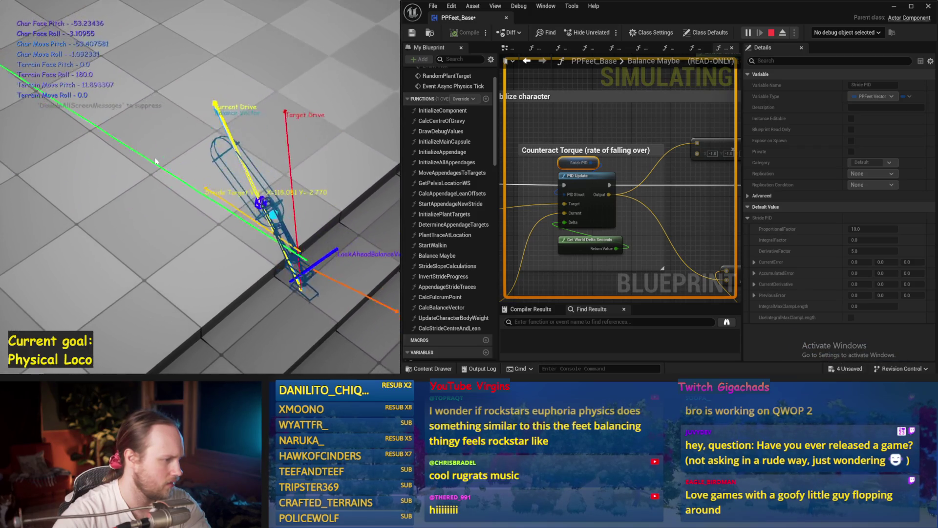
Test the Stride PID with derivative factor 10.0 in simulation, then change it to 2.0.
key("Escape")
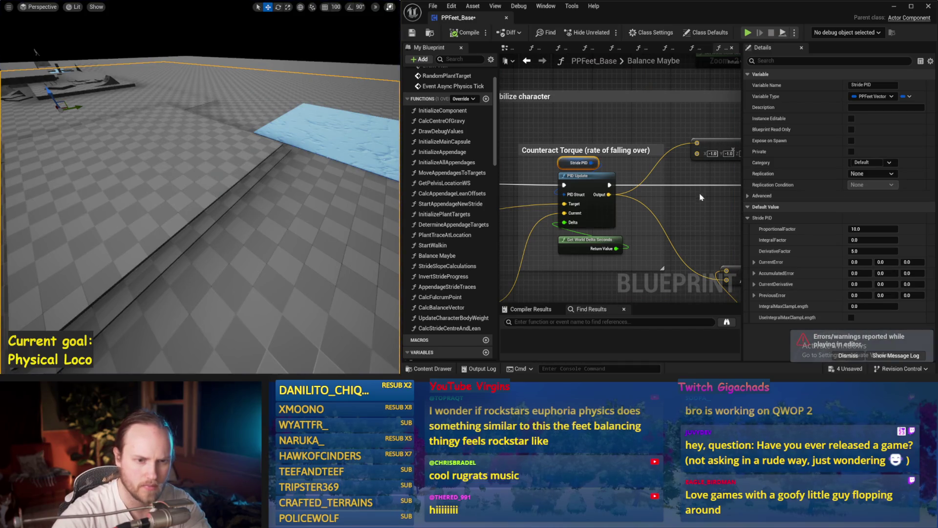
type("0")
key("Return")
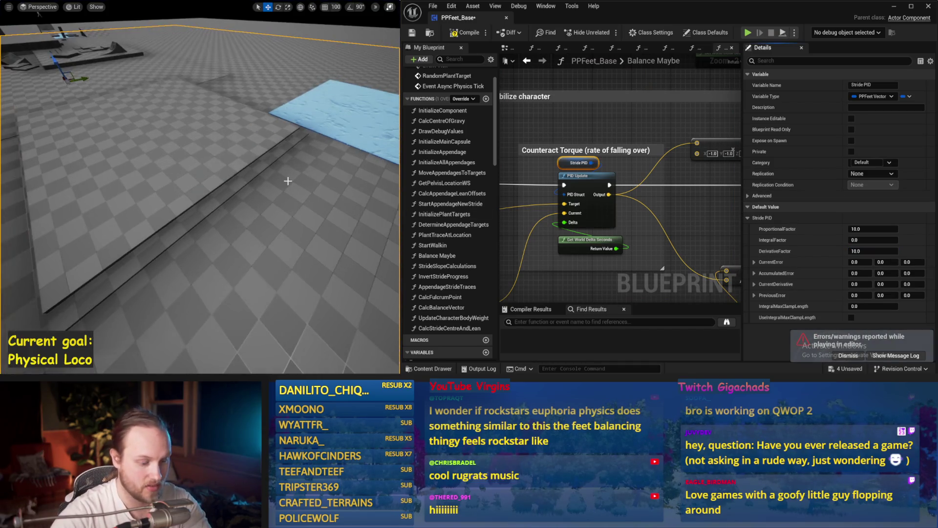
key("alt+p")
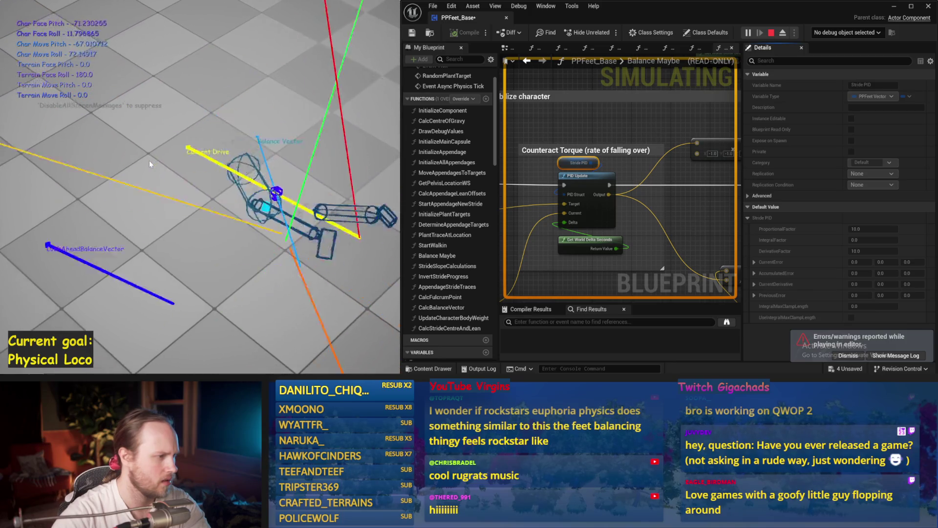
key("Escape")
type("2")
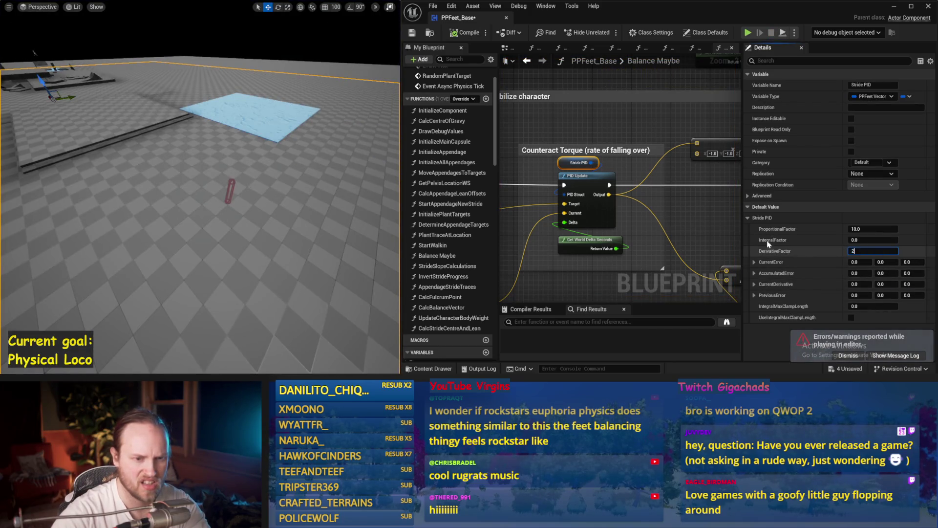
key("Return")
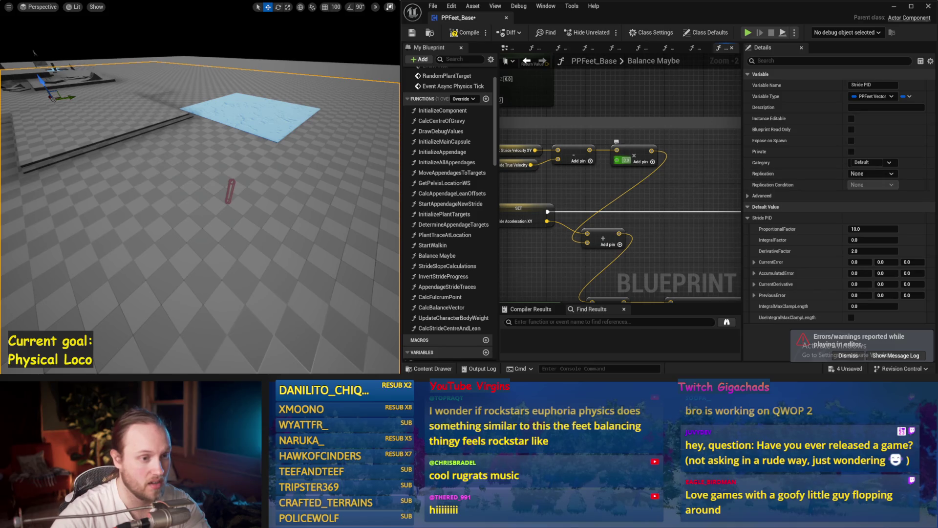
Edit the multiplier on the stride velocity difference and run a test simulation.
key("BackSpace")
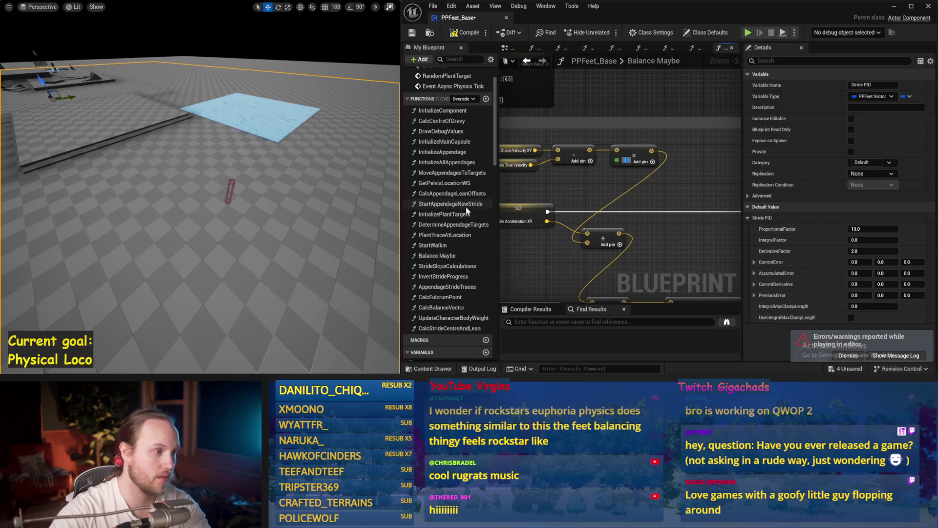
key("alt+p")
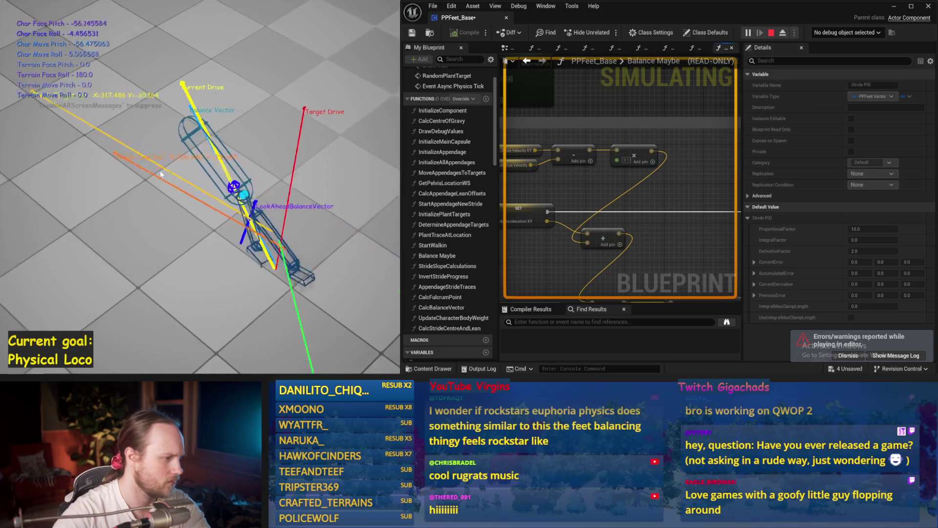
key("Escape")
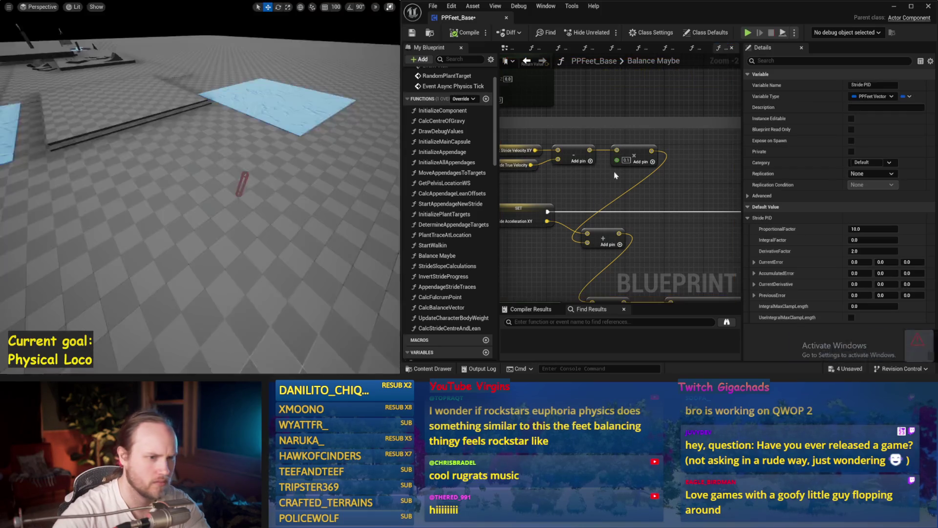
Run two more test simulations with the camera moved closer to the character capsule.
left_click_drag(363, 172, 322, 183)
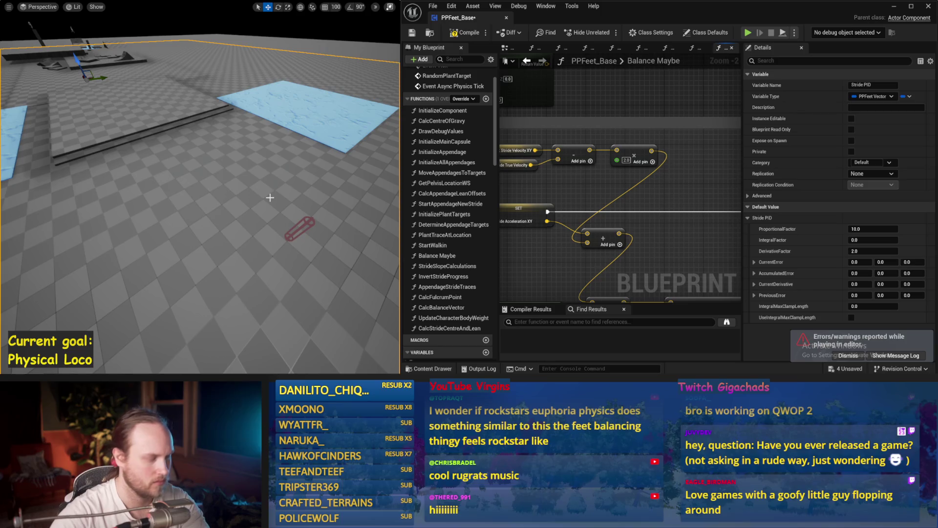
key("alt+p")
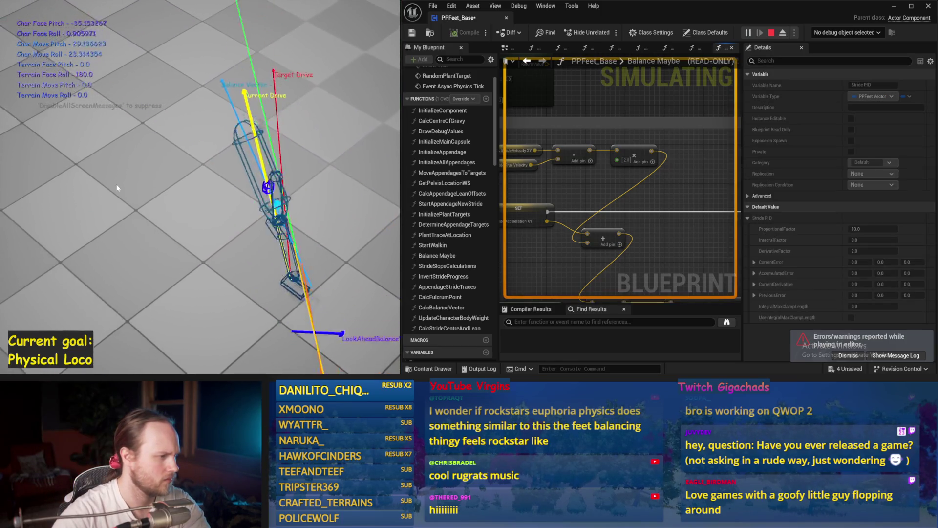
key("Escape")
left_click_drag(323, 174, 299, 161)
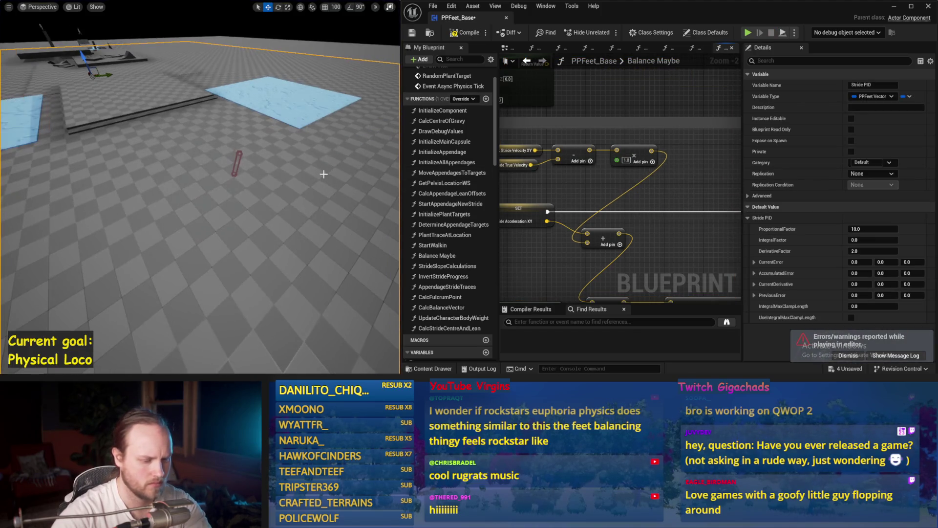
key("alt+p")
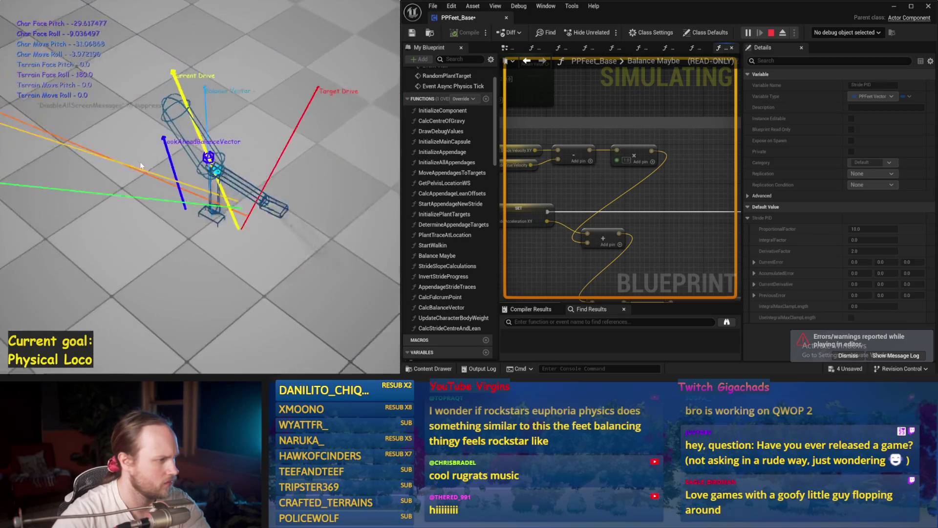
key("Escape")
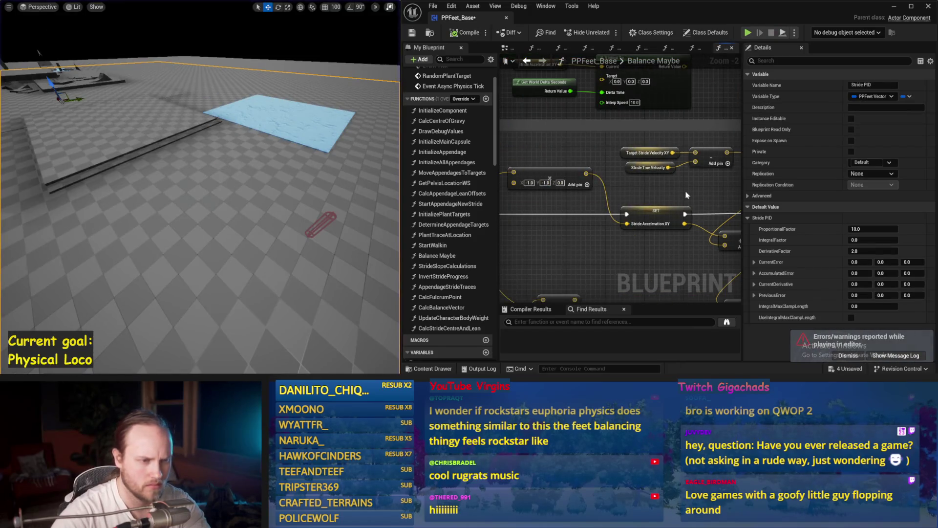
Save the blueprint and set the second Map Range Clamped Out Range B to 80.0.
key("ctrl+s")
mouse_move(563, 124)
left_mouse_down()
mouse_move(507, 209)
mouse_move(502, 119)
mouse_move(506, 164)
left_mouse_up()
scroll(507, 209, "down", 1)
type("50")
key("Return")
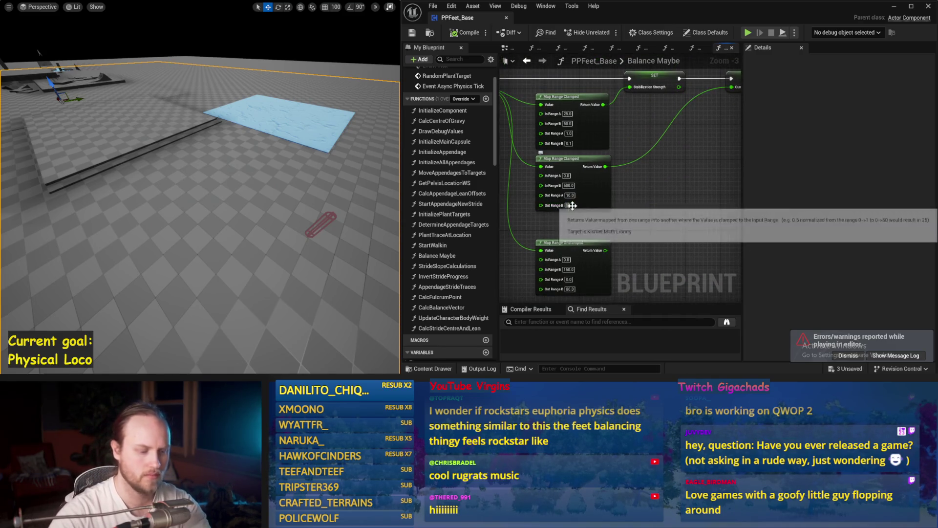
key("Return")
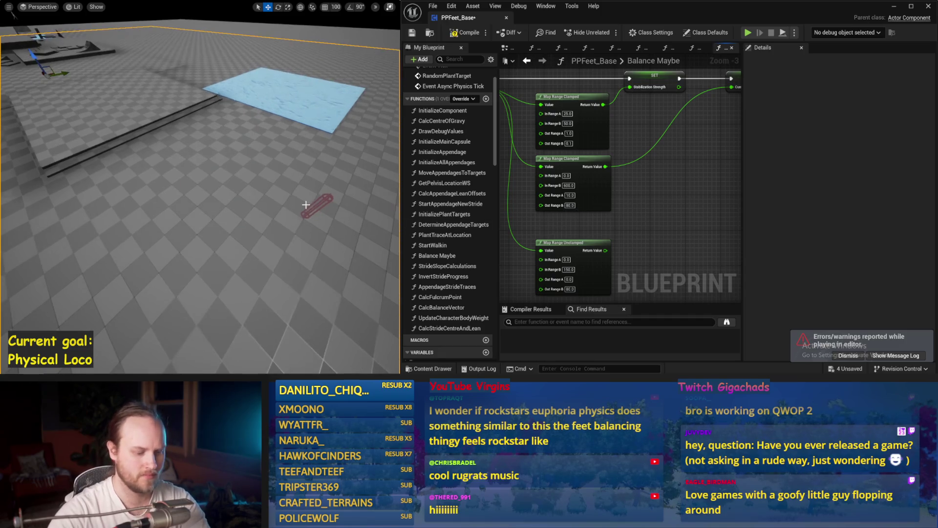
Run two test simulations of the balance; the character topples in the second.
key("alt+p")
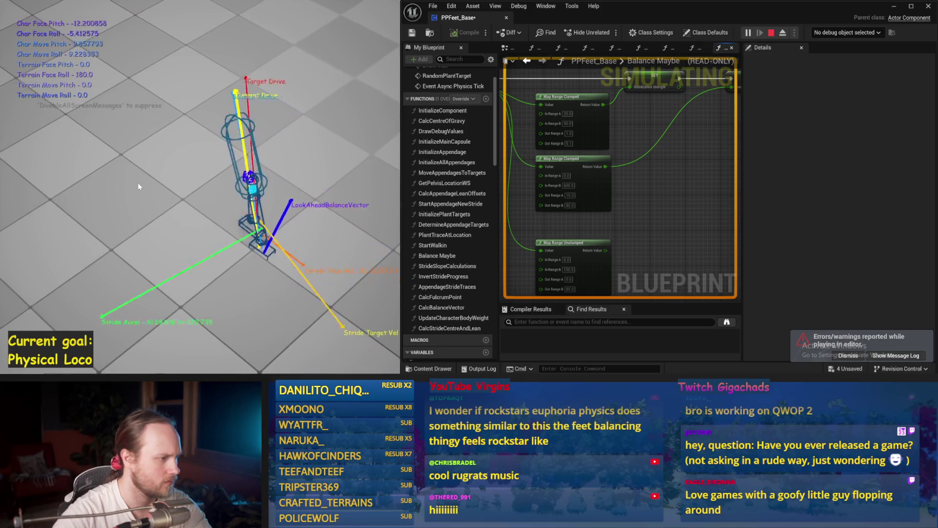
key("Escape")
key("alt+p")
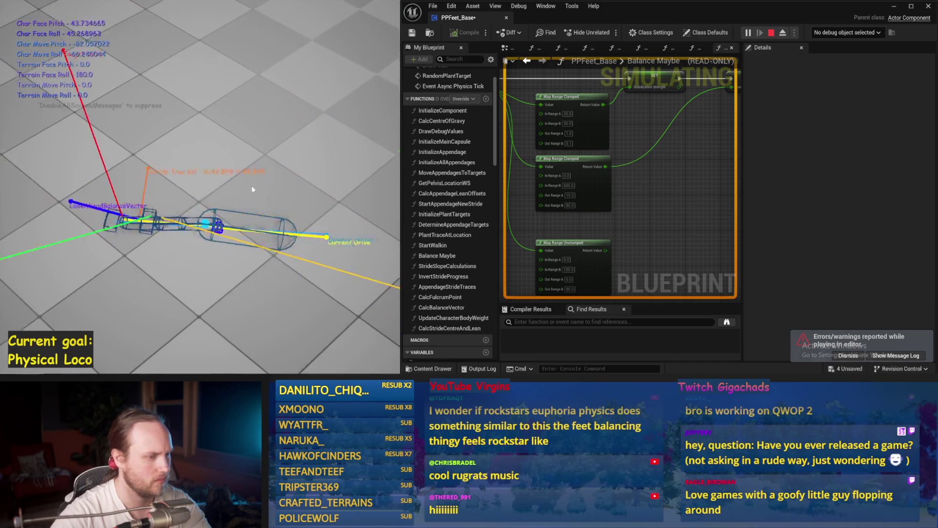
key("Escape")
scroll(634, 207, "up", 3)
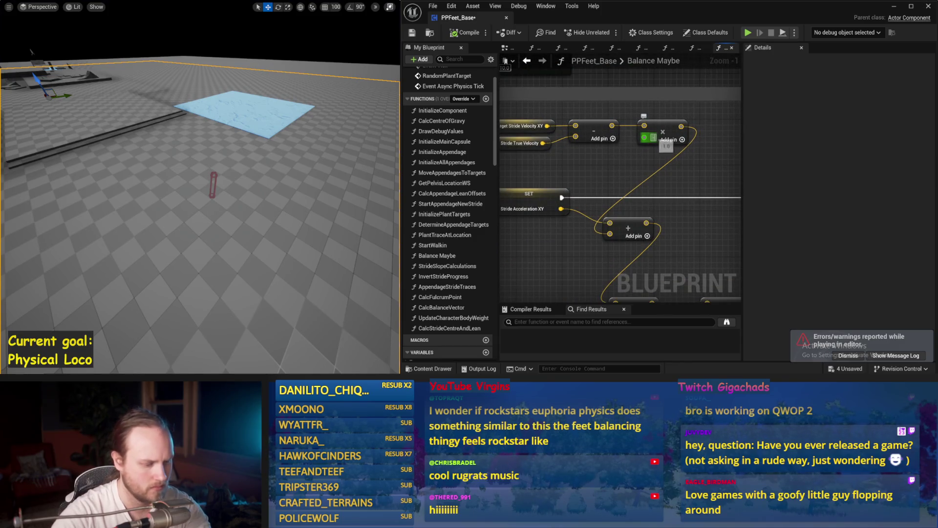
Simulate the -0.5 stride velocity multiplier, then zoom to the Map Range Clamped node's Out Range B.
left_click_drag(196, 205, 193, 174)
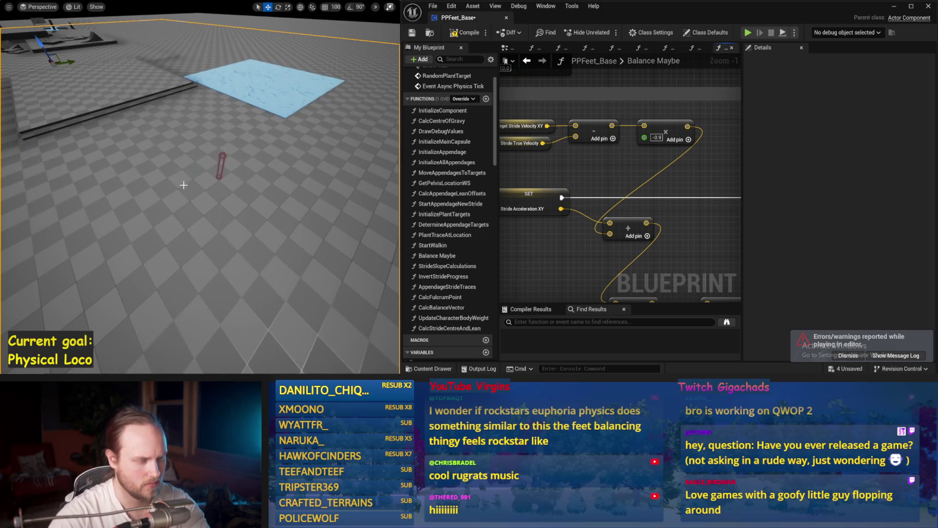
key("alt+p")
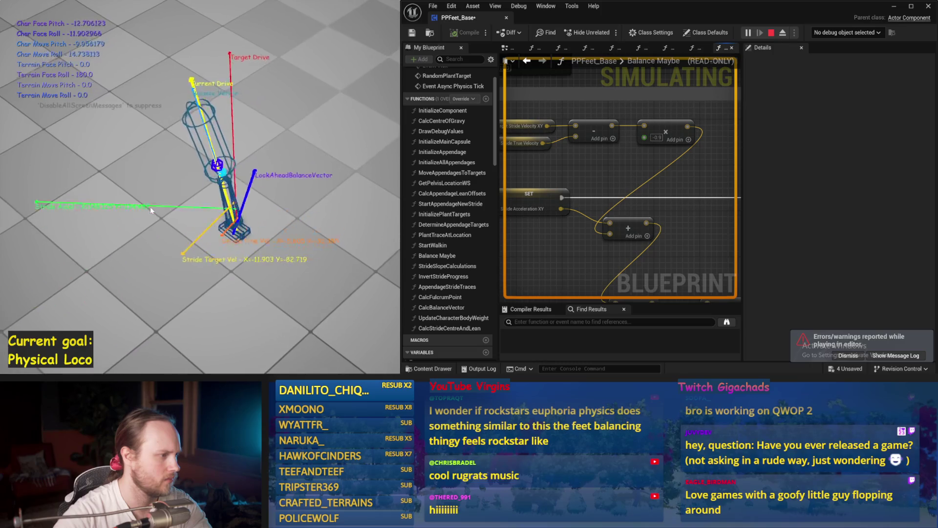
key("Escape")
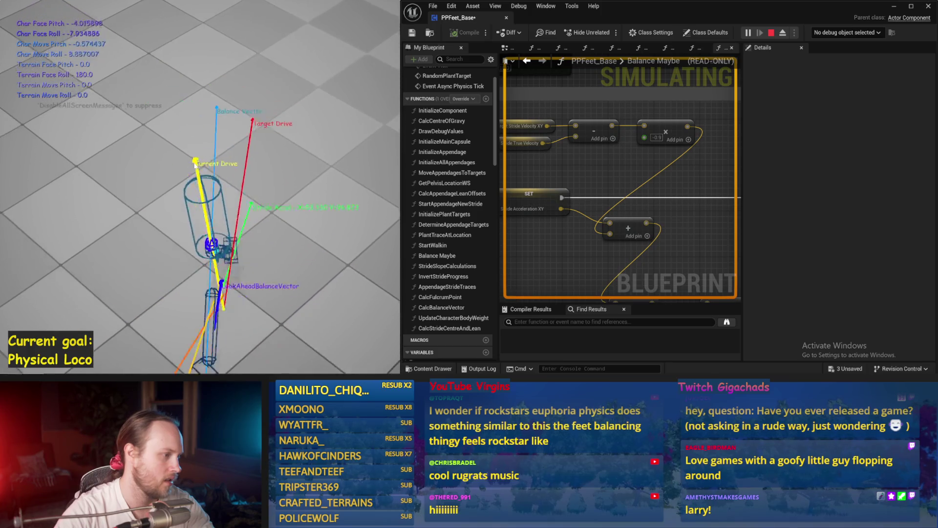
key("Escape")
scroll(579, 161, "down", 5)
scroll(615, 232, "up", 2)
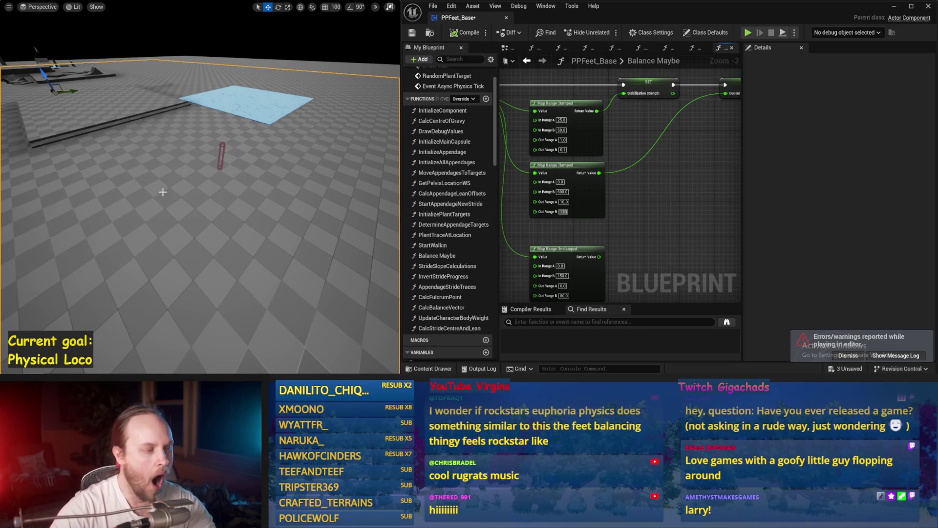
Commit Out Range B as 120.0, test it in simulation, and compile the blueprint.
left_click_drag(163, 192, 217, 198)
key("alt+p")
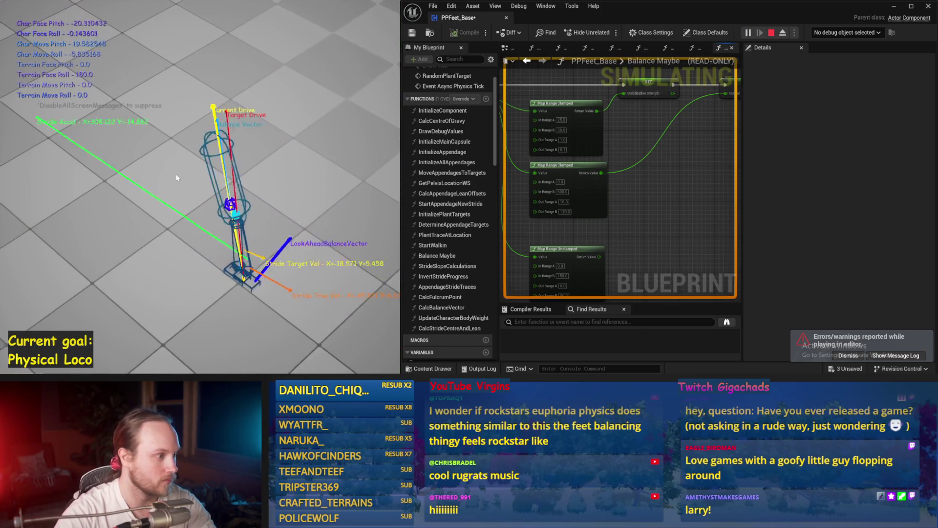
key("Escape")
mouse_move(628, 231)
left_mouse_down()
mouse_move(653, 191)
mouse_move(618, 193)
mouse_move(701, 193)
left_mouse_up()
left_click(464, 32)
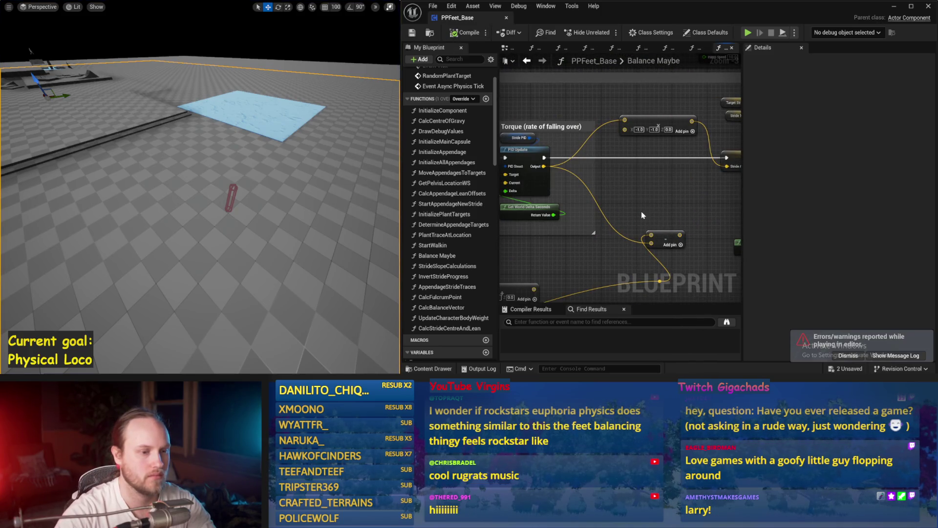
Save the blueprint and recentre the graph on the Counteract Torque PID Update nodes.
left_click_drag(642, 215, 667, 198)
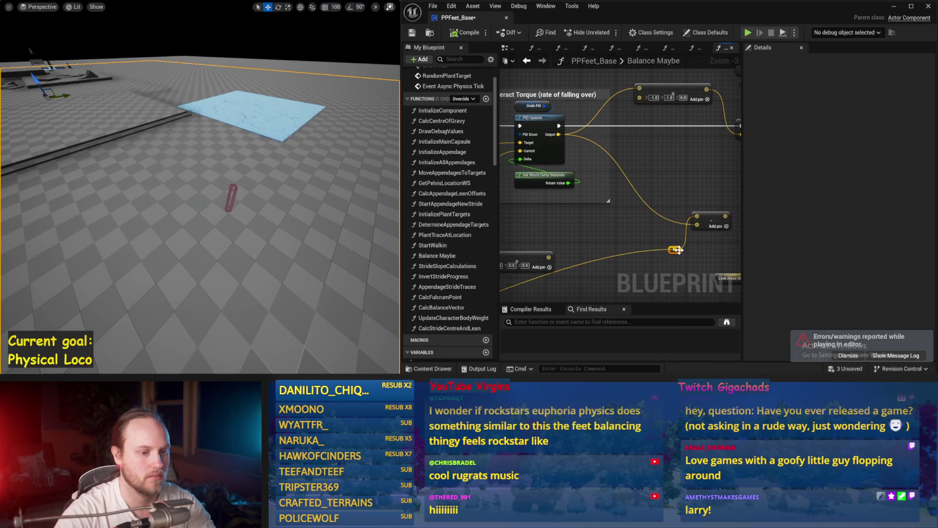
scroll(657, 229, "down", 1)
left_click_drag(657, 229, 551, 208)
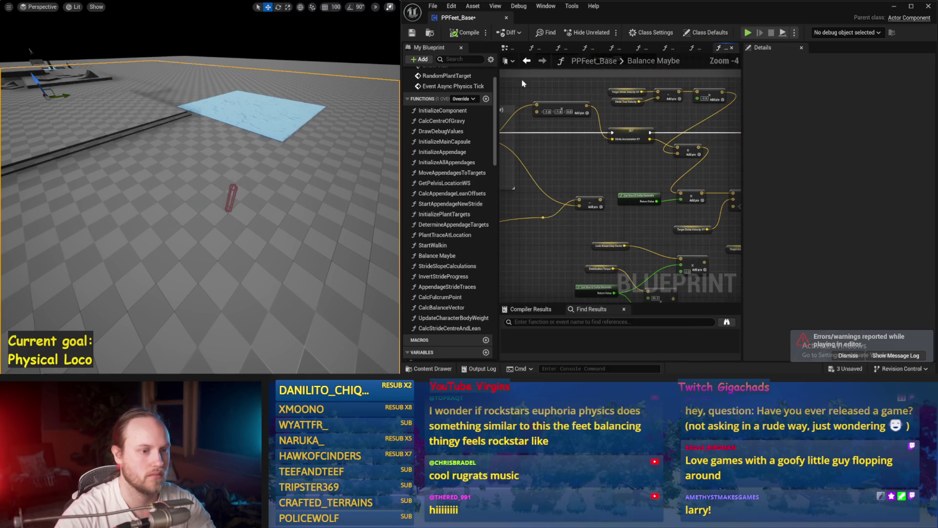
left_click(413, 33)
left_click_drag(560, 165, 717, 183)
scroll(627, 193, "up", 1)
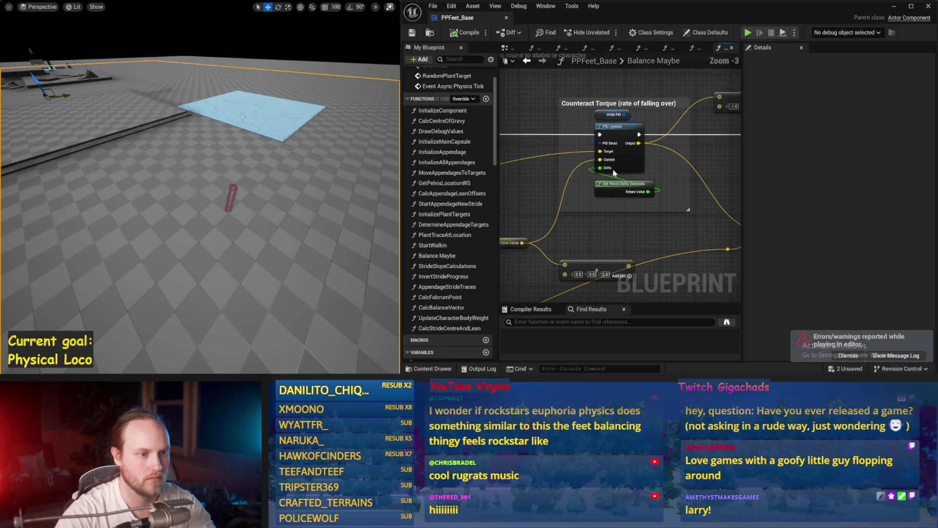
left_click_drag(635, 184, 622, 198)
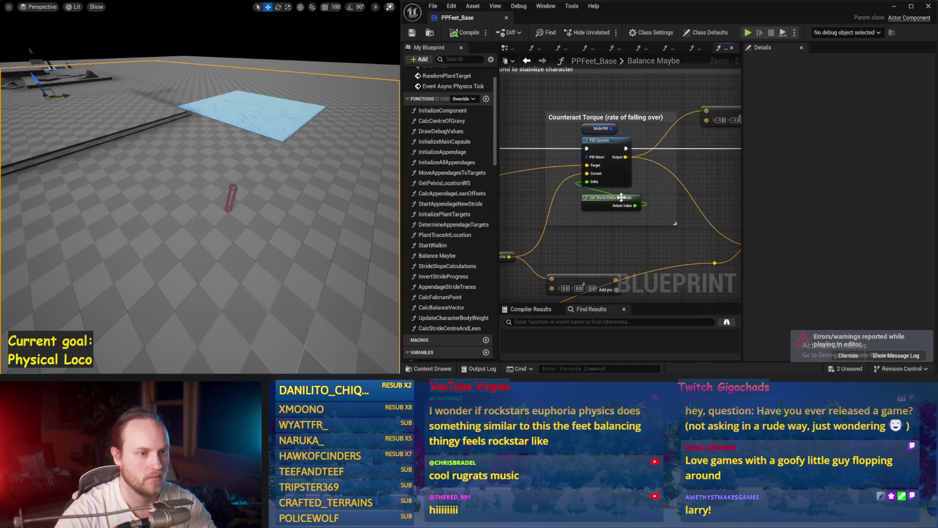
Set the Stride PID derivative factor to 4.0 and run a test simulation.
left_click(597, 129)
type("4")
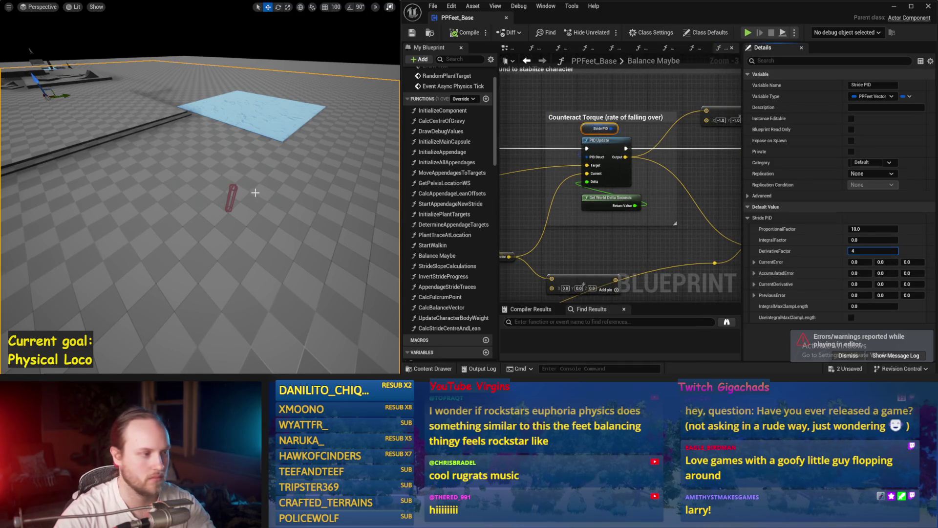
key("Return")
key("alt+p")
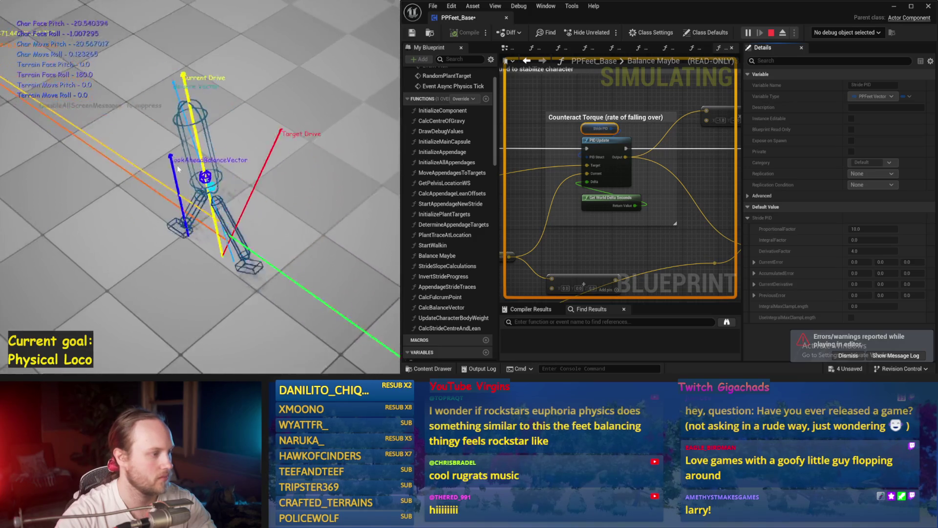
key("Escape")
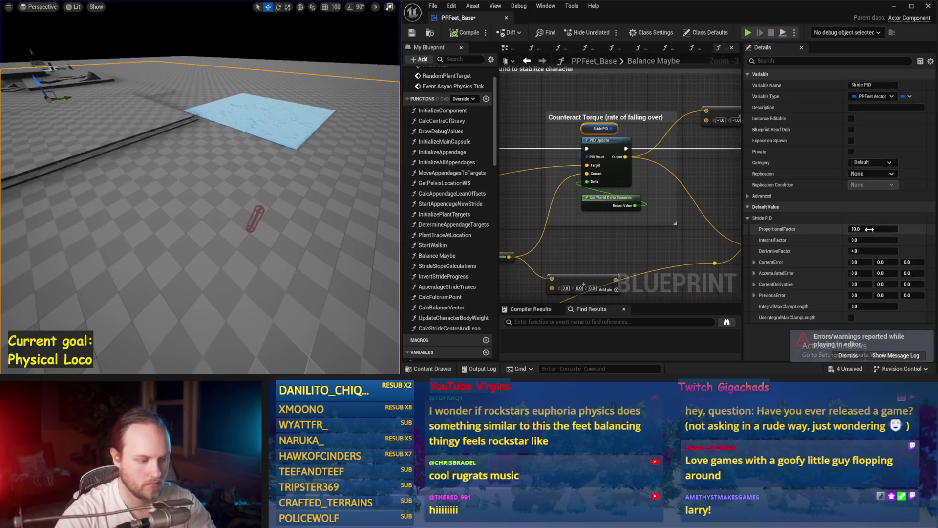
Simulate the character with Stride PID proportional factors of 2.0 and then 1.0.
left_click_drag(258, 179, 227, 162)
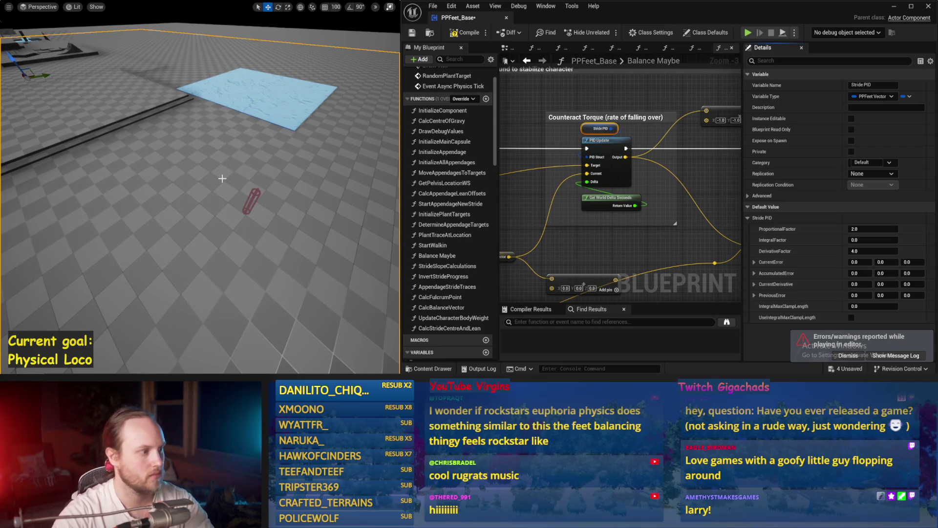
key("alt+s")
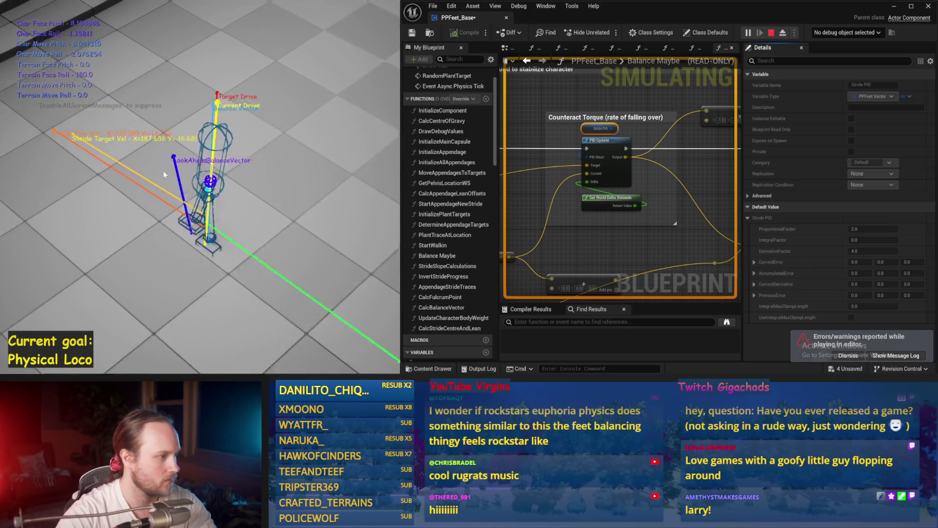
key("Escape")
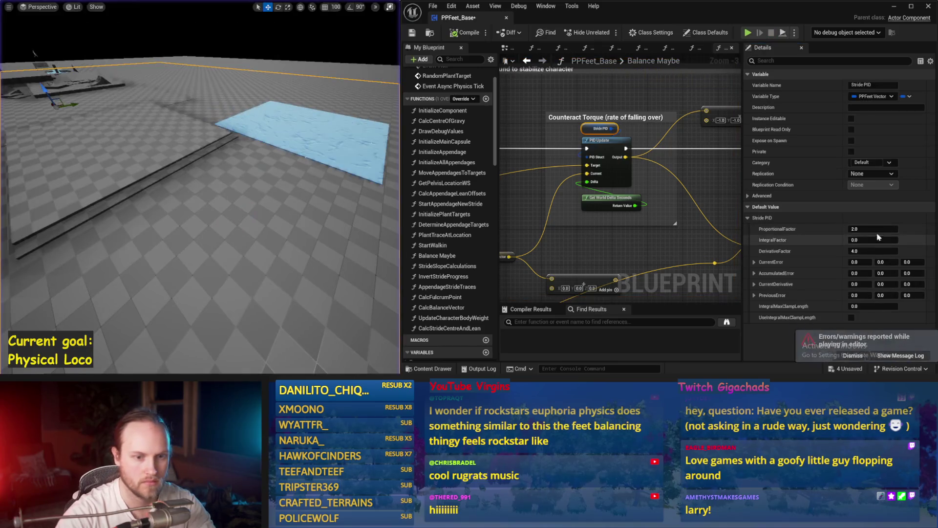
left_click(873, 229)
type("1")
key("Return")
left_click_drag(207, 151, 223, 169)
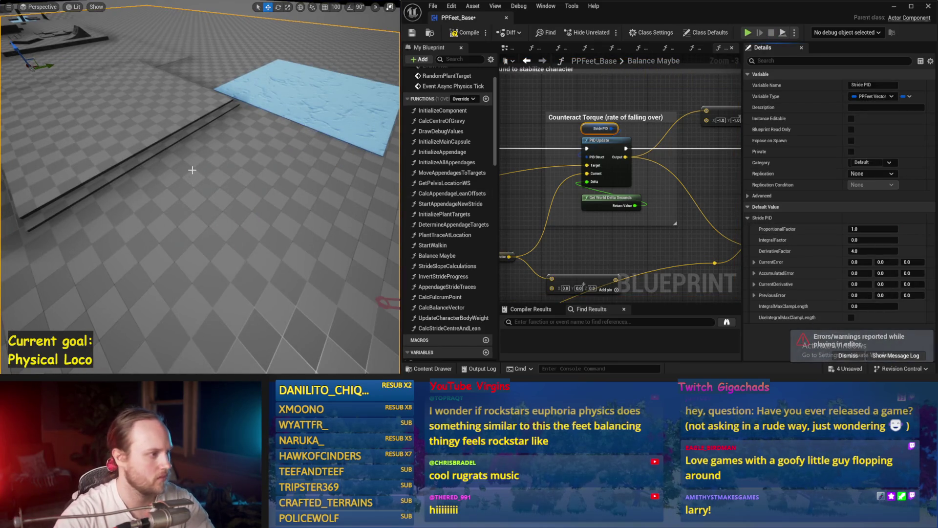
key("alt+p")
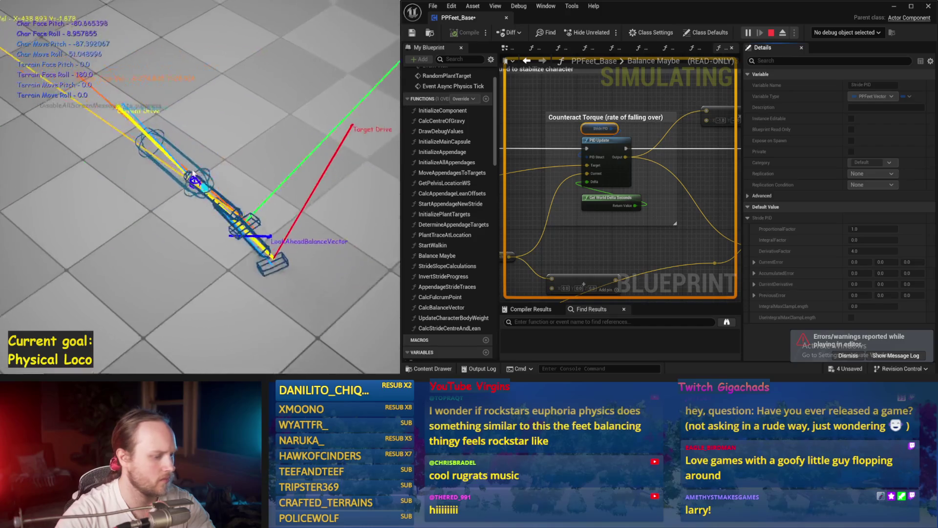
key("Escape")
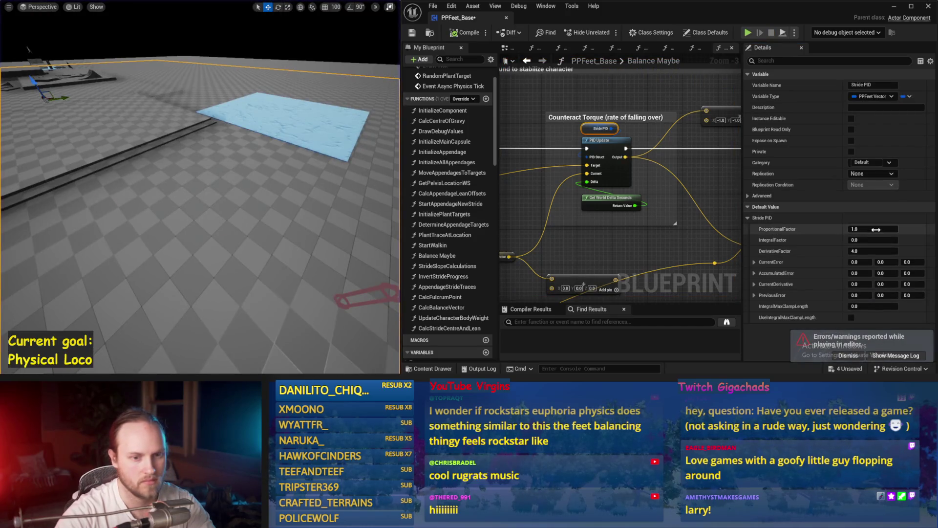
left_click(874, 228)
type("3")
Set the proportional factor to 3.0, simulate it, and save PPFeet_Base.
left_click_drag(247, 198, 263, 198)
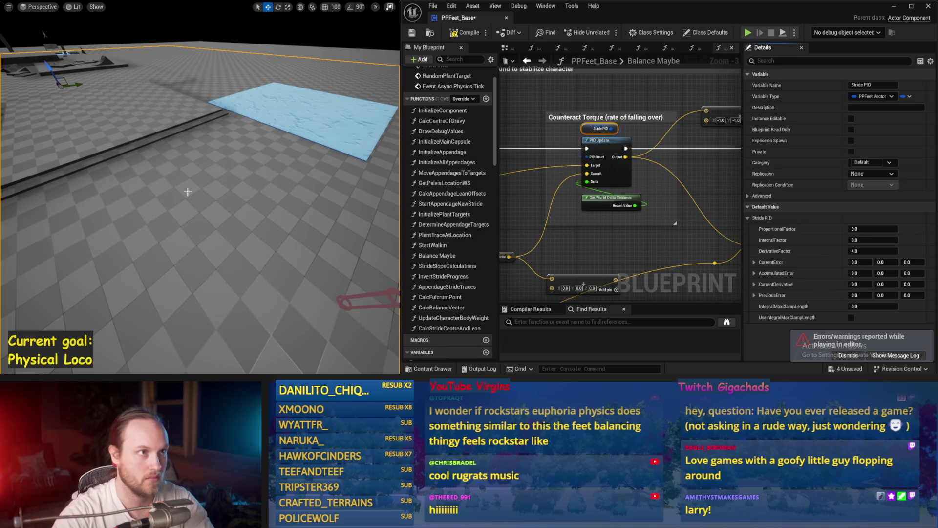
key("alt+p")
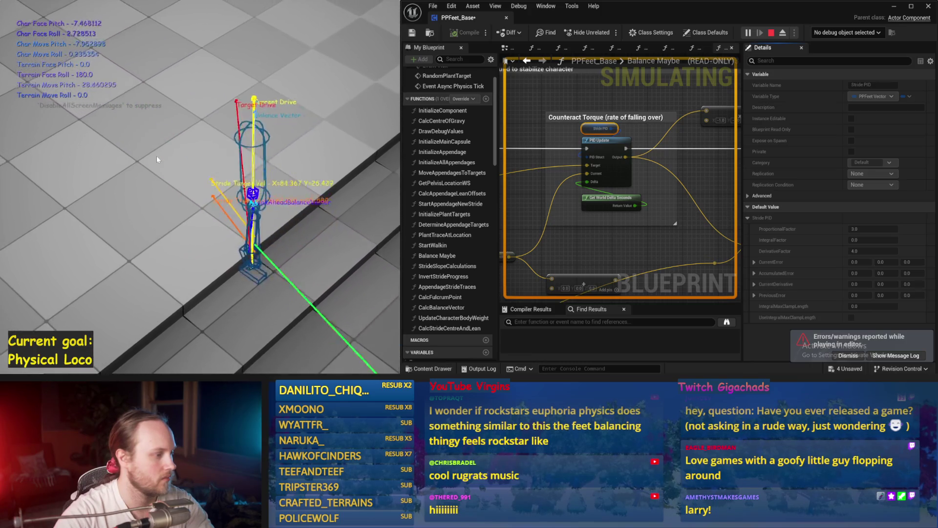
key("Escape")
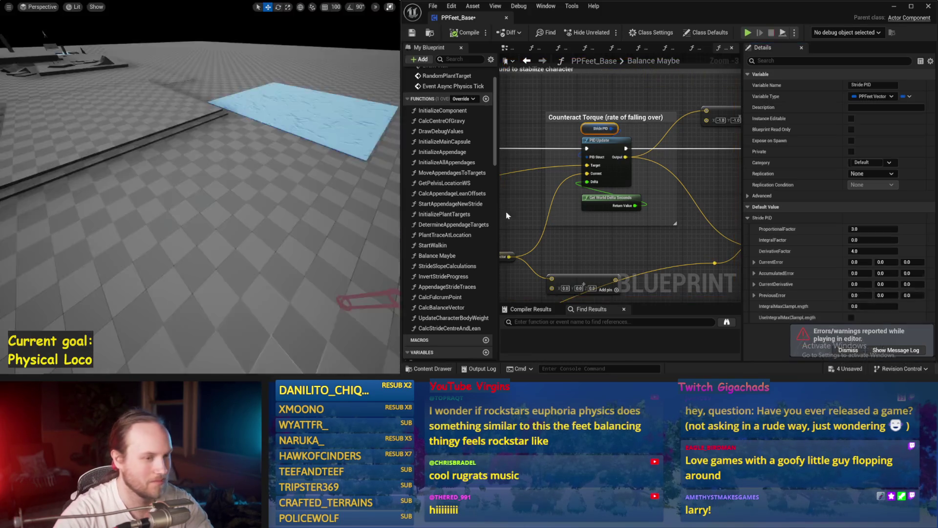
key("ctrl+s")
scroll(596, 194, "down", 1)
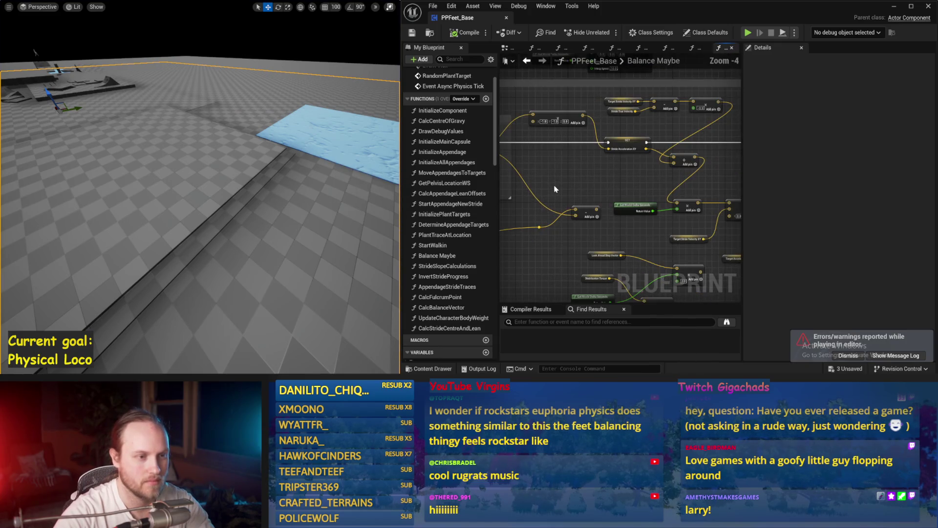
Test the rewired Stride Acceleration XY math in two simulation runs.
scroll(596, 194, "up", 1)
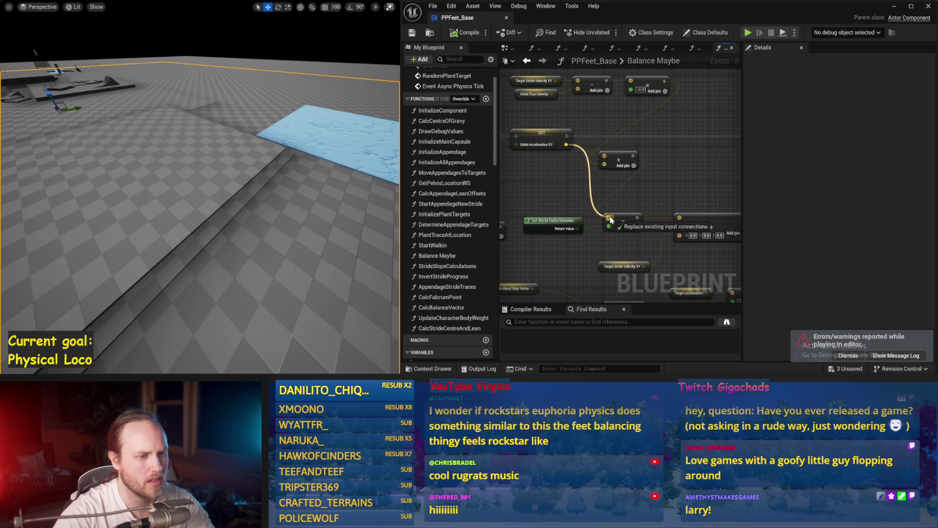
scroll(191, 179, "up", 3)
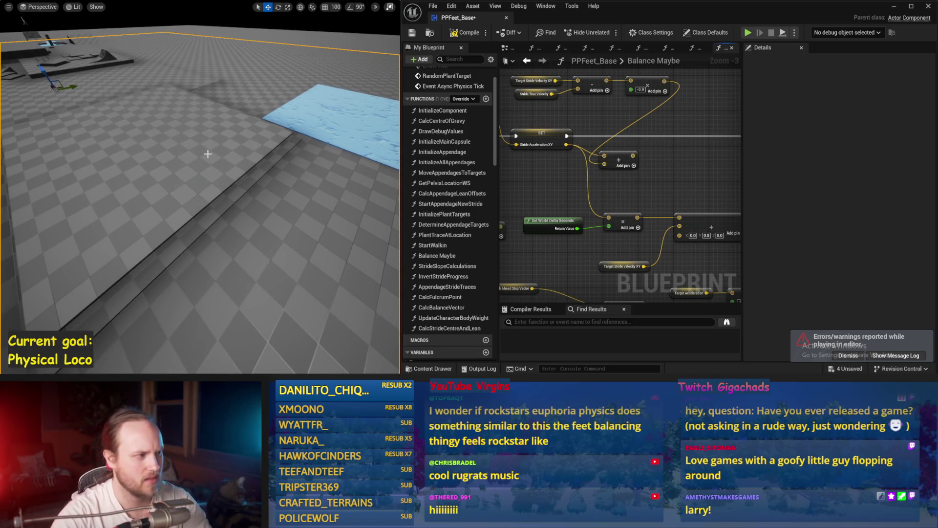
key("alt+s")
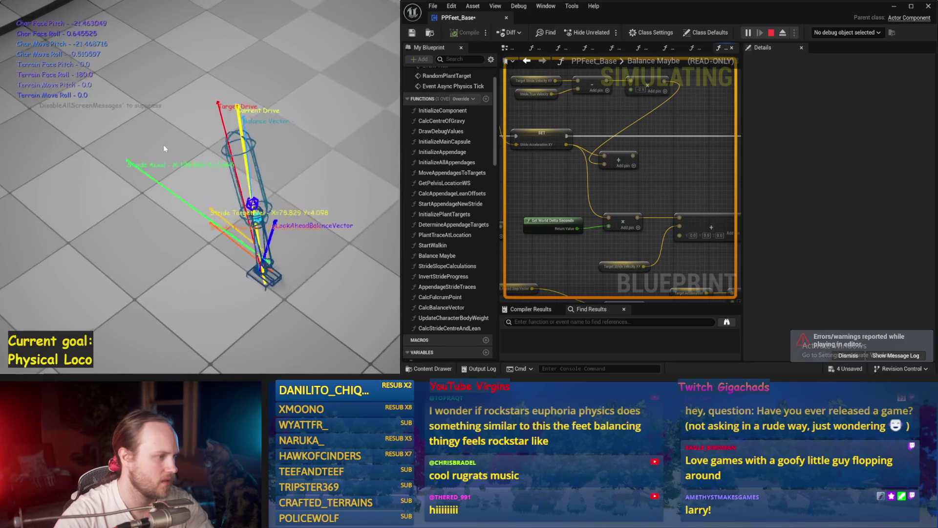
key("Escape")
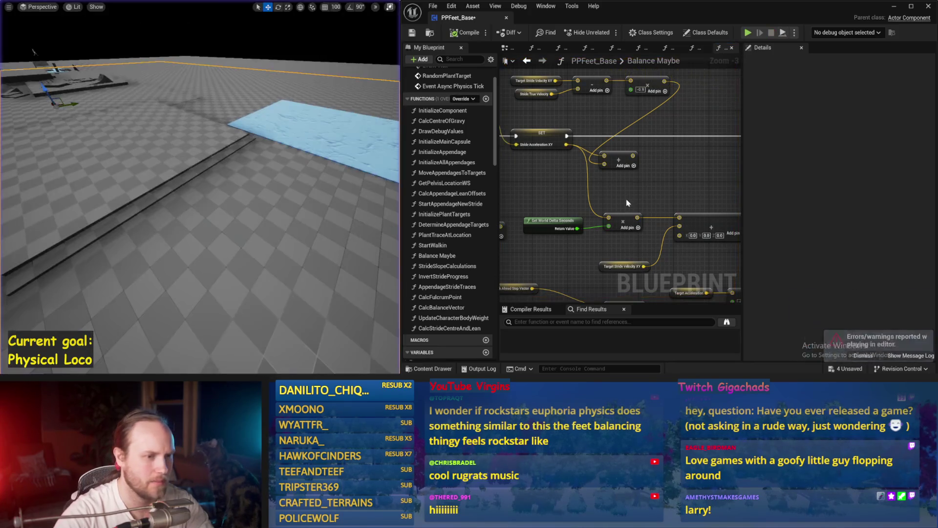
scroll(628, 203, "up", 1)
scroll(623, 169, "down", 1)
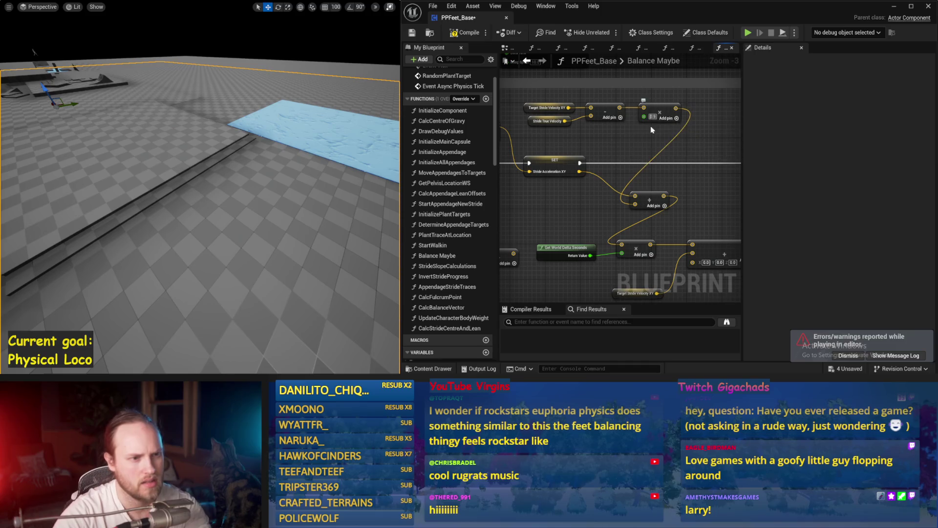
scroll(298, 205, "up", 2)
key("alt+s")
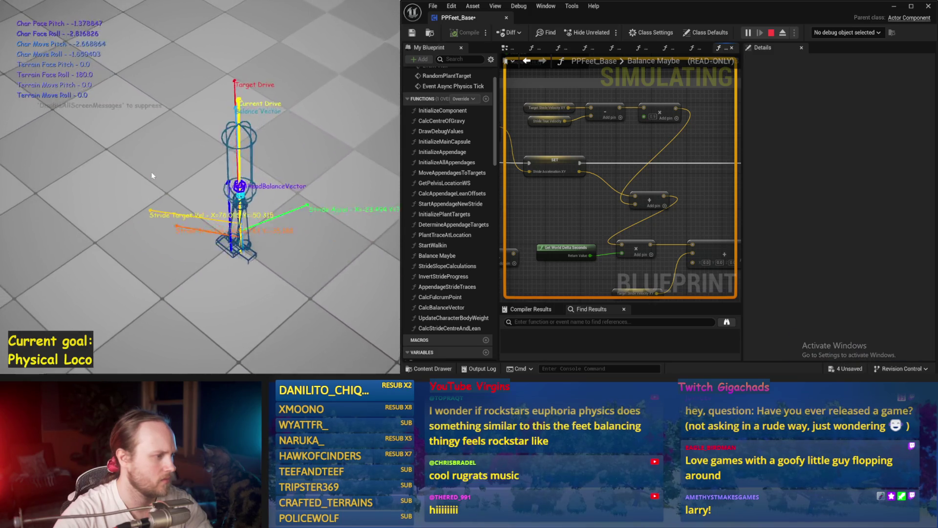
key("Escape")
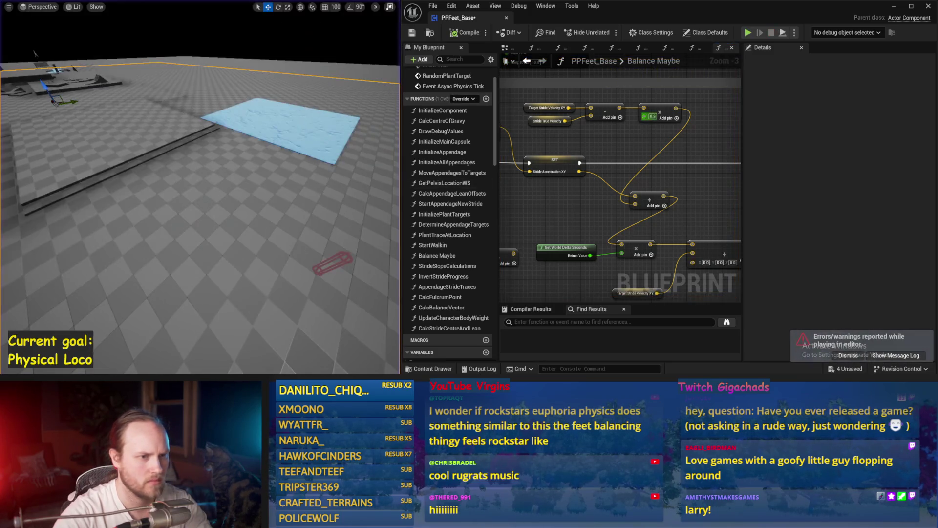
Set the multiplier to -0.9, simulate it, and save the blueprint.
left_click_drag(272, 209, 250, 209)
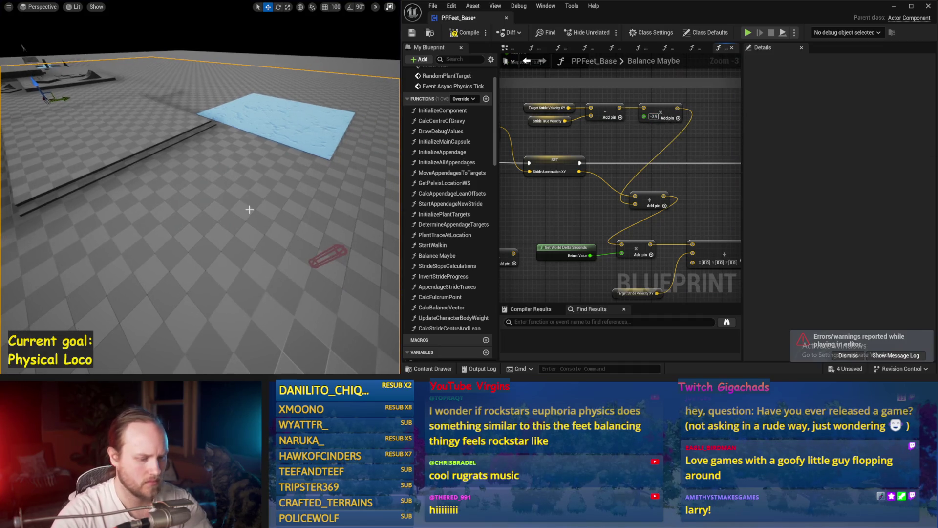
key("alt+p")
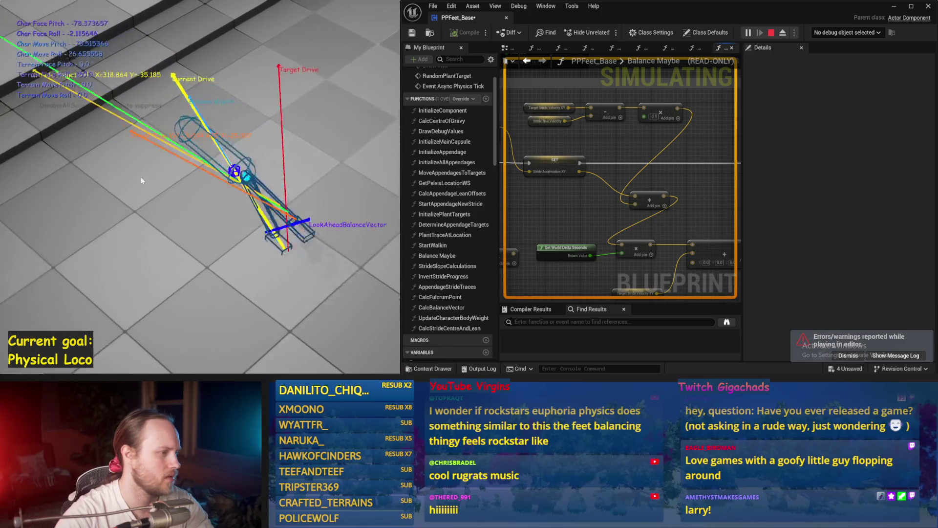
key("Escape")
scroll(605, 194, "up", 2)
key("ctrl+s")
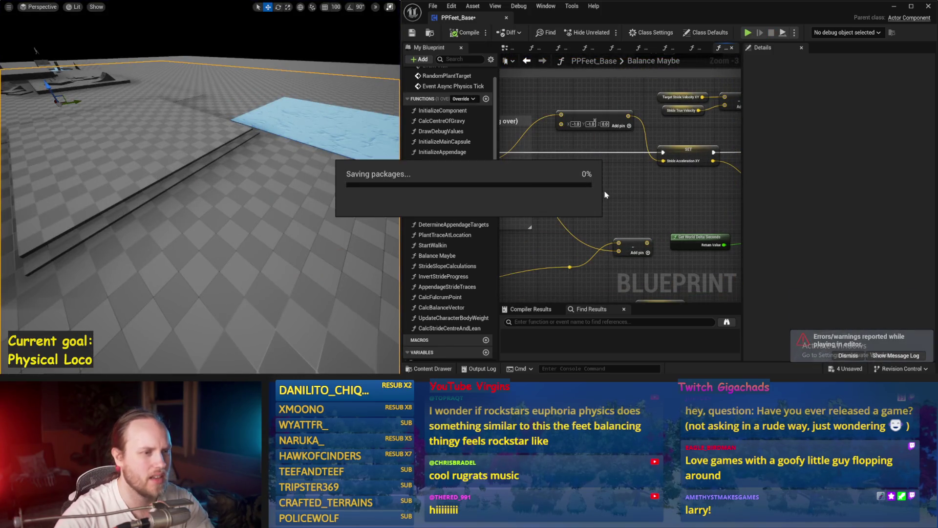
Set the Stride PID proportional factor to 6.0 and simulate the character.
left_click_drag(568, 195, 536, 202)
left_click(567, 146)
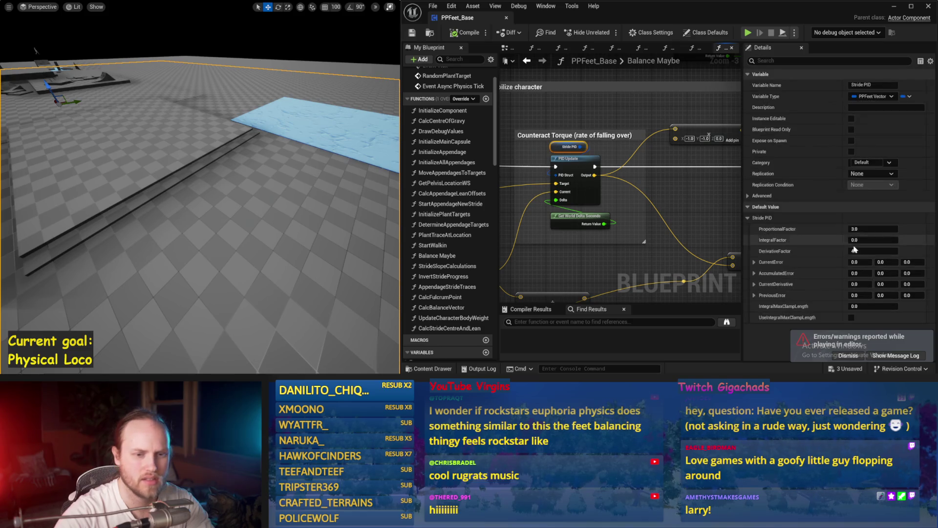
left_click_drag(276, 151, 278, 167)
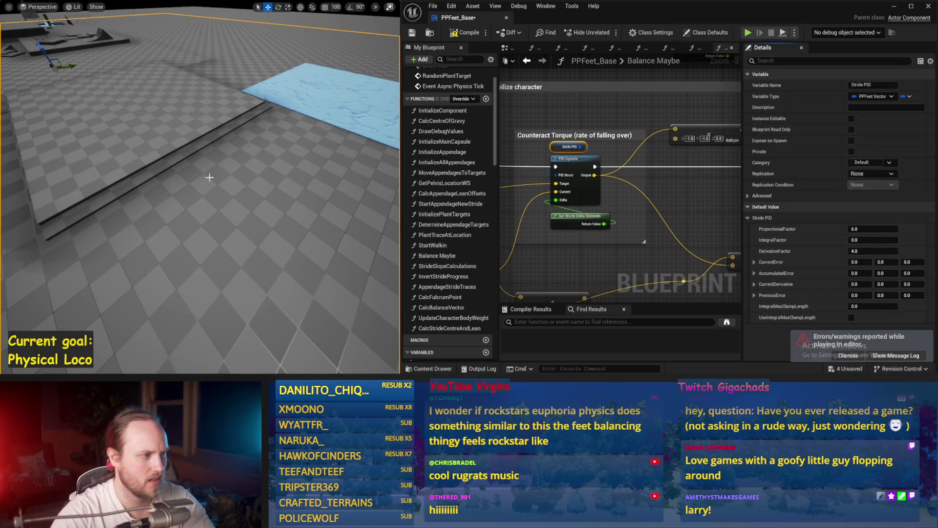
key("alt+s")
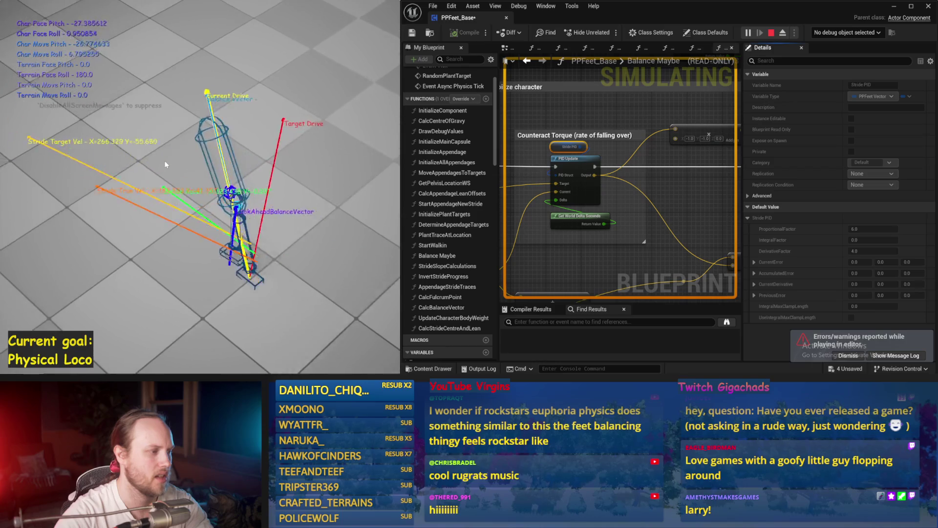
key("Escape")
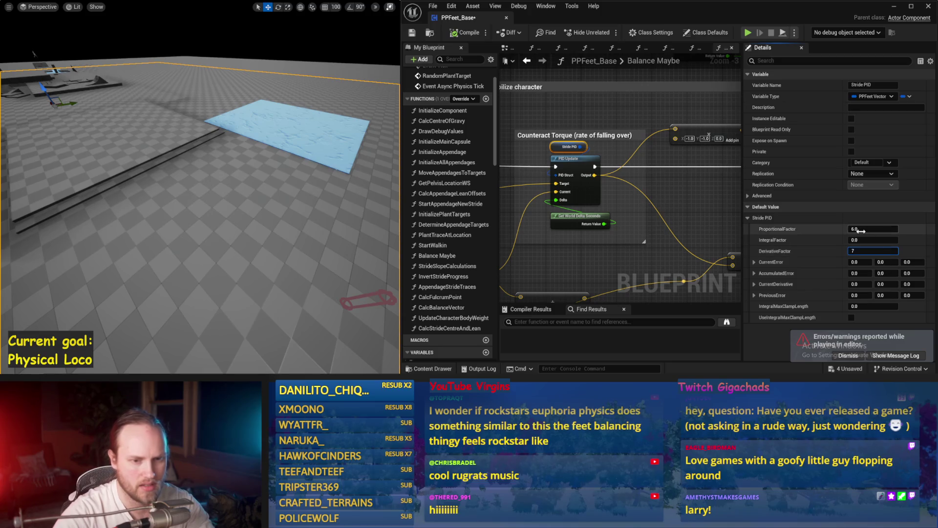
Simulate with proportional 10.0 and derivative 7.0, then raise the derivative factor to 10.0.
left_click_drag(365, 192, 352, 191)
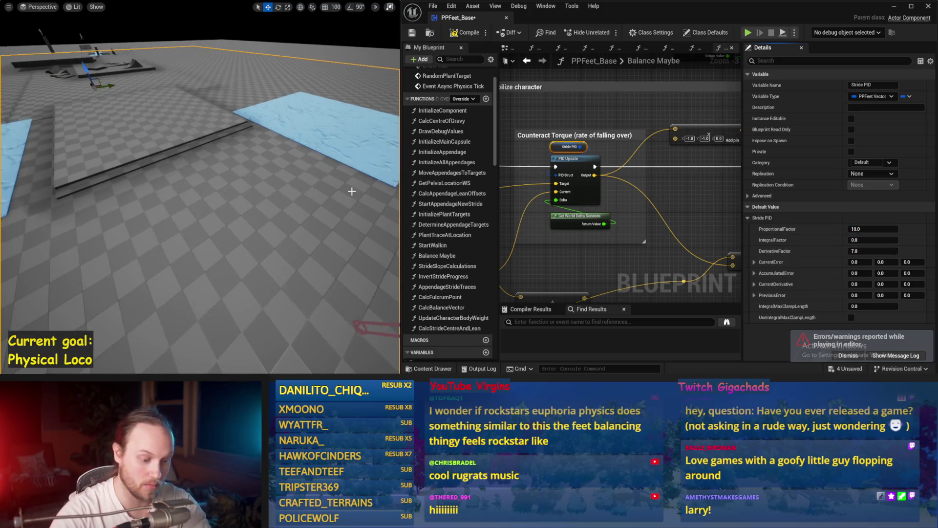
key("alt+s")
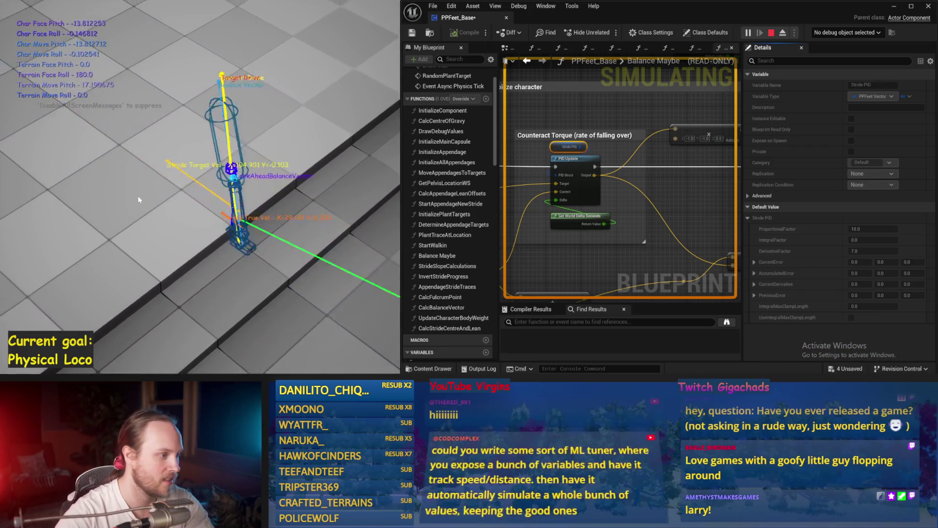
key("Escape")
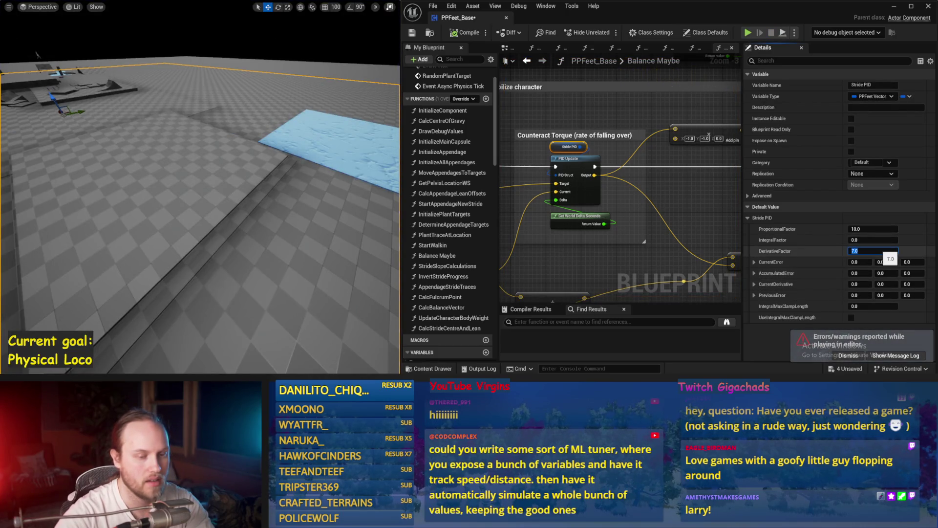
scroll(301, 187, "up", 3)
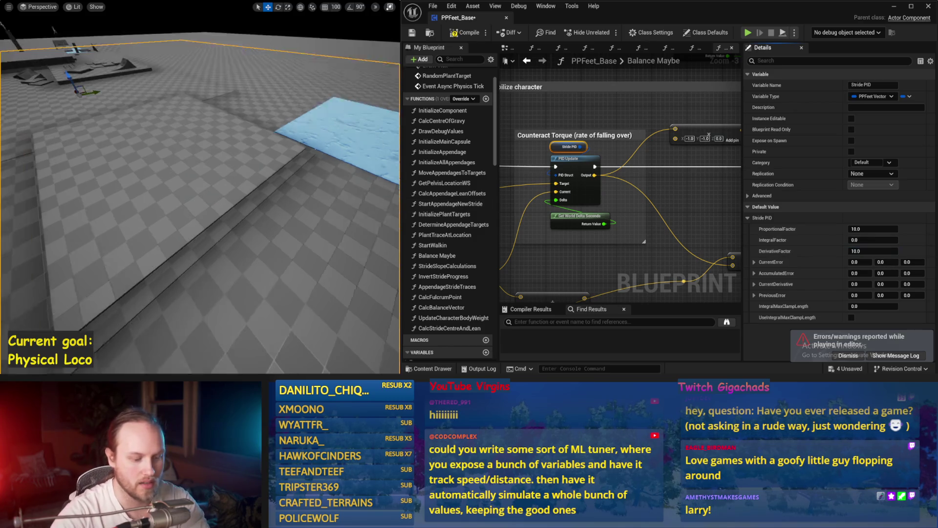
Simulate with the derivative factor at 10.0 and save PPFeet_Base.
key("alt+s")
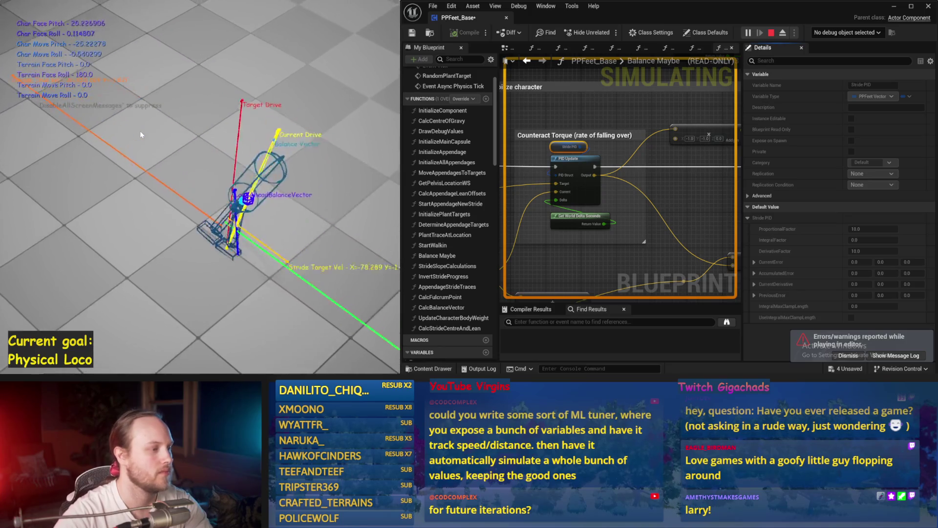
key("Escape")
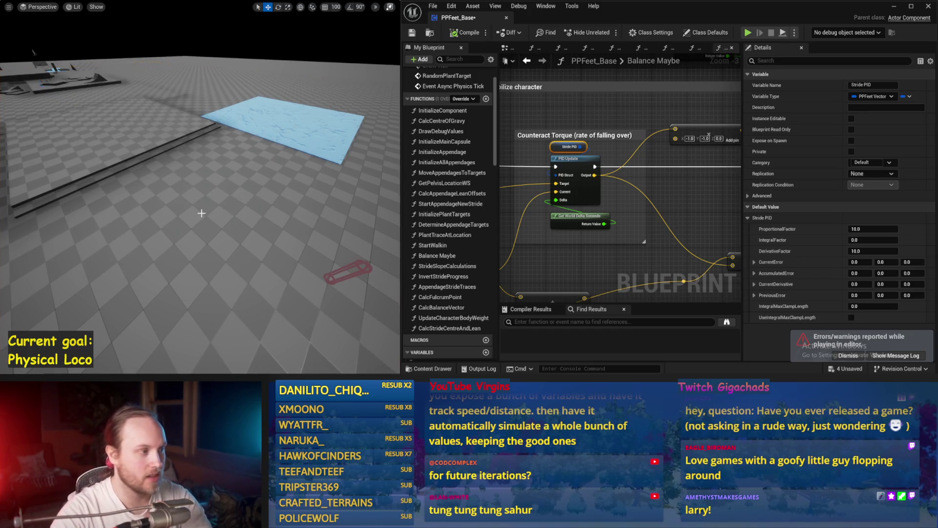
left_click_drag(201, 213, 188, 186)
key("ctrl+s")
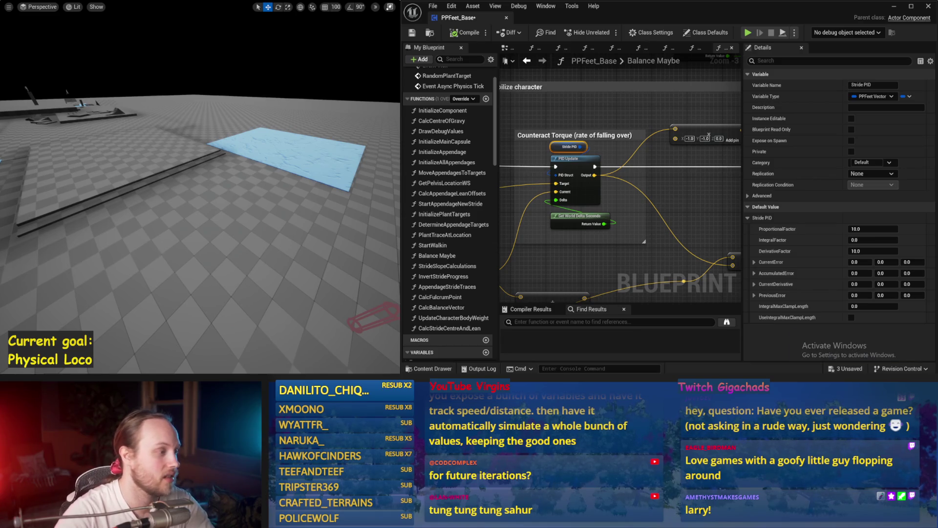
Run one more physics simulation with both factors at 10.0 and save the blueprint.
key("alt+p")
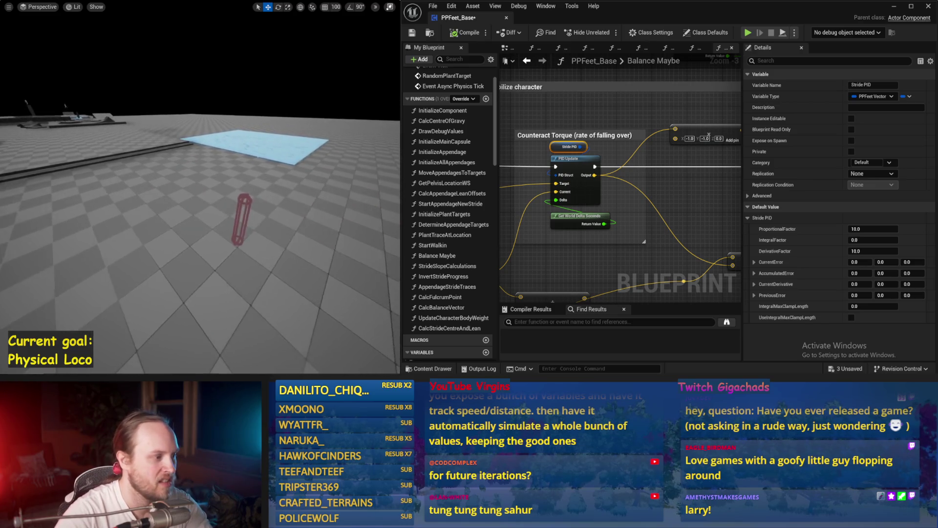
key("alt+s")
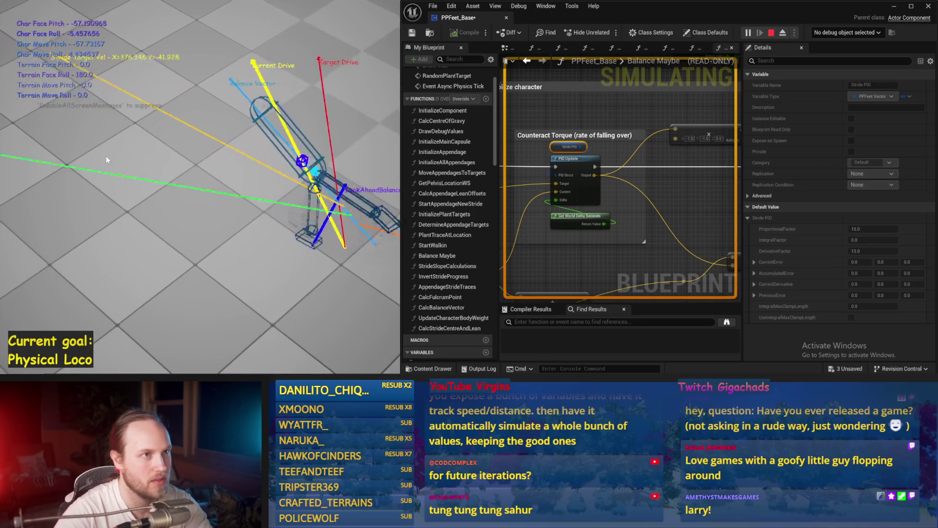
key("Escape")
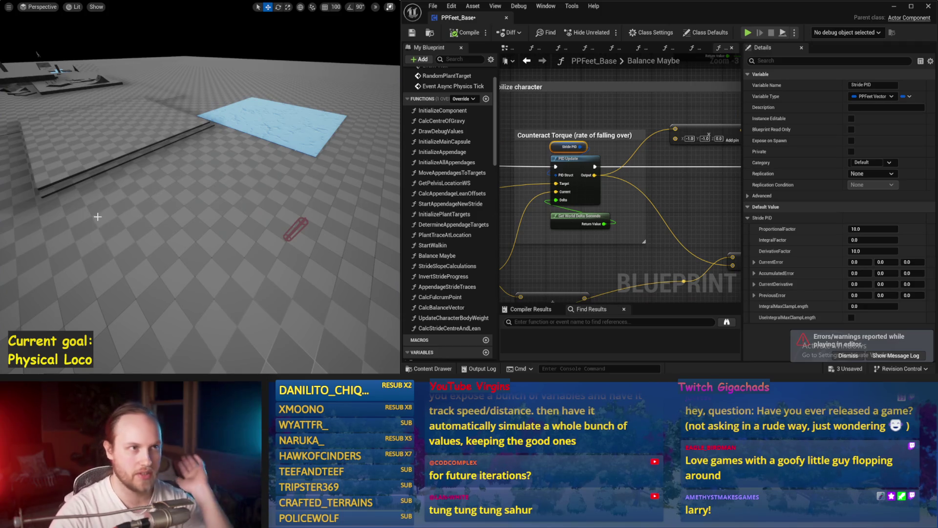
left_click_drag(138, 275, 178, 289)
key("ctrl+s")
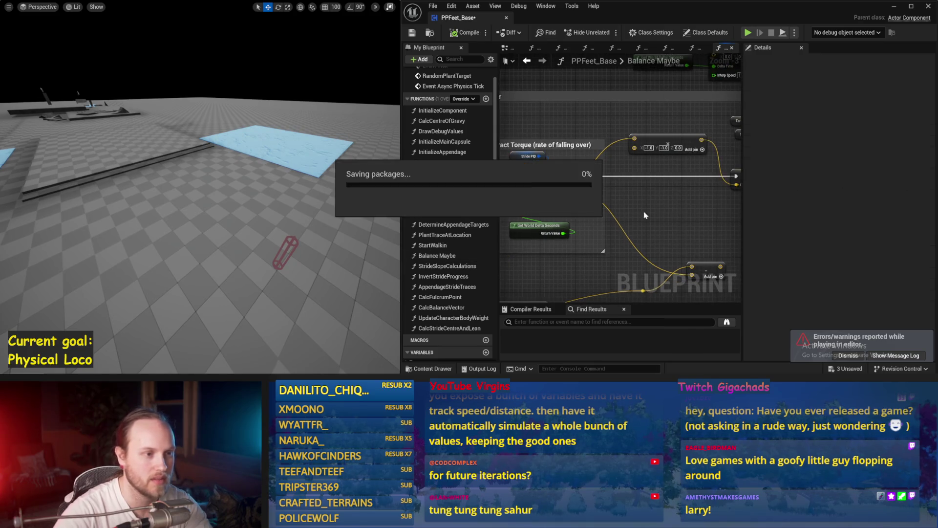
Select the Stride PID variable and run a test simulation.
left_click(591, 147)
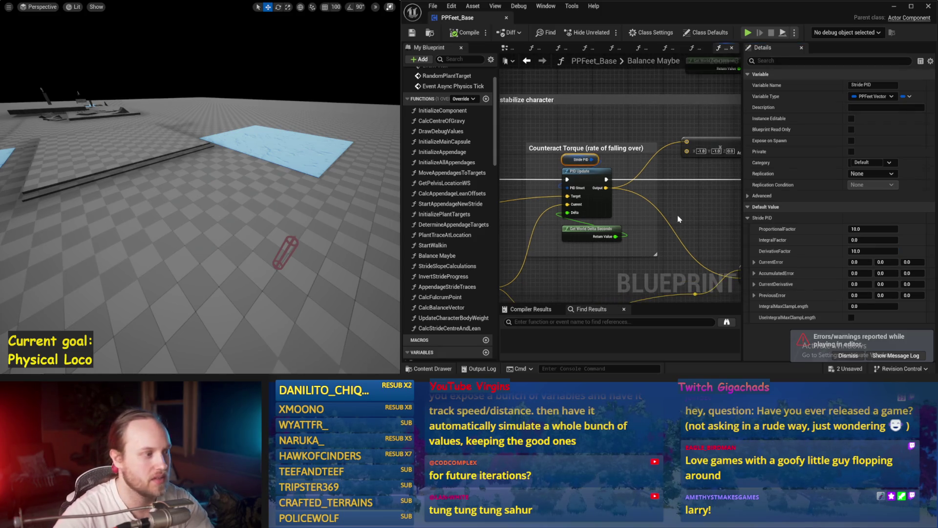
left_click(188, 196)
key("alt+p")
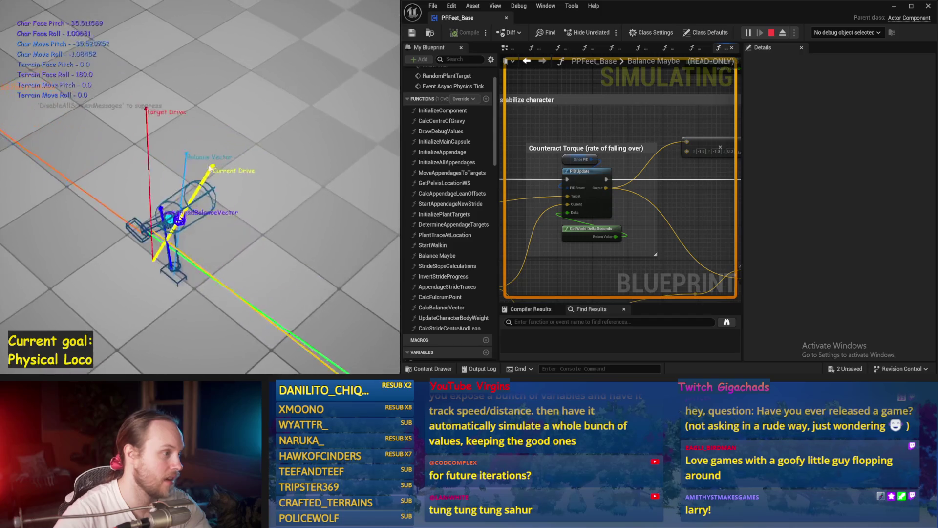
key("Escape")
Set the Stride PID ProportionalFactor to 5.0 and simulate the balance.
left_click_drag(653, 217, 726, 201)
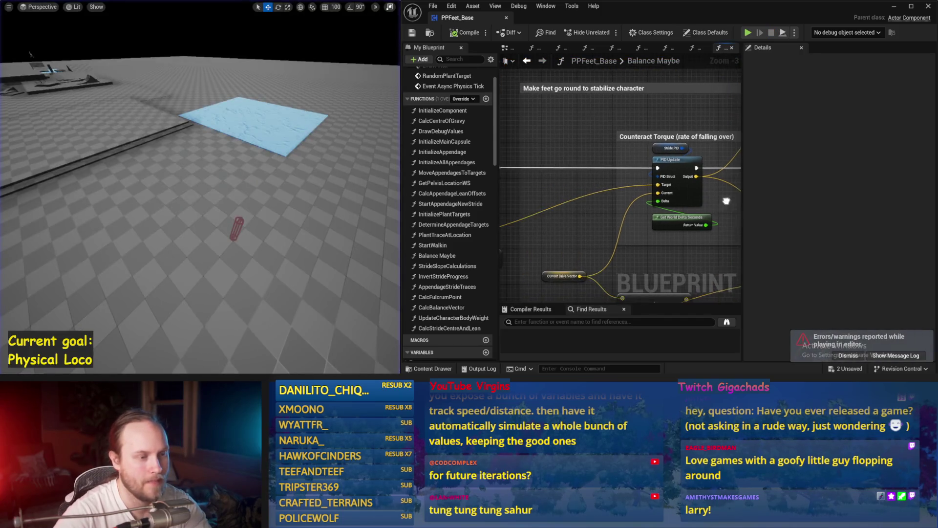
left_click(661, 150)
type("5")
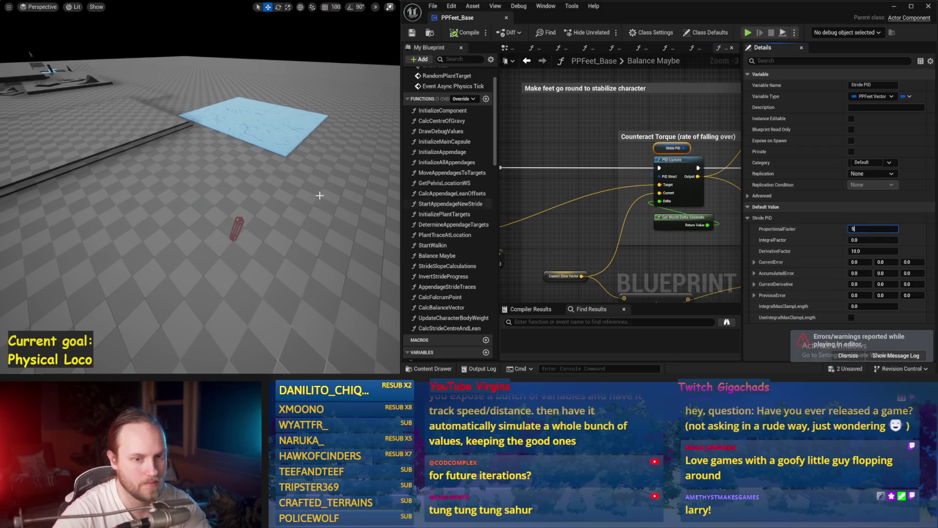
key("Return")
key("alt+s")
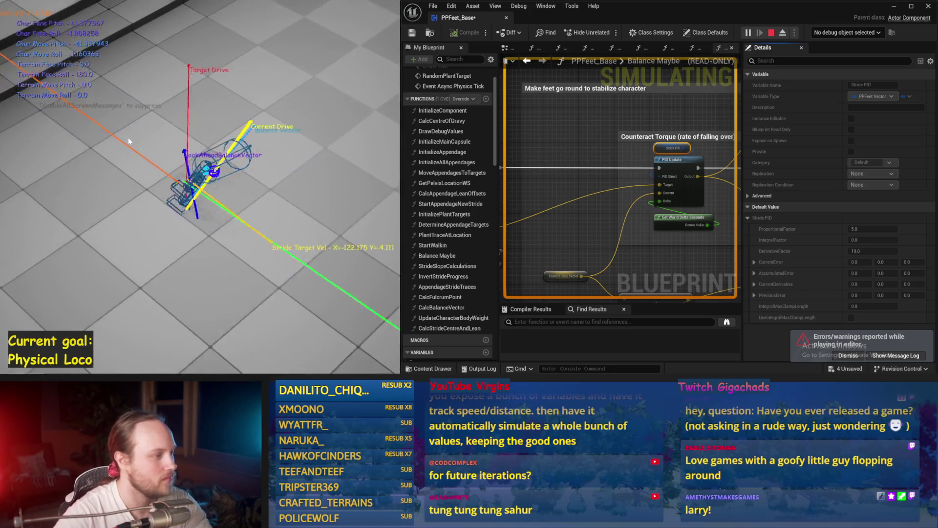
key("Escape")
Lower the ProportionalFactor to 2.0 and simulate again.
type("2")
key("Return")
key("alt+s")
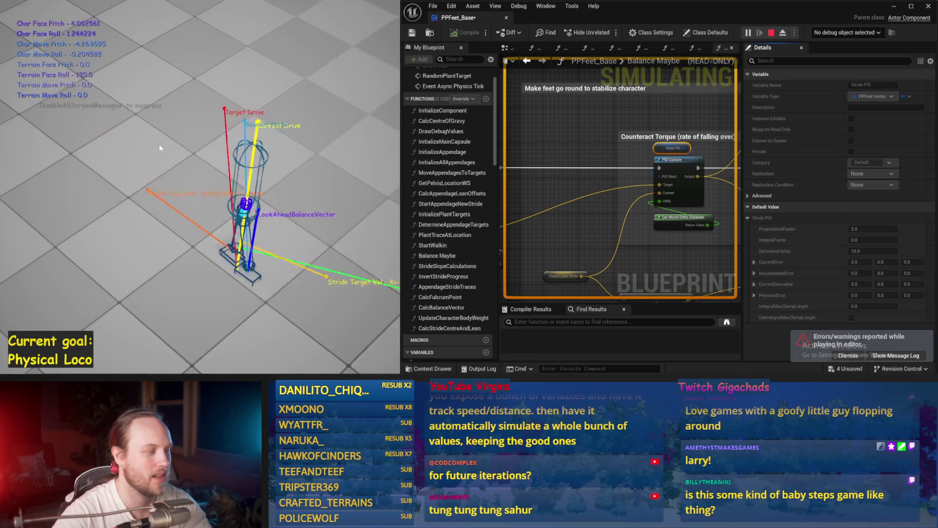
key("Escape")
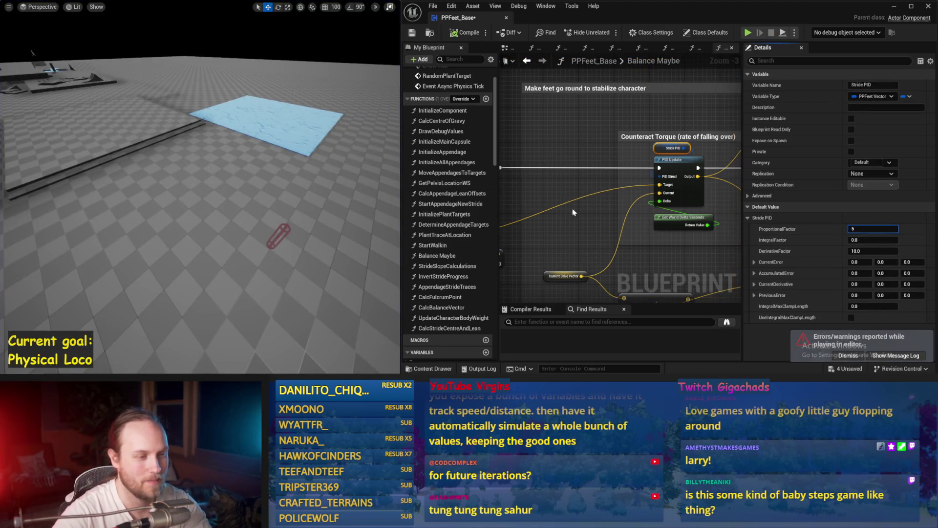
Save the Balance Maybe blueprint and run two balance simulations.
scroll(586, 161, "down", 1)
left_click_drag(586, 161, 647, 154)
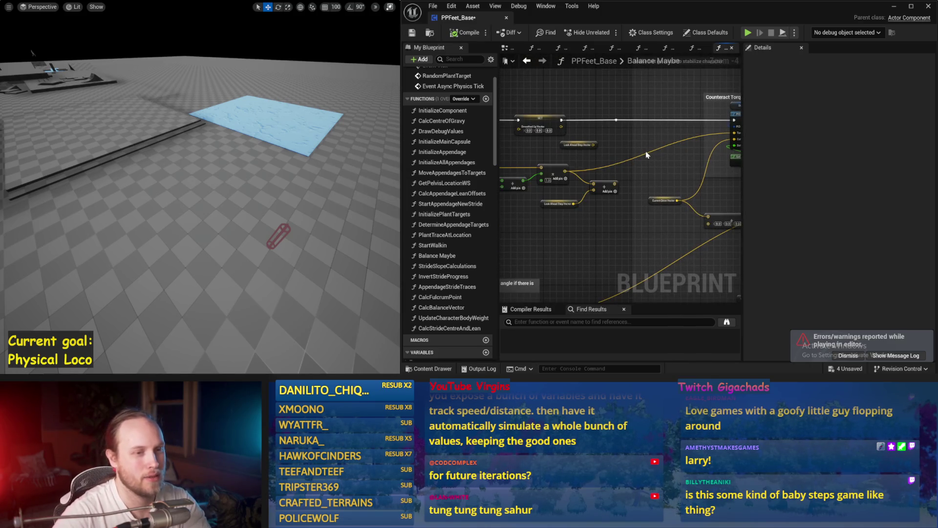
key("ctrl+s")
key("alt+p")
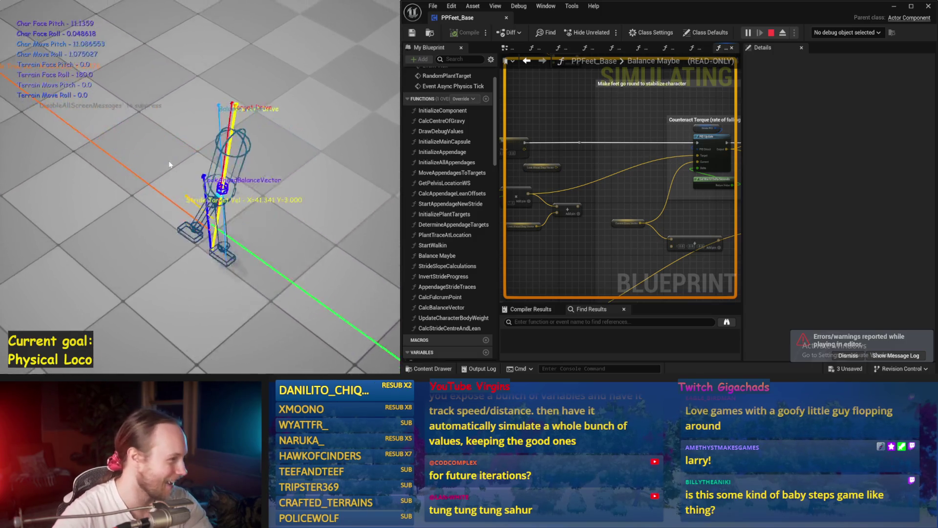
key("Escape")
key("alt+p")
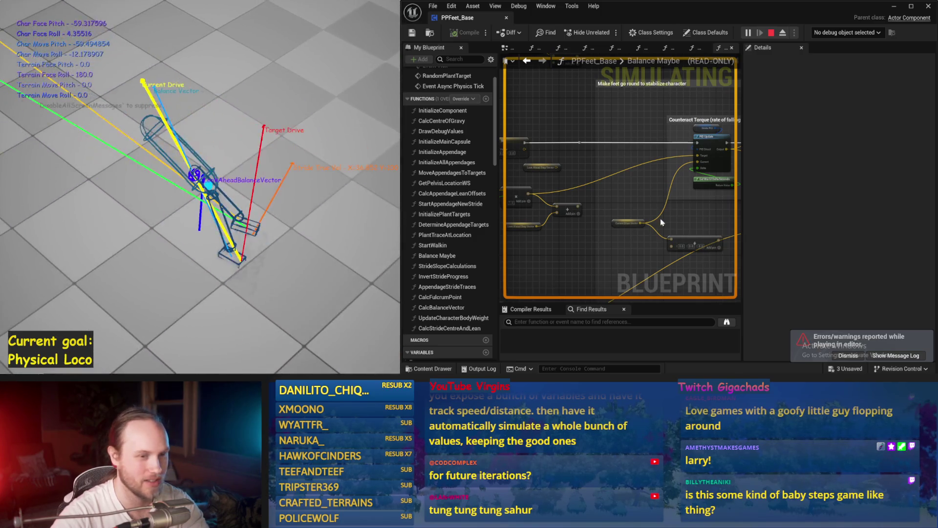
key("Escape")
Set the Stride PID's ProportionalFactor to 2.0 and simulate with it.
left_click(707, 128)
left_click(872, 229)
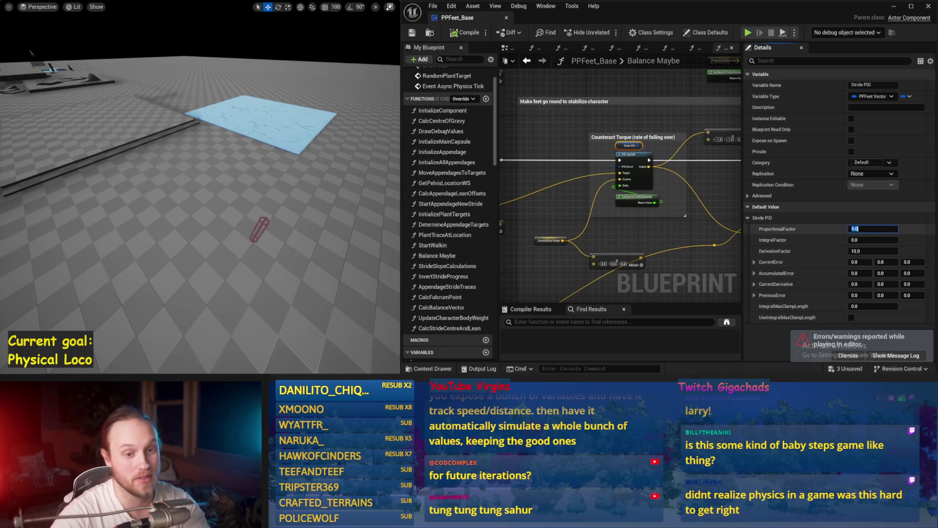
key("Return")
key("alt+s")
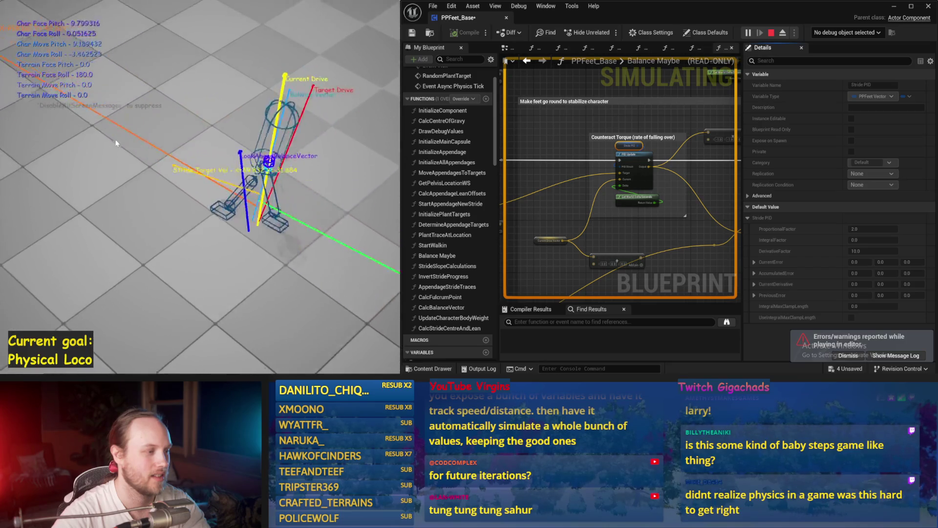
key("Escape")
Change the multiply node's 10.0 multiplier to 0.5 and simulate to test it.
left_click_drag(539, 183, 590, 133)
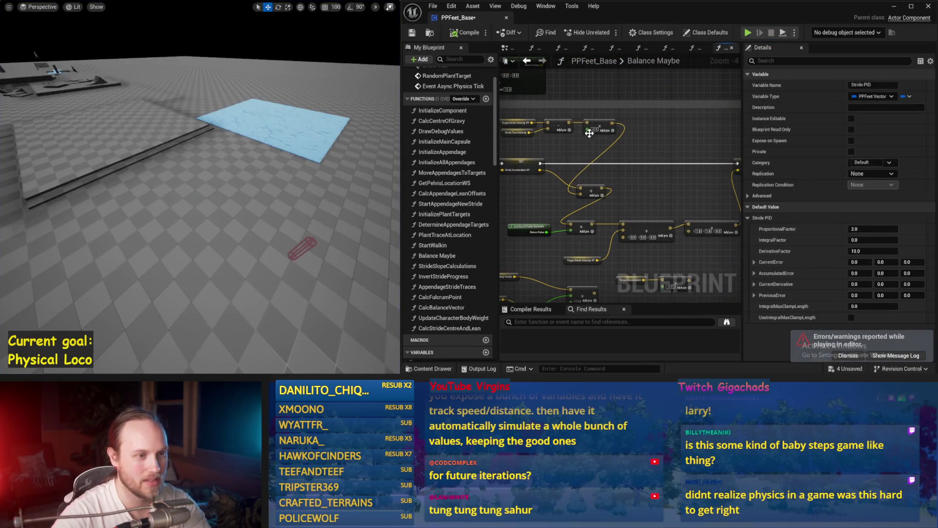
type("0.5")
key("Return")
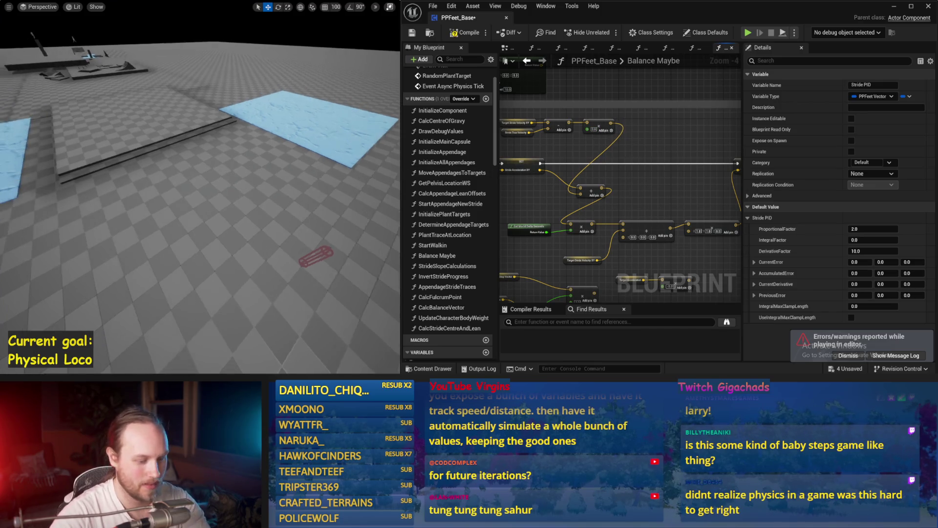
key("alt+s")
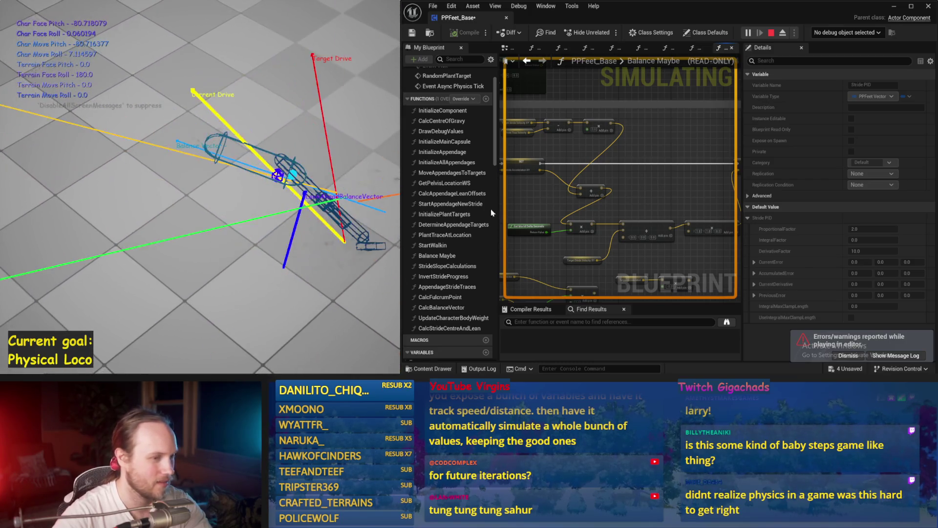
key("Escape")
Rerun the simulation with the 0.5 multiplier, then save the blueprint.
left_click(594, 128)
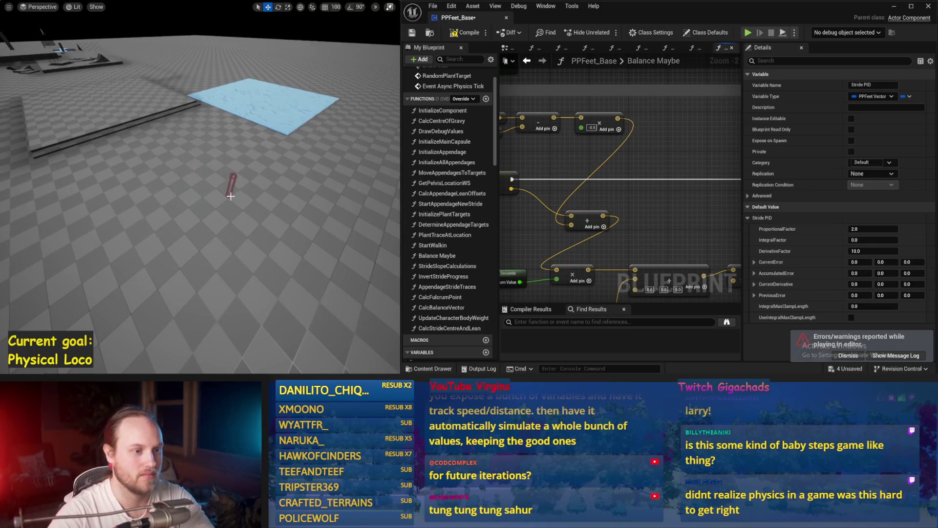
key("alt+s")
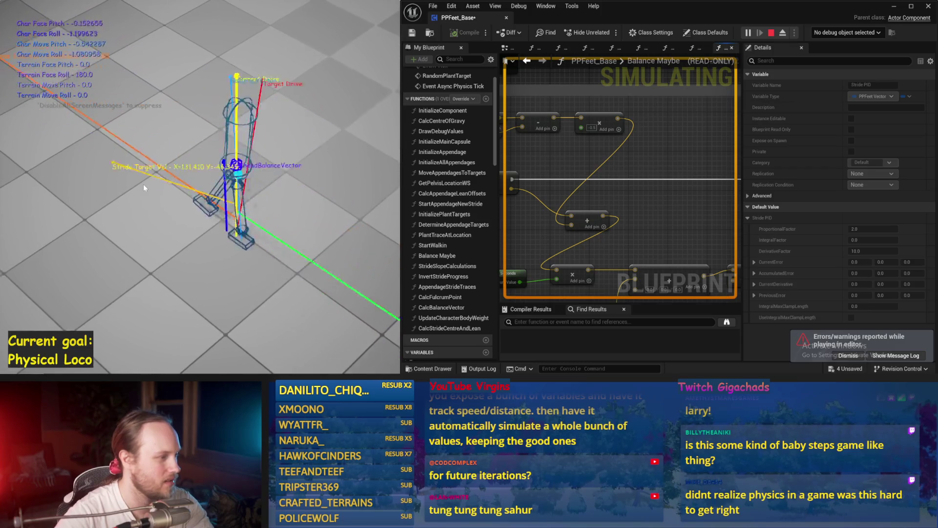
key("Escape")
scroll(579, 197, "down", 2)
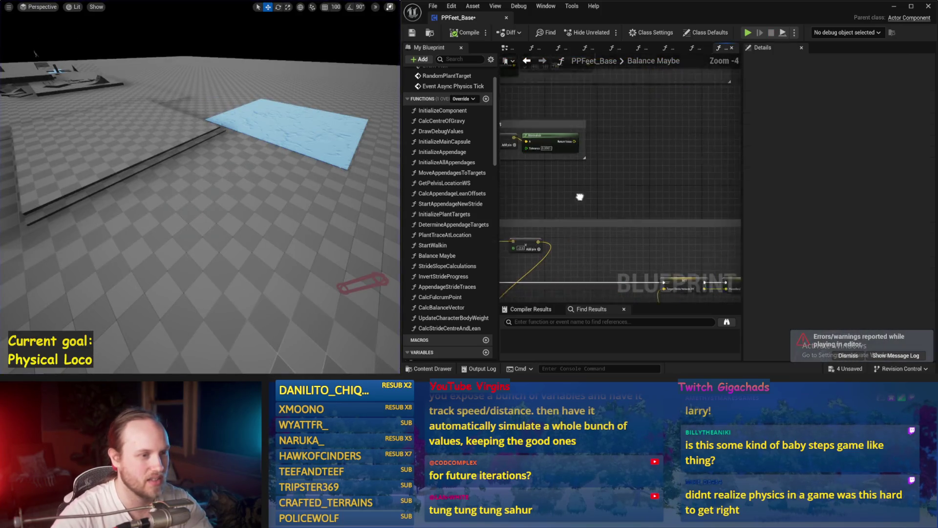
key("ctrl+s")
Check the Limit to 45 degrees nodes, reposition the level camera, and simulate again.
scroll(574, 233, "down", 1)
mouse_move(574, 233)
left_mouse_down()
mouse_move(654, 143)
mouse_move(582, 162)
mouse_move(634, 152)
mouse_move(650, 132)
mouse_move(611, 152)
left_mouse_up()
scroll(611, 151, "up", 2)
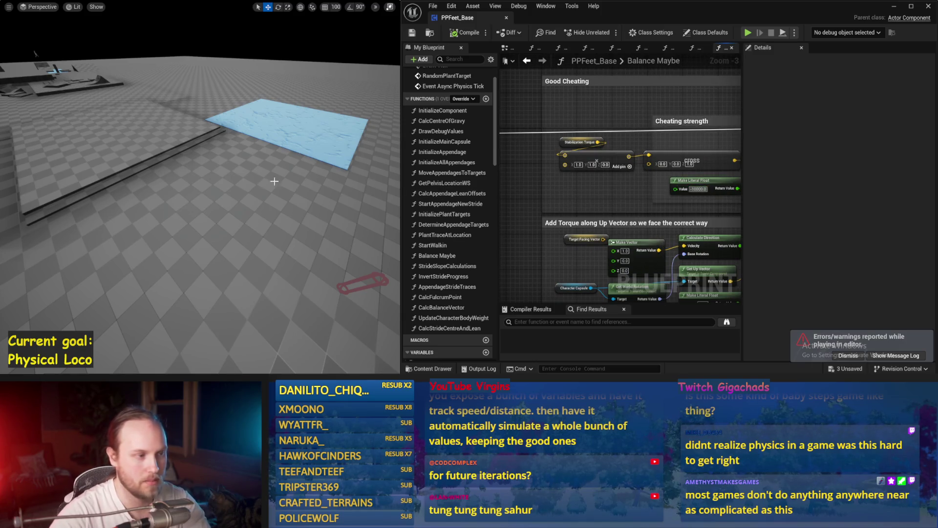
left_click_drag(274, 181, 268, 177)
key("alt+s")
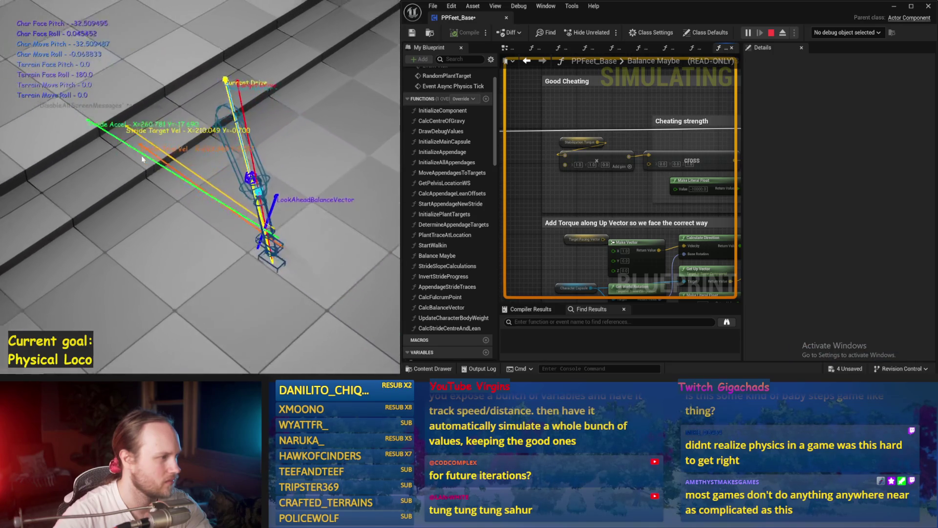
key("Escape")
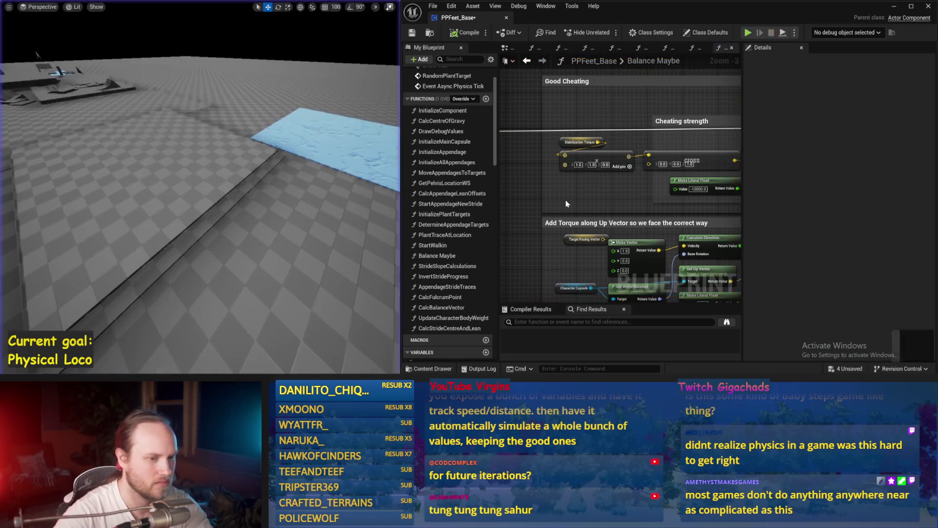
scroll(634, 172, "down", 6)
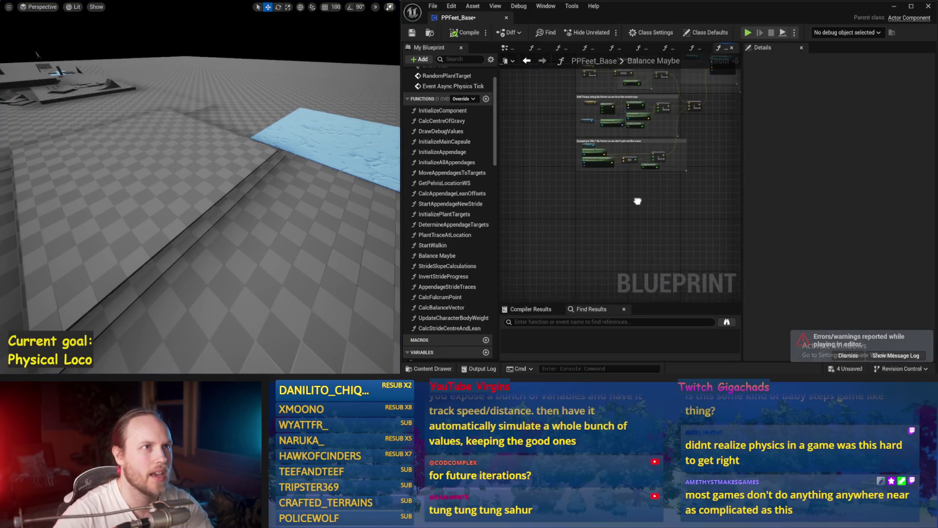
Enter 160 as the Map Range Clamped node's Out Range B and run a physics simulation.
scroll(708, 192, "up", 1)
left_click_drag(709, 193, 604, 209)
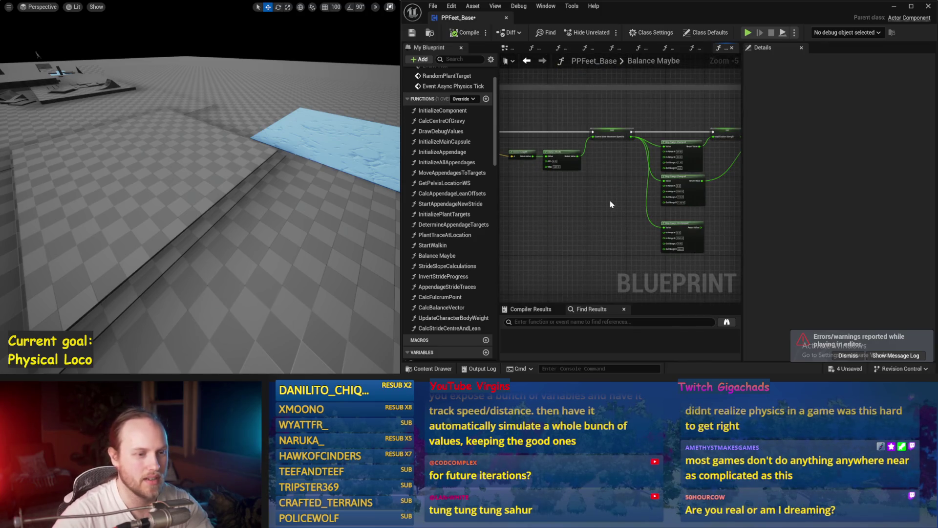
scroll(611, 204, "up", 4)
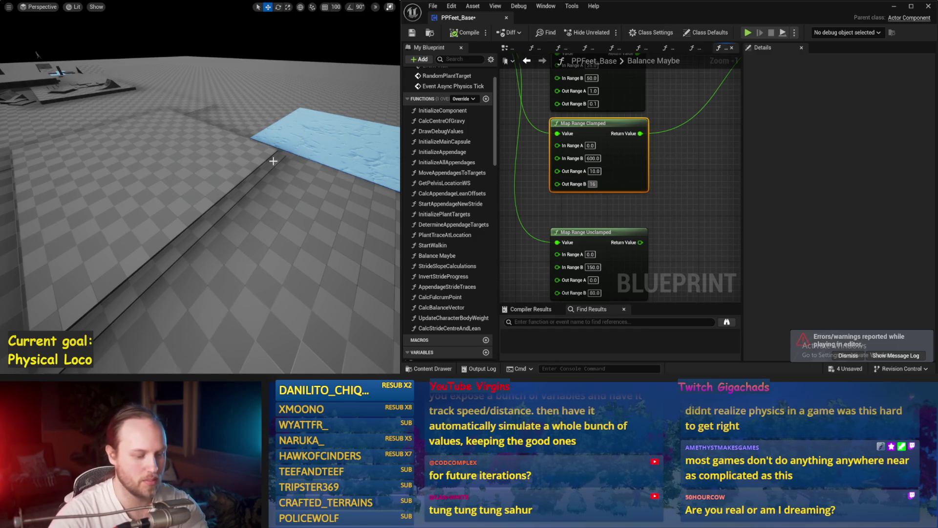
type("0.0")
left_click(131, 165)
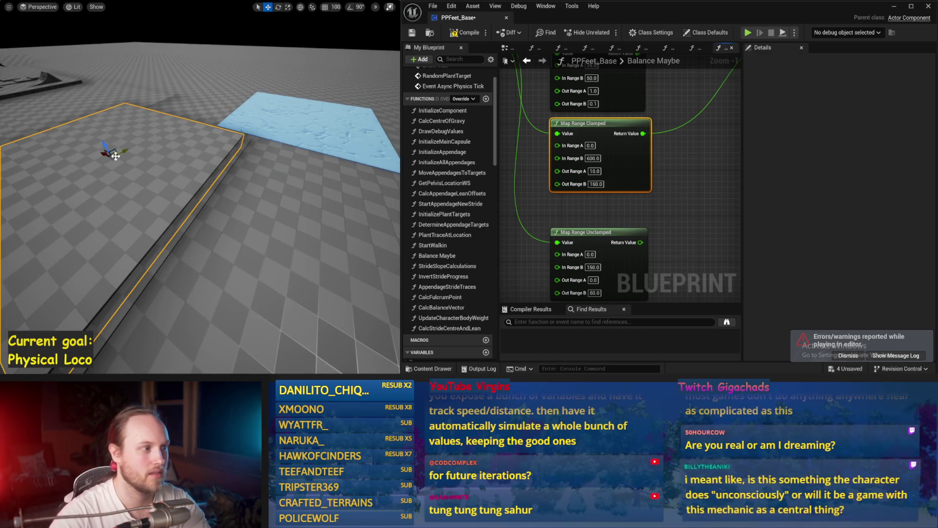
key("alt+s")
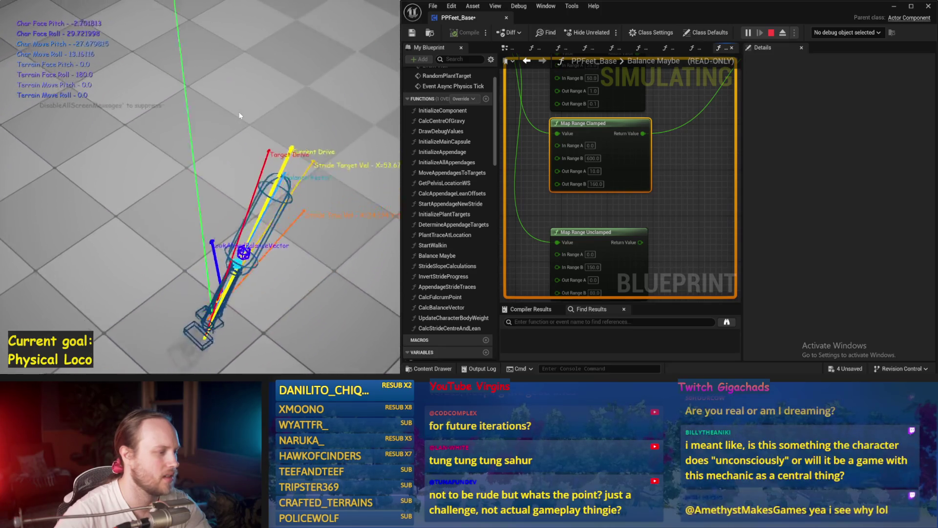
key("Escape")
scroll(582, 198, "down", 3)
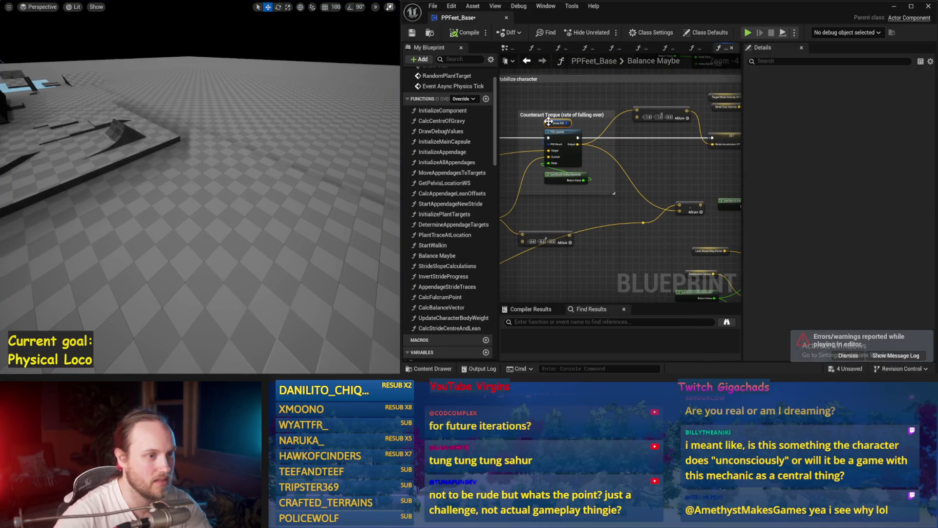
Give the Stride PID variable a ProportionalFactor of 5.0 and run a simulation.
left_click(549, 122)
key("Return")
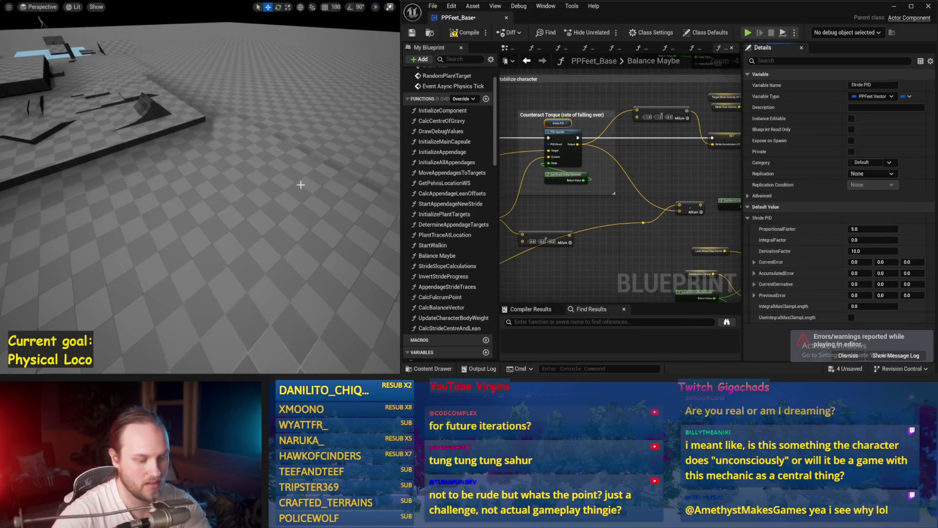
key("alt+s")
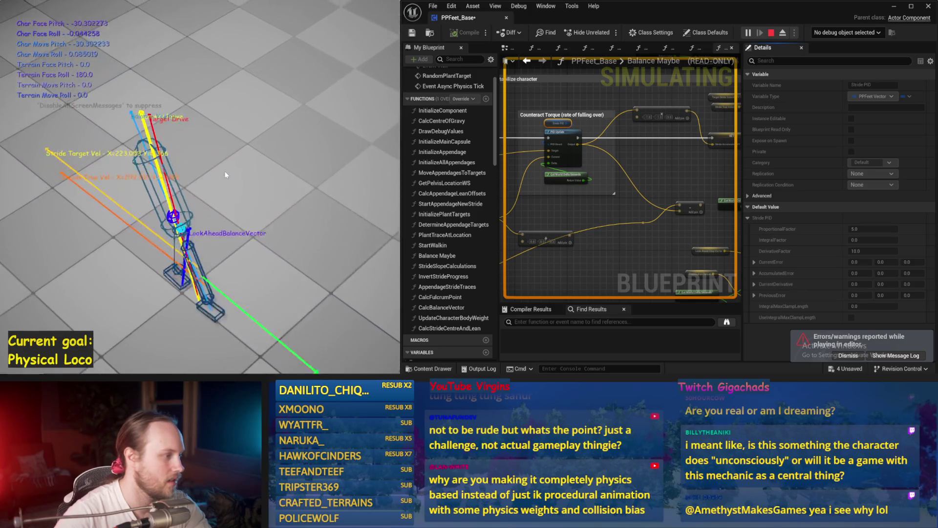
key("Escape")
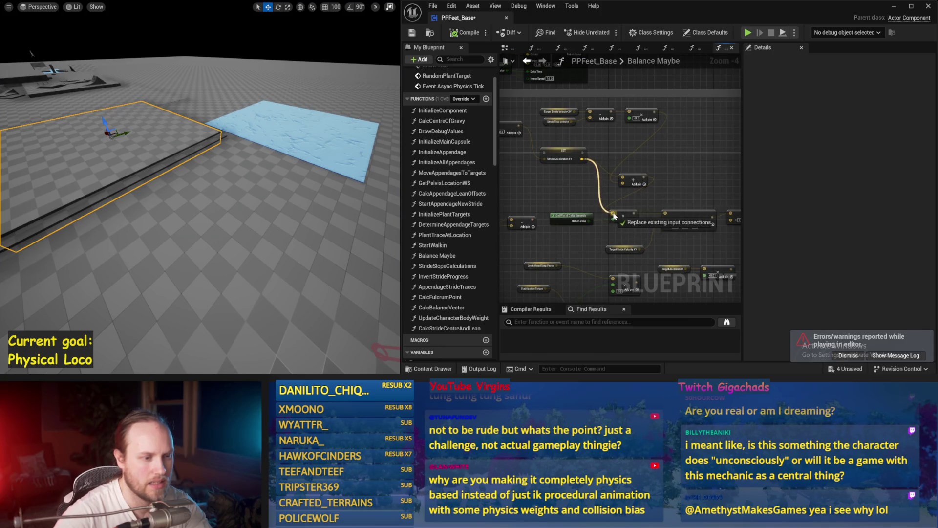
Wire Stride Acceleration XY into the adjacent Counteract Torque node, simulate twice, and save the Blueprint.
left_click_drag(614, 216, 614, 215)
key("alt+s")
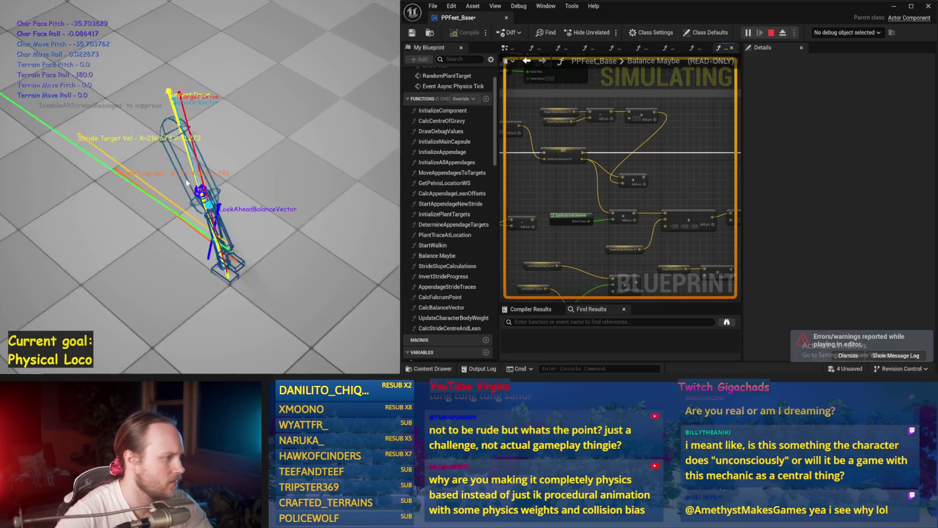
key("Escape")
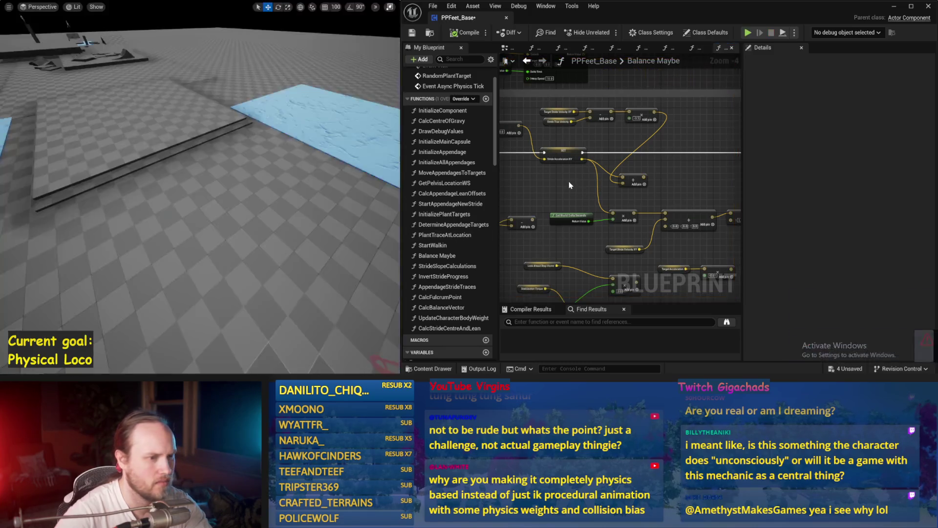
key("alt+s")
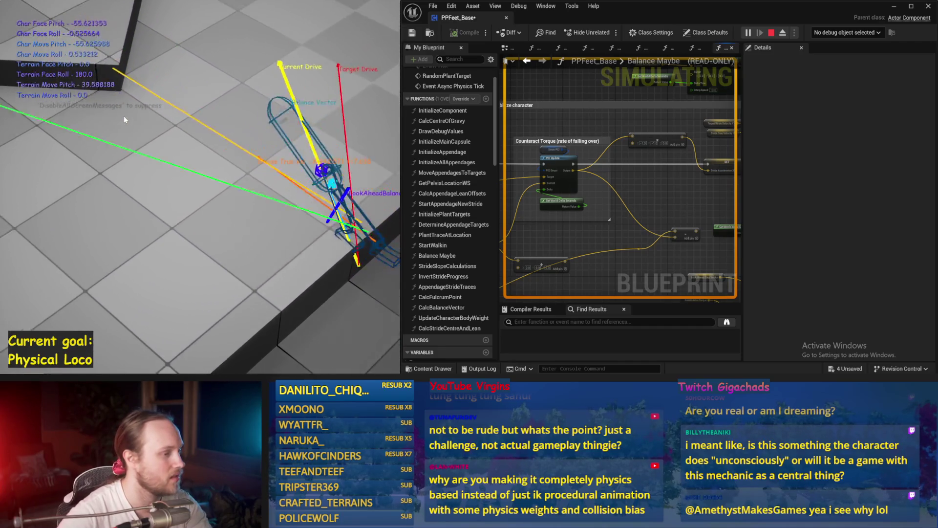
key("Escape")
key("ctrl+s")
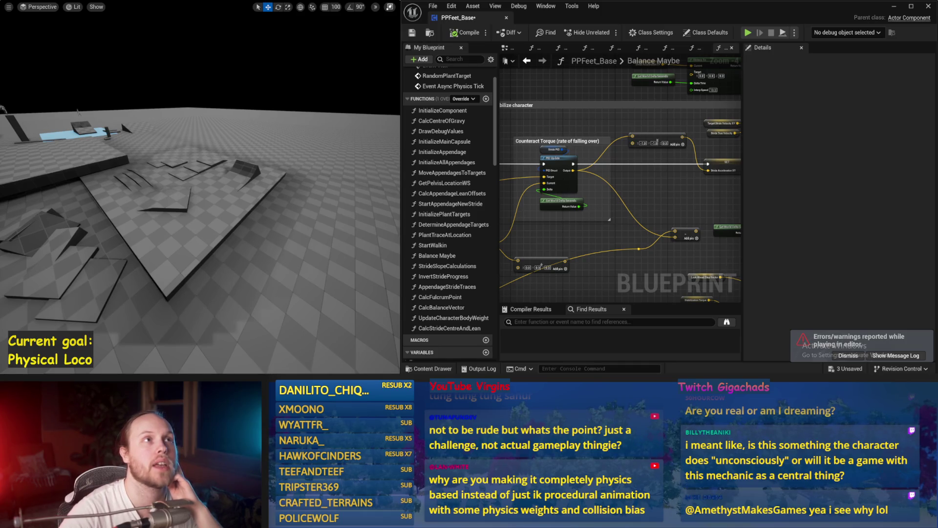
Save the PPFeet_TestLevel map and leave immersive mode for the full editor layout.
mouse_move(280, 315)
left_mouse_down()
mouse_move(214, 272)
mouse_move(230, 248)
mouse_move(226, 259)
left_mouse_up()
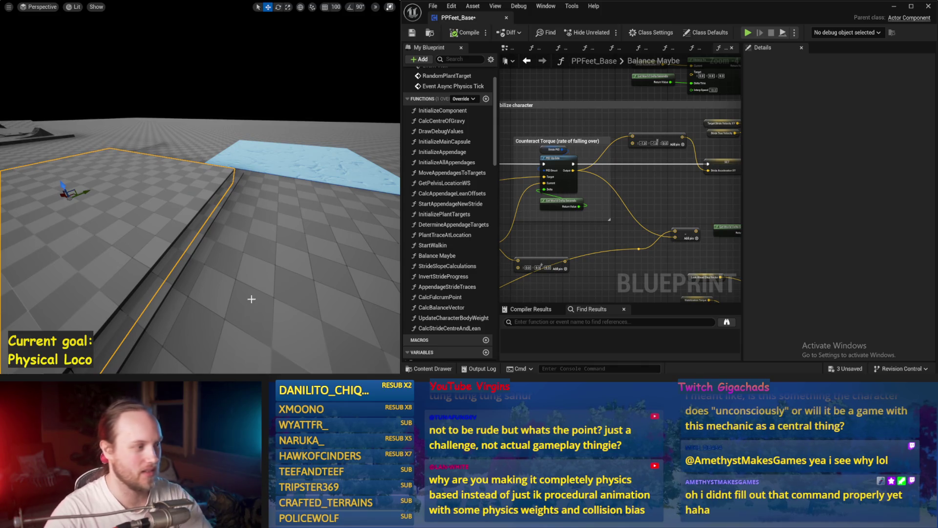
left_click_drag(251, 299, 260, 274)
key("ctrl+s")
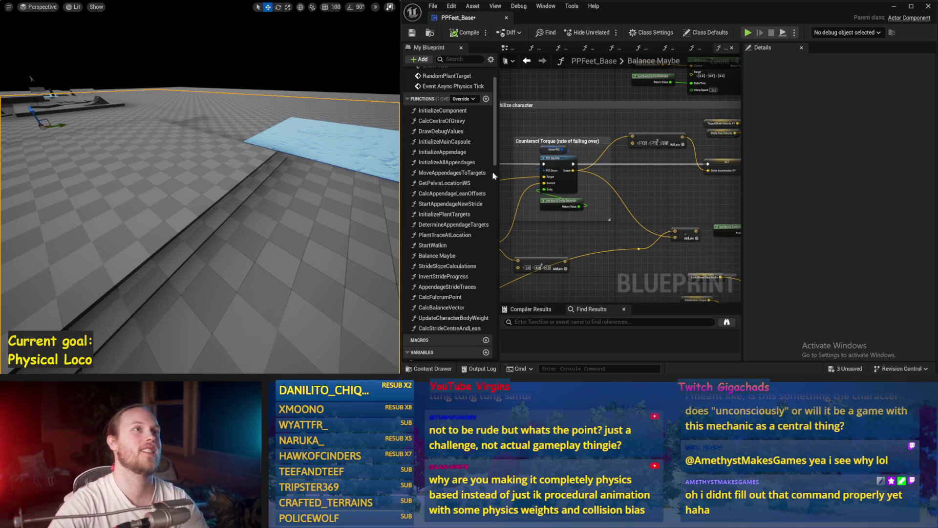
left_click_drag(277, 323, 267, 279)
key("F11")
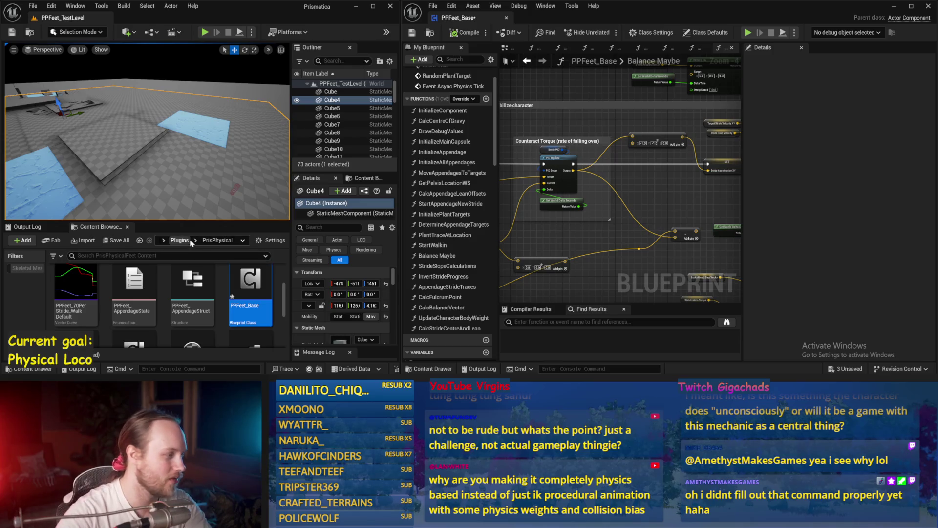
Open the PPCMS_TestLevel map from the Plugins folder, saving the pending PPFeet assets first.
left_click(180, 240)
scroll(196, 291, "up", 2)
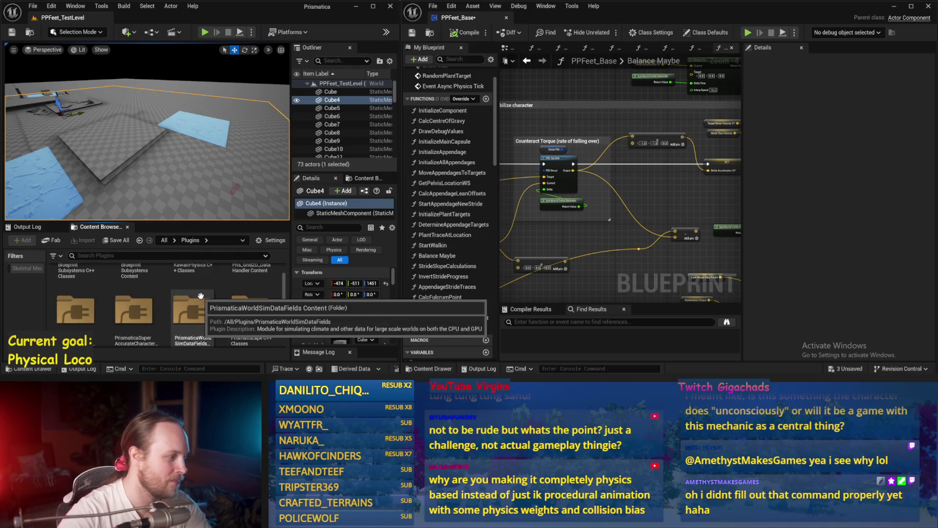
scroll(186, 299, "up", 3)
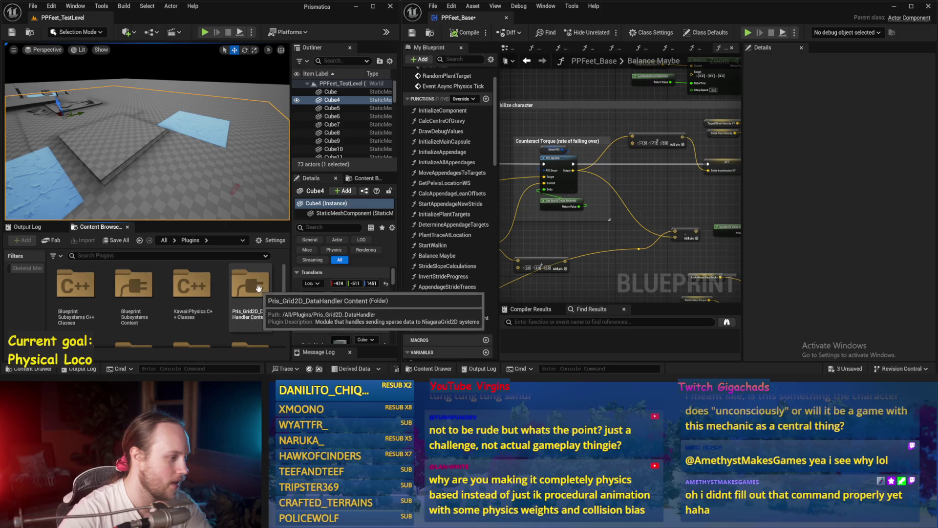
scroll(186, 286, "down", 3)
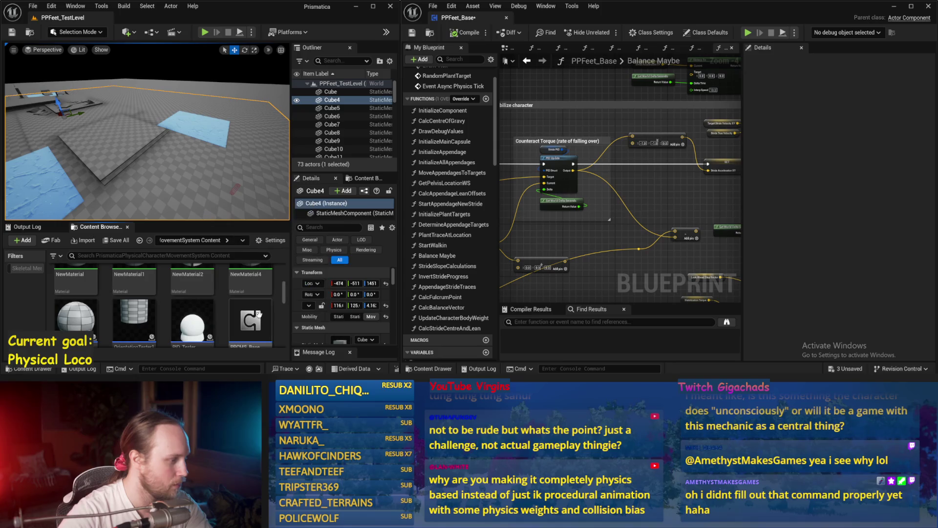
scroll(257, 315, "up", 2)
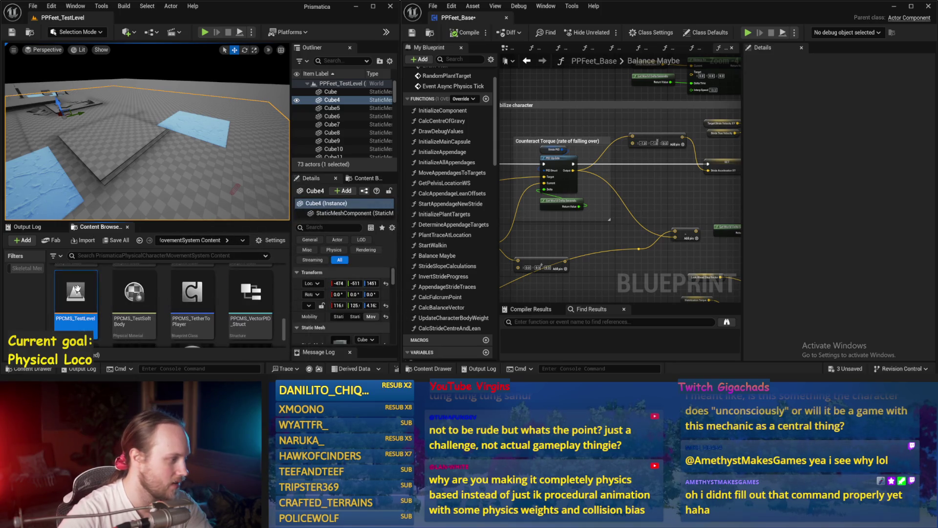
double_click(77, 289)
left_click(480, 287)
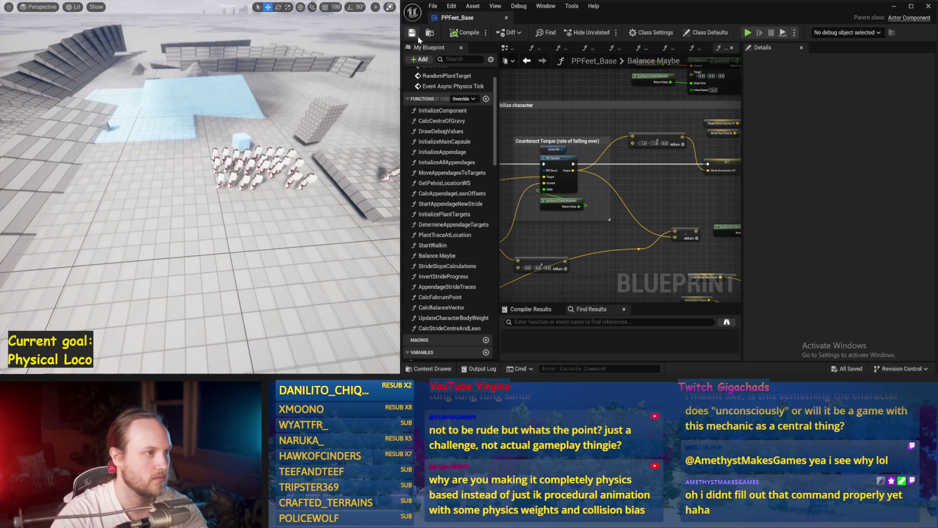
Run and stop a simulation in PPCMS_TestLevel, then return to the full editor layout.
key("alt+p")
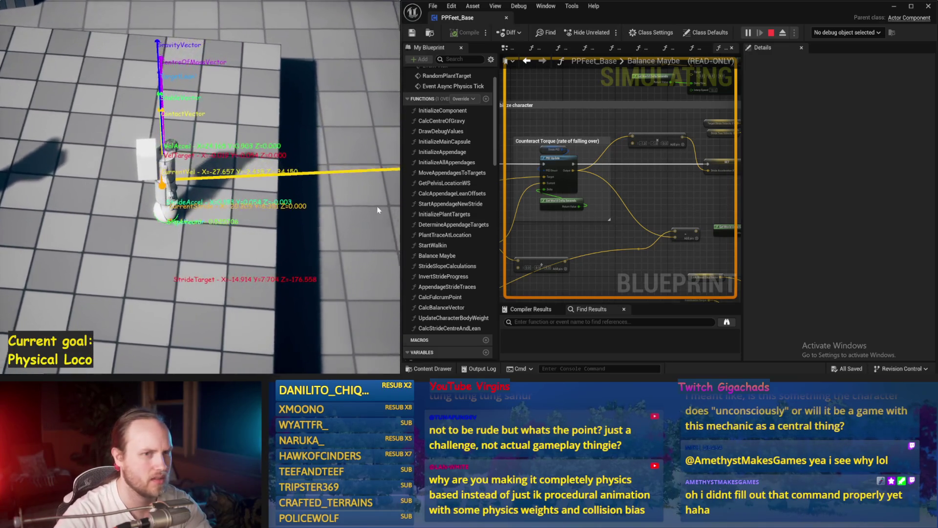
key("Escape")
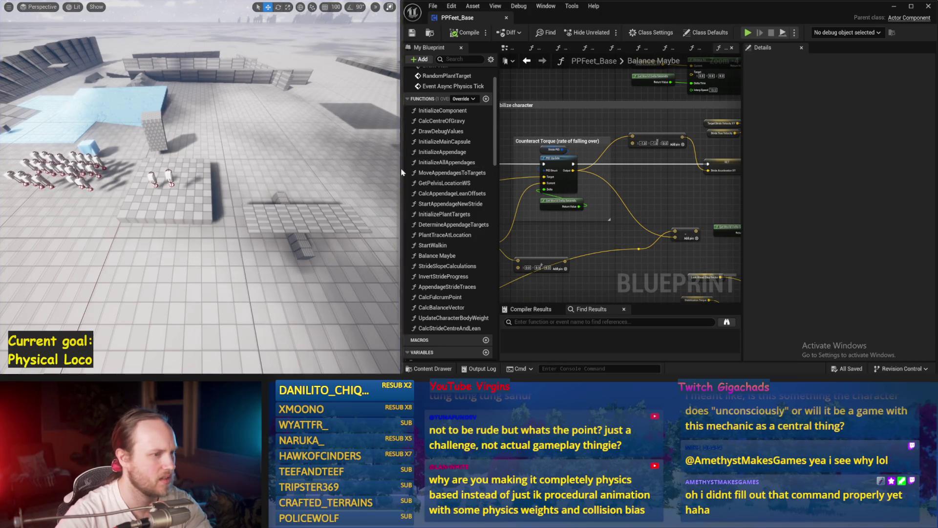
left_click_drag(402, 172, 531, 172)
key("F11")
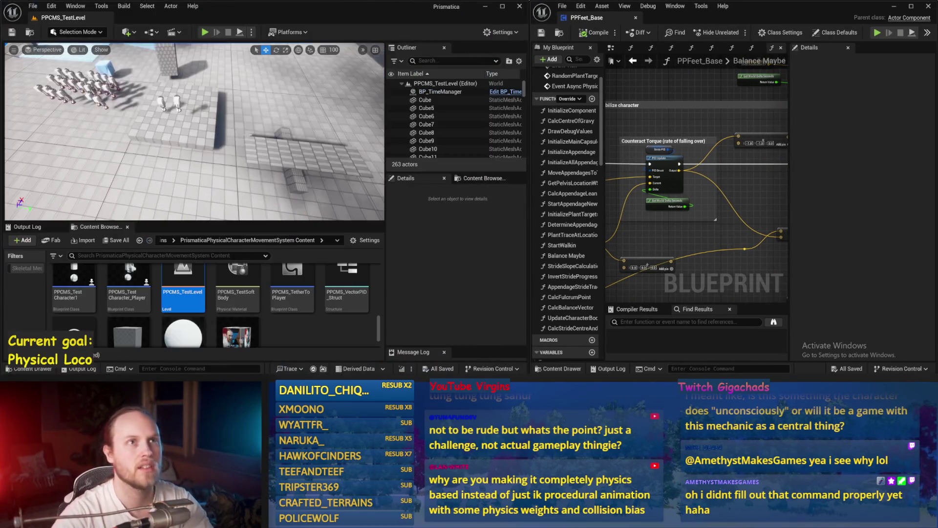
left_click(51, 6)
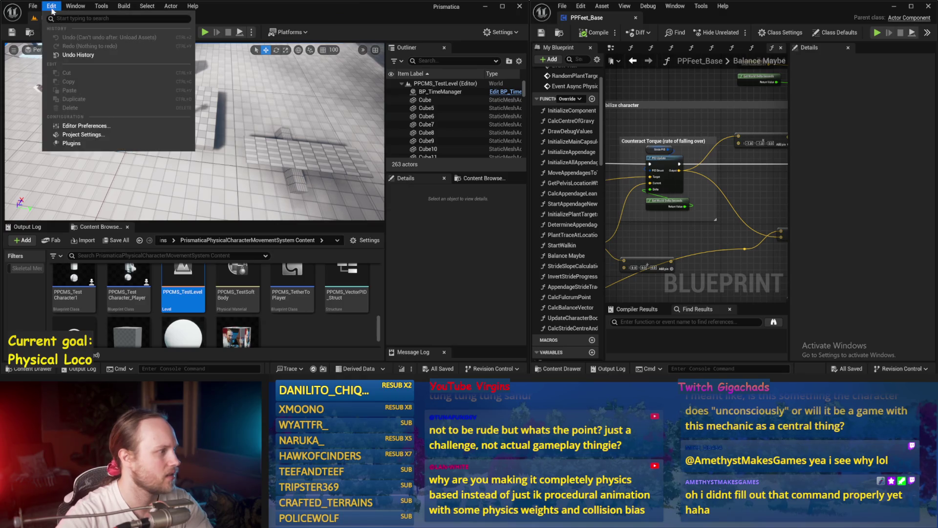
left_click(86, 129)
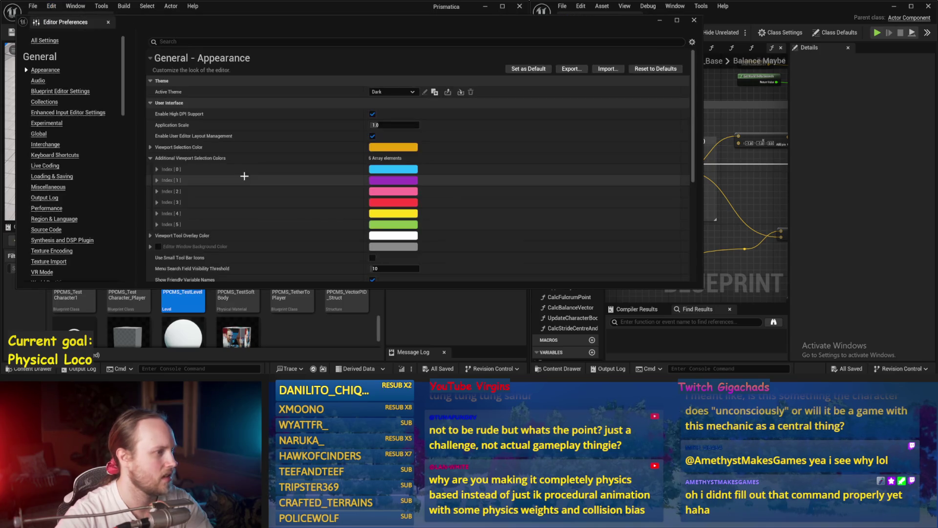
scroll(274, 150, "down", 5)
scroll(331, 147, "down", 1)
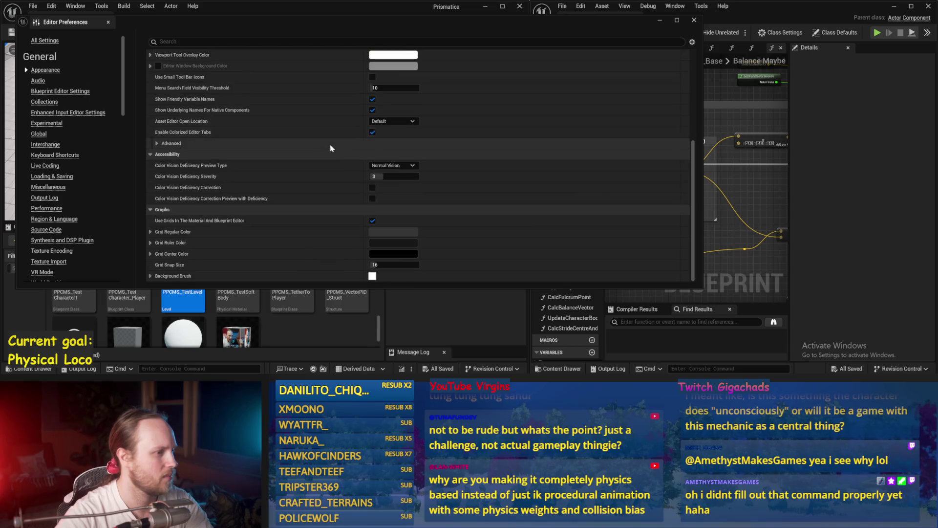
scroll(355, 195, "up", 6)
type("frame")
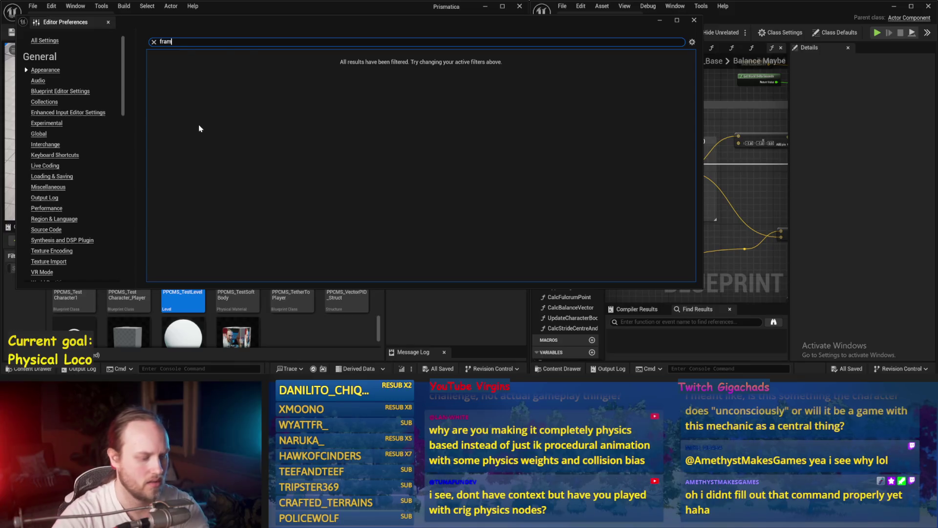
scroll(243, 119, "down", 15)
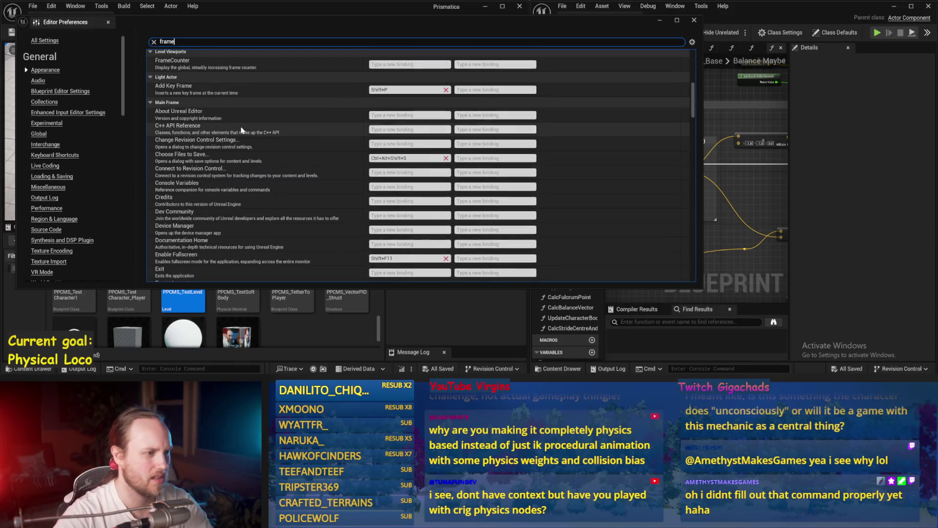
scroll(253, 142, "down", 10)
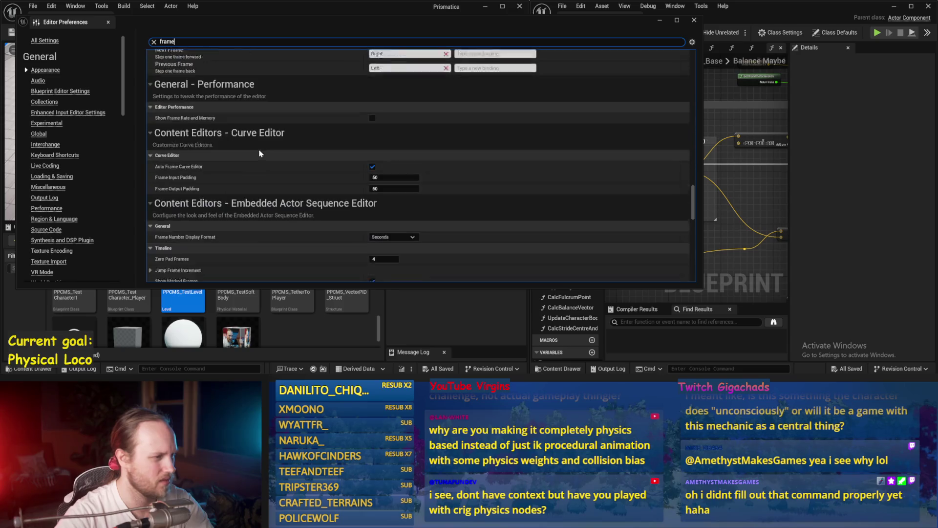
scroll(408, 162, "down", 15)
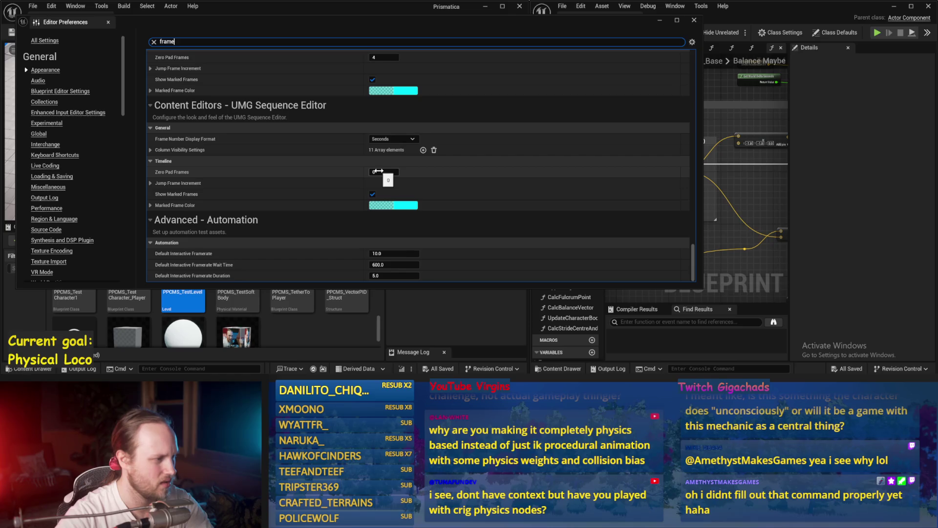
left_click(108, 22)
left_click(52, 6)
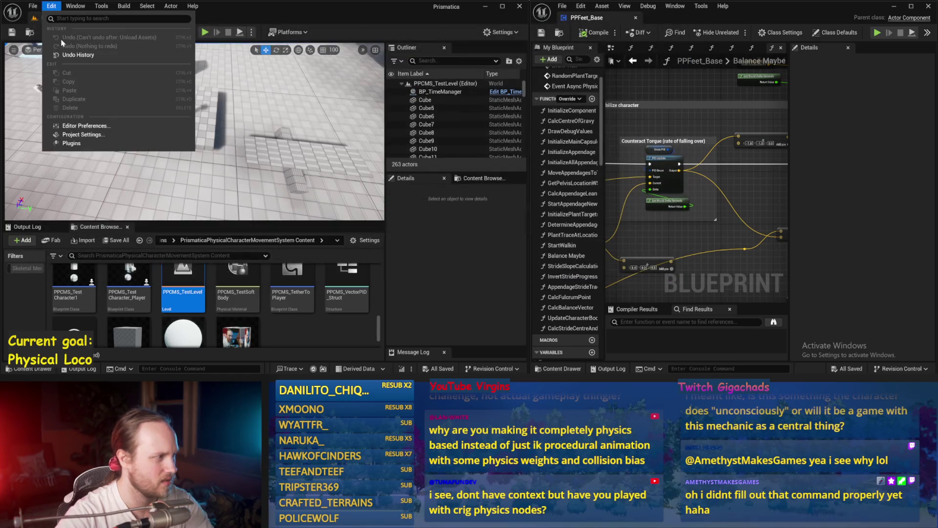
Verify Use Fixed Frame Rate is 100.0 in Project Settings, close them, and play the level.
left_click(76, 137)
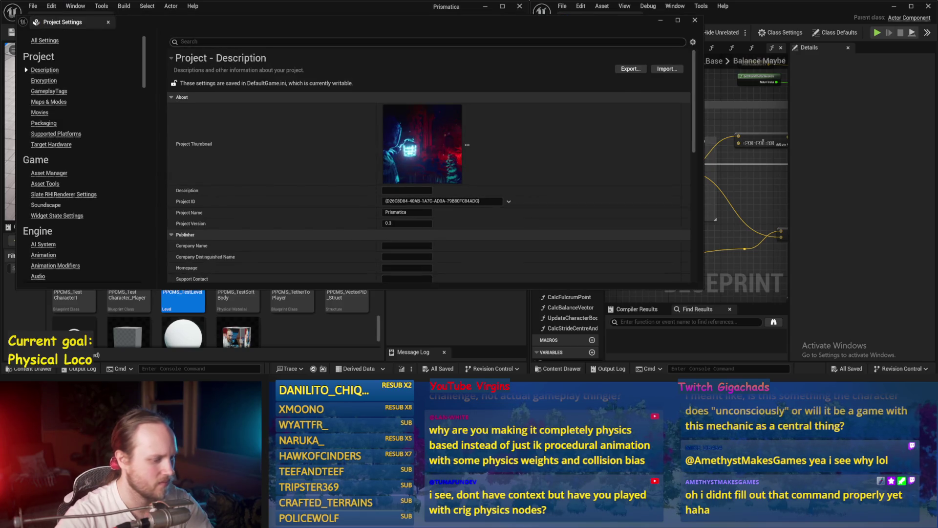
type("frame")
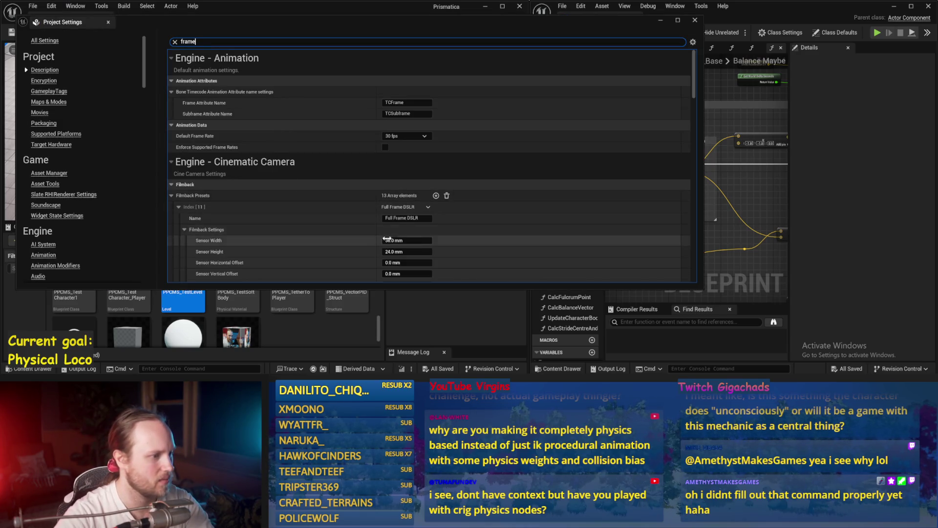
scroll(390, 131, "down", 10)
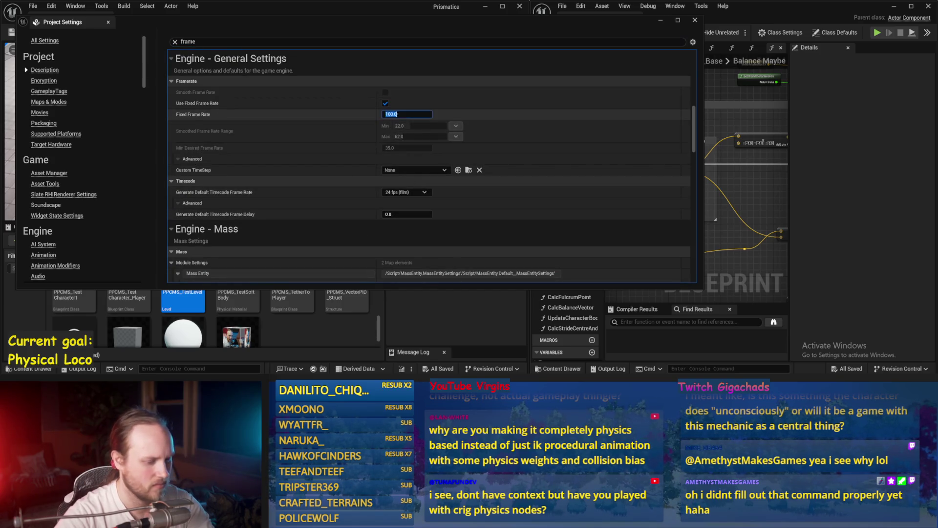
left_click(695, 20)
left_click(205, 32)
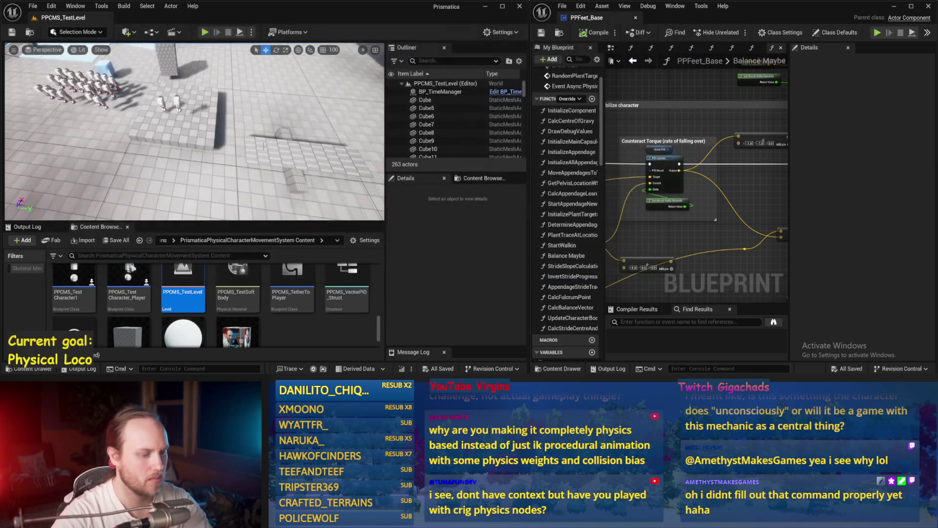
Play PPCMS_TestLevel full-screen, watch the PPFeet_Base balance debug vectors, then stop.
key("F11")
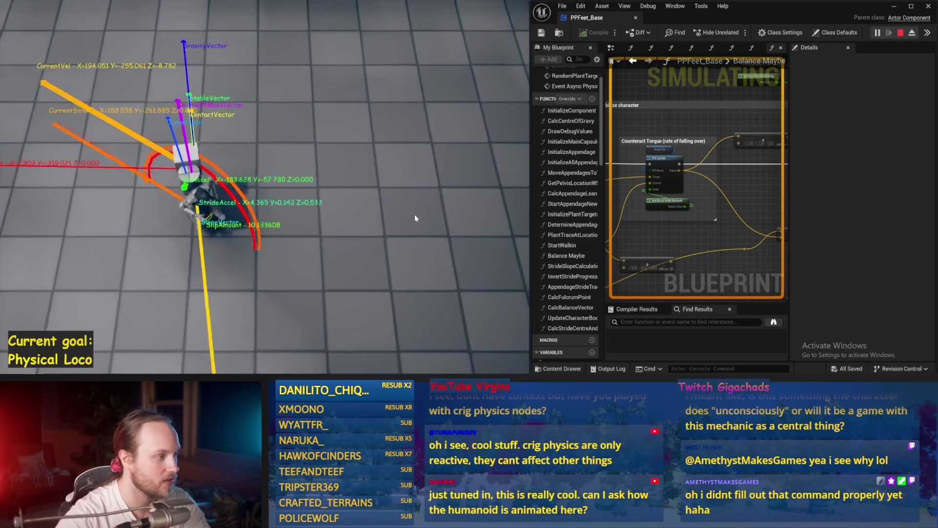
key("Escape")
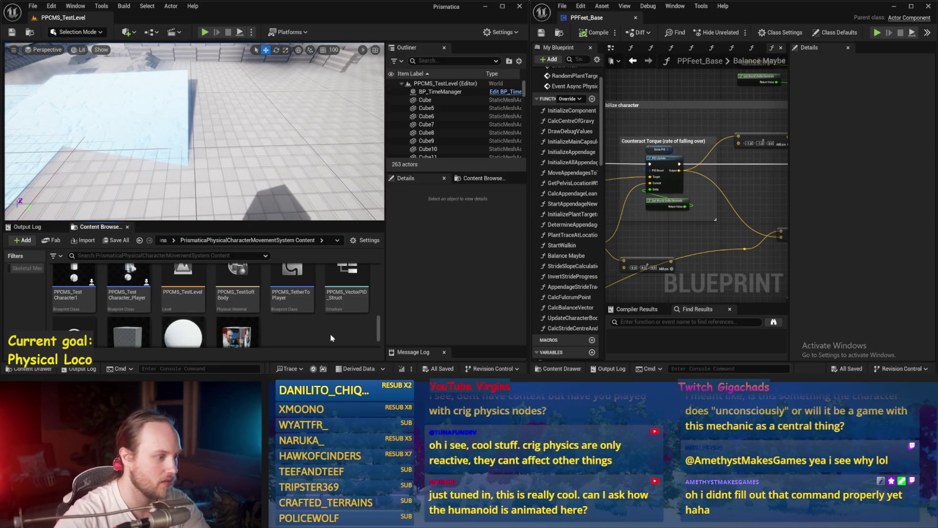
Browse the Content Browser to the Loco blend space in the TestAnimBP folder.
scroll(303, 322, "up", 5)
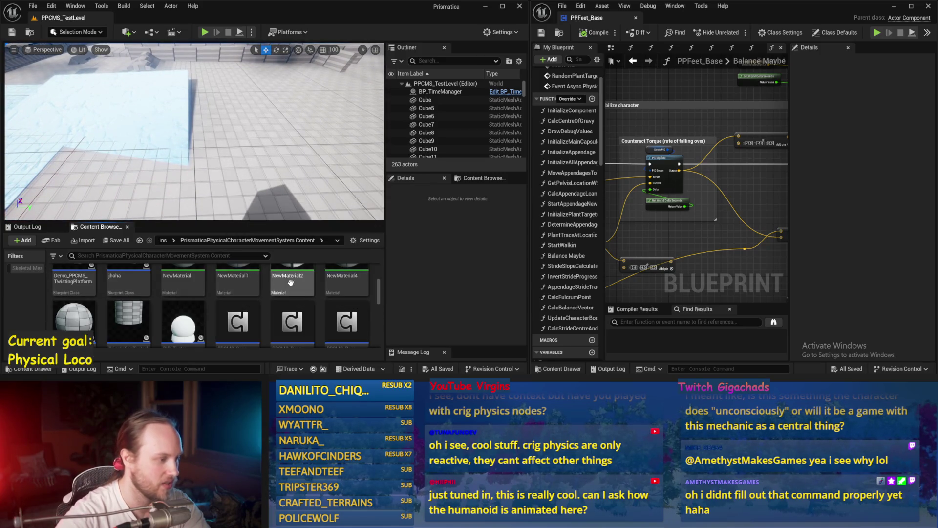
scroll(100, 293, "up", 1)
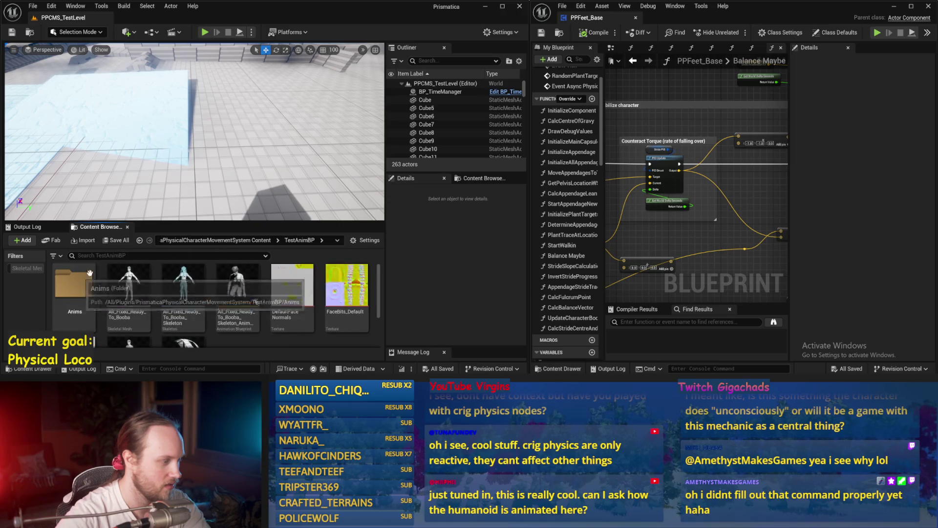
scroll(167, 289, "down", 2)
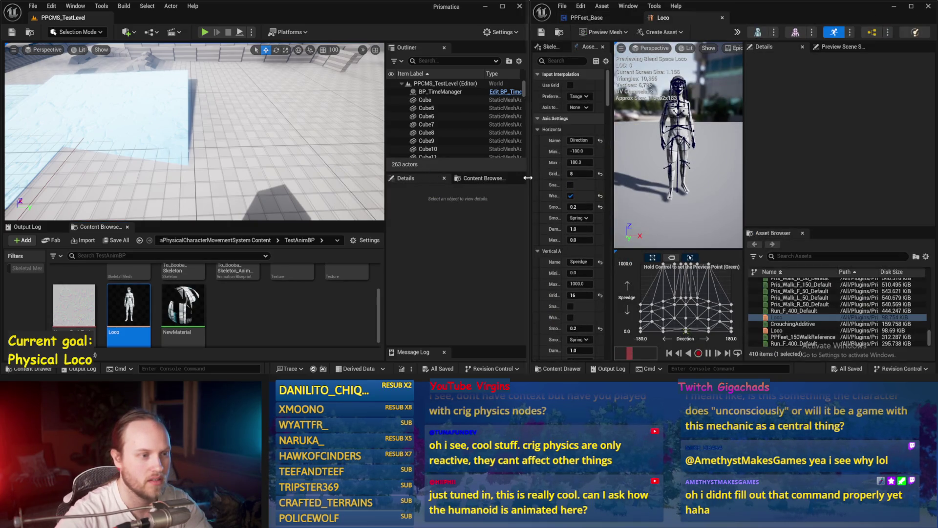
Widen the Loco blend space editor and preview, then start a full-size simulation.
left_click_drag(528, 178, 327, 178)
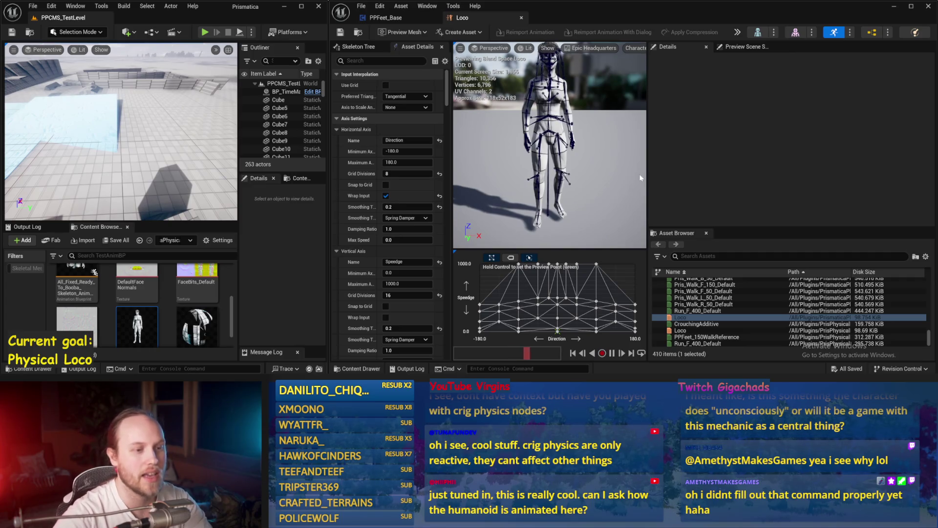
left_click_drag(647, 177, 831, 177)
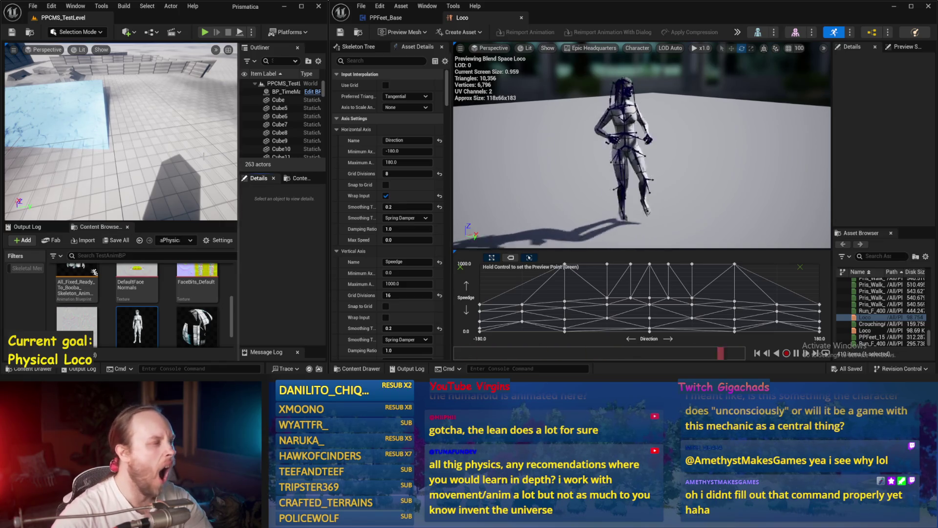
key("F11")
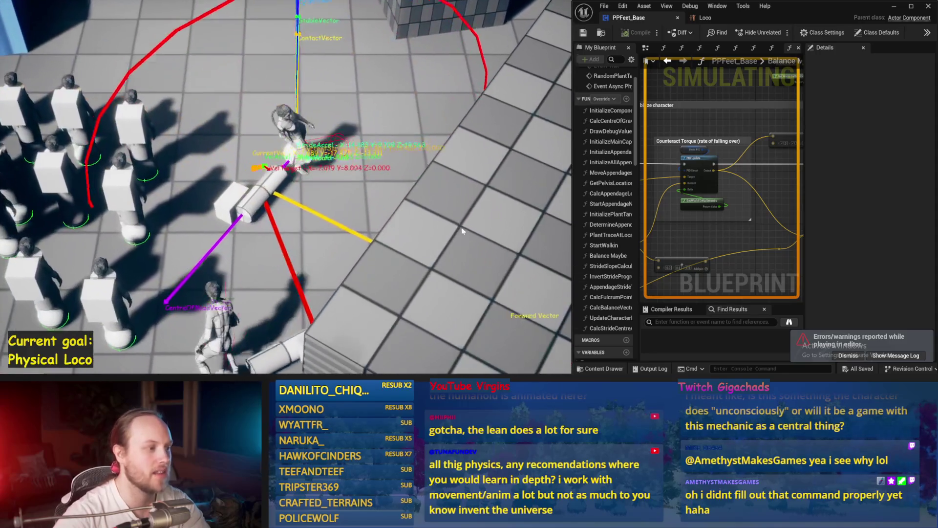
Stop the physics simulation, pull the camera back, and exit immersive mode to the full PPCMS_TestLevel editor.
key("Escape")
mouse_move(209, 192)
left_mouse_down()
mouse_move(234, 224)
mouse_move(228, 189)
left_mouse_up()
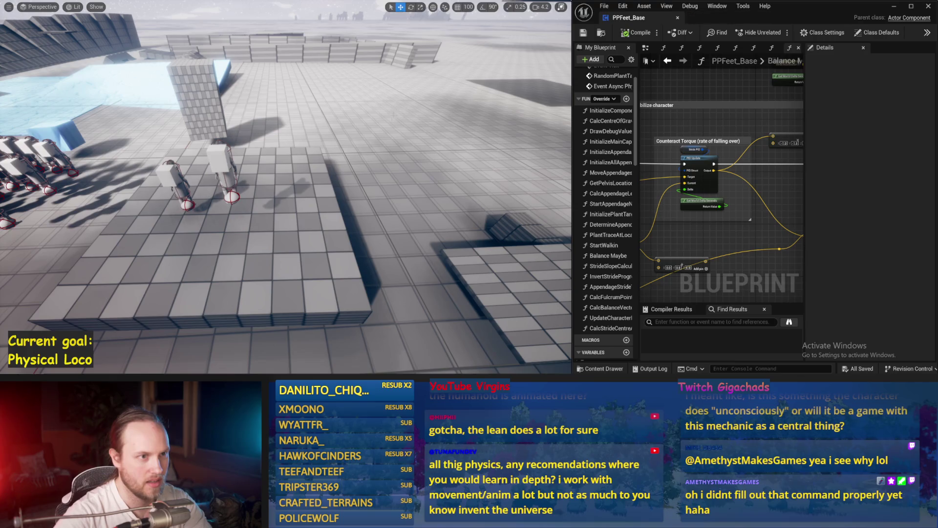
key("F11")
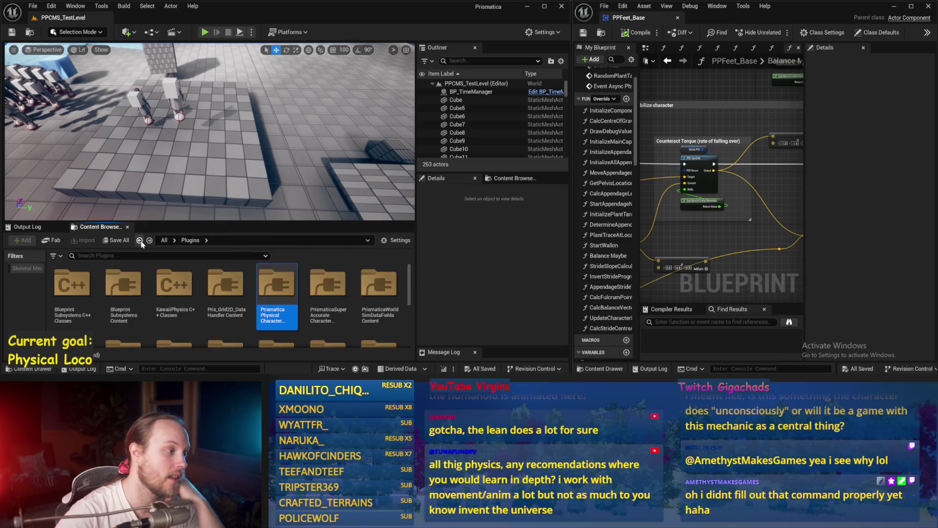
Load PPFeet_TestLevel, run and stop a quick simulation, then widen the Blueprint editor.
scroll(206, 304, "down", 3)
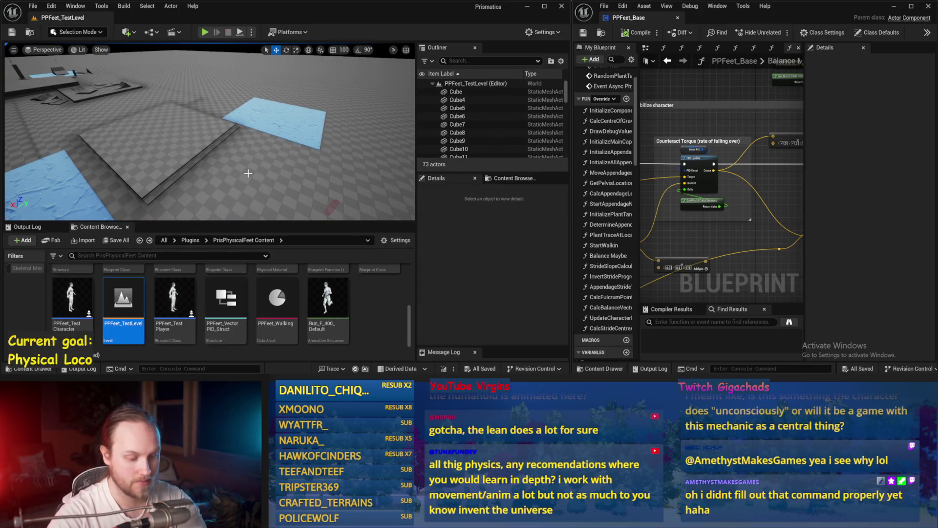
key("alt+p")
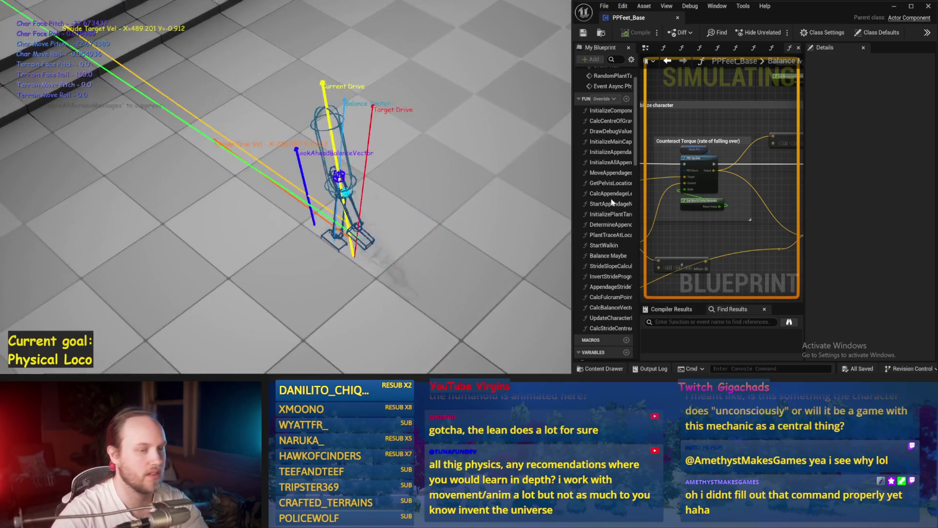
key("Escape")
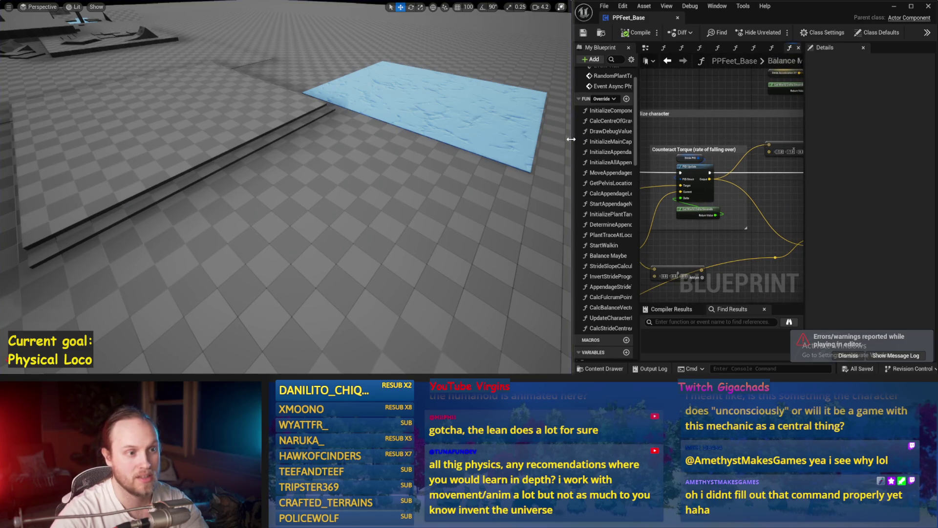
left_click_drag(572, 140, 481, 139)
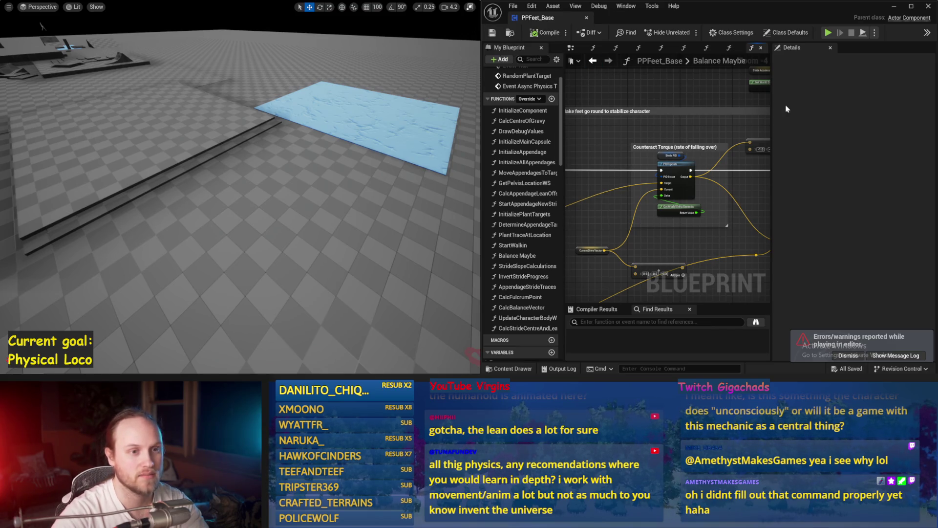
Find InitializeAllAppendages in PPFeet_Base's EventGraph, open its function graph, and start simulating.
left_click_drag(772, 102, 934, 103)
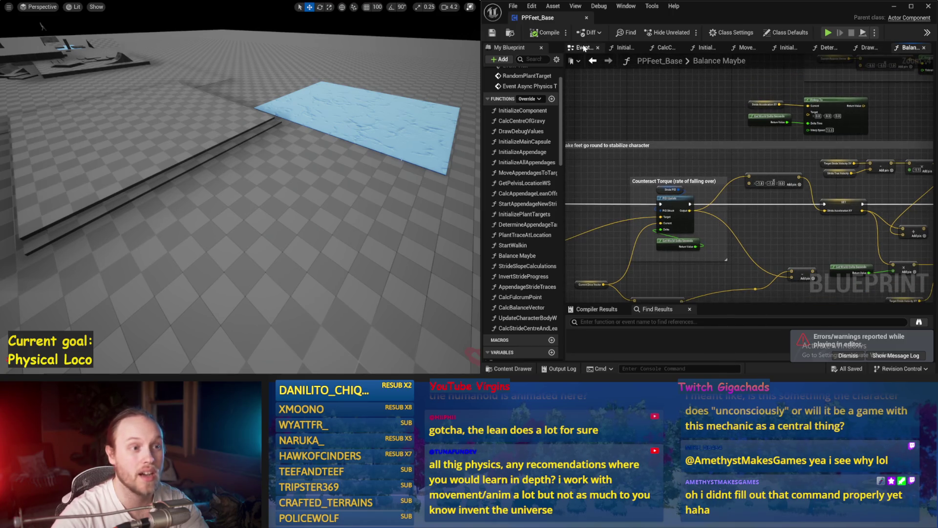
left_click(585, 48)
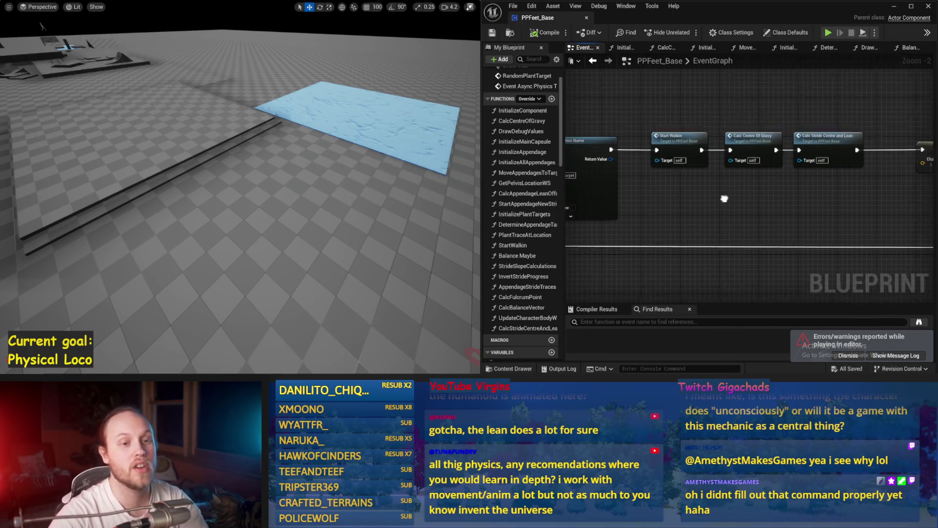
left_click_drag(725, 198, 834, 154)
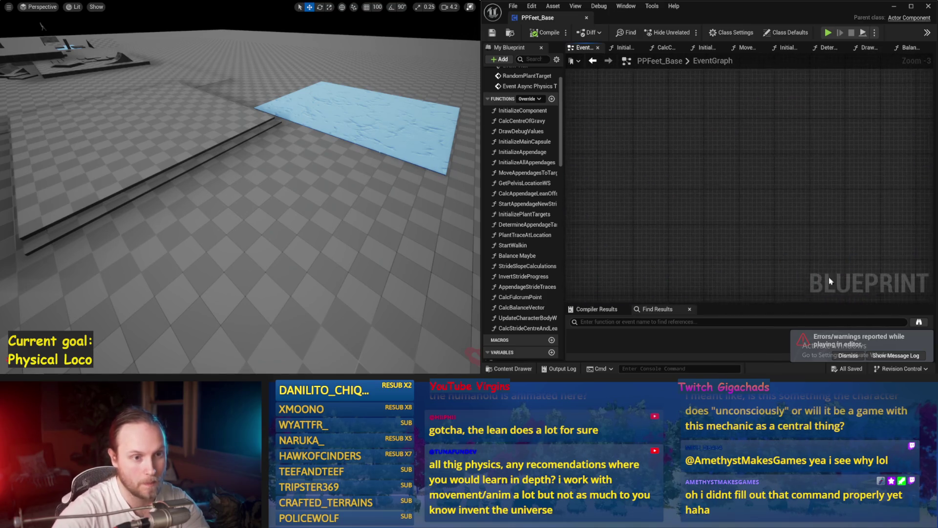
left_click_drag(831, 281, 736, 253)
left_click_drag(687, 227, 799, 168)
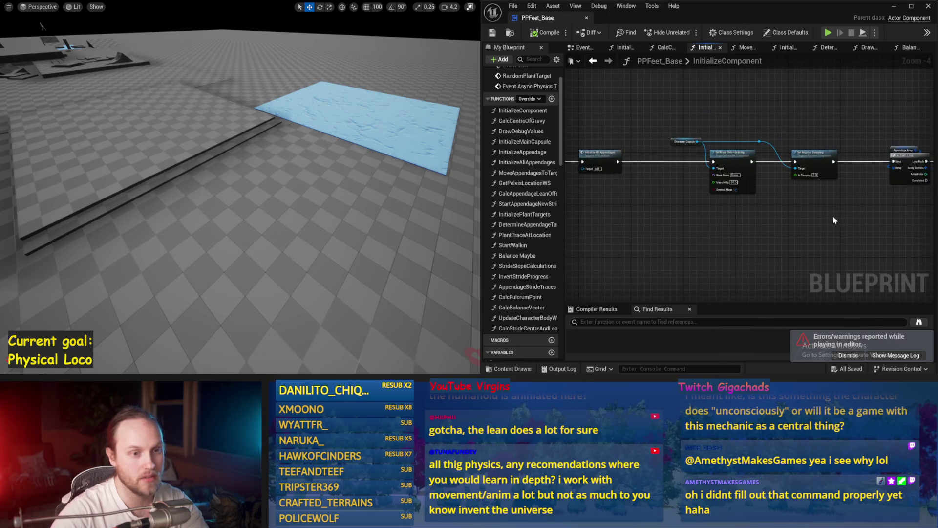
double_click(826, 152)
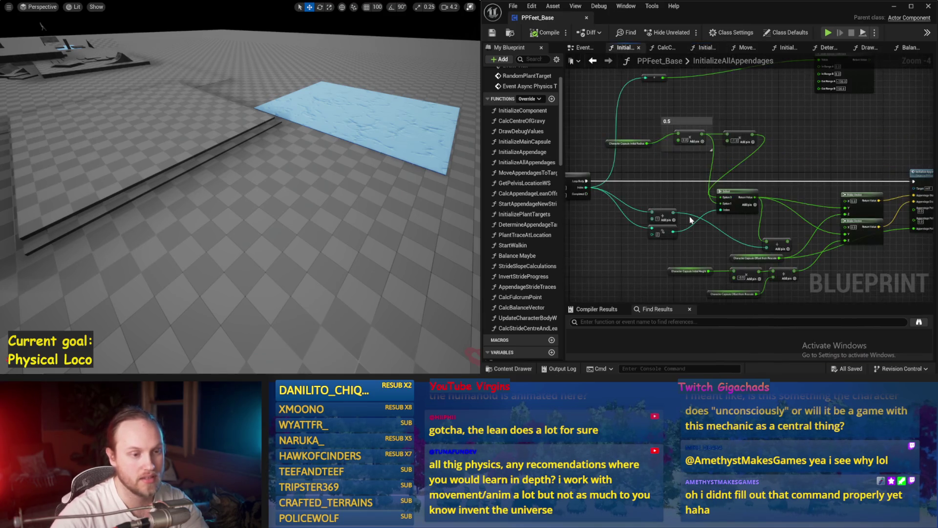
scroll(754, 206, "up", 2)
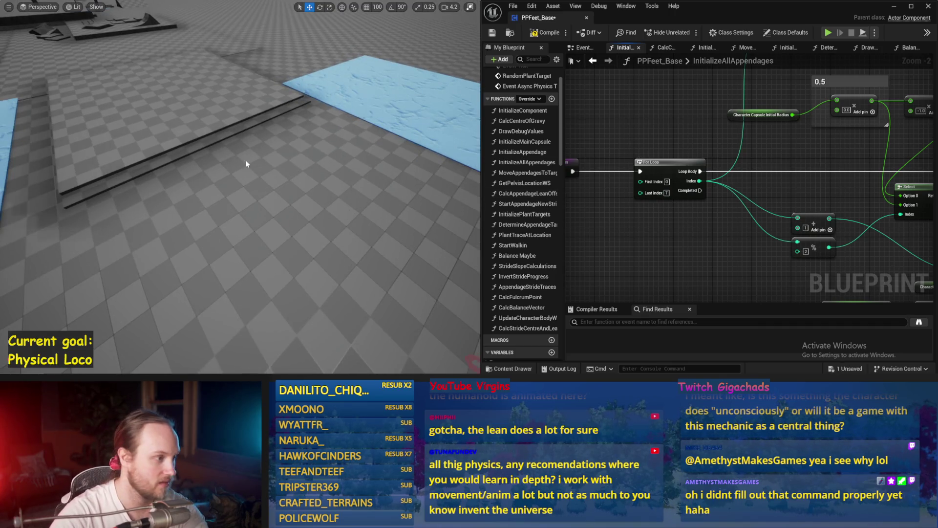
key("alt+s")
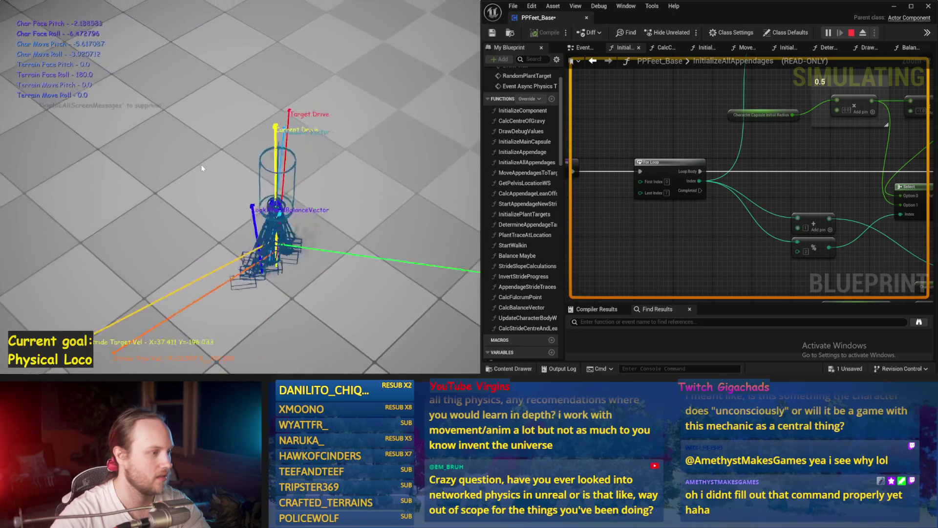
End the simulation, open the Balance Maybe function graph, and reveal Stride PID's factors in Details.
key("Escape")
scroll(753, 146, "down", 3)
scroll(726, 175, "up", 3)
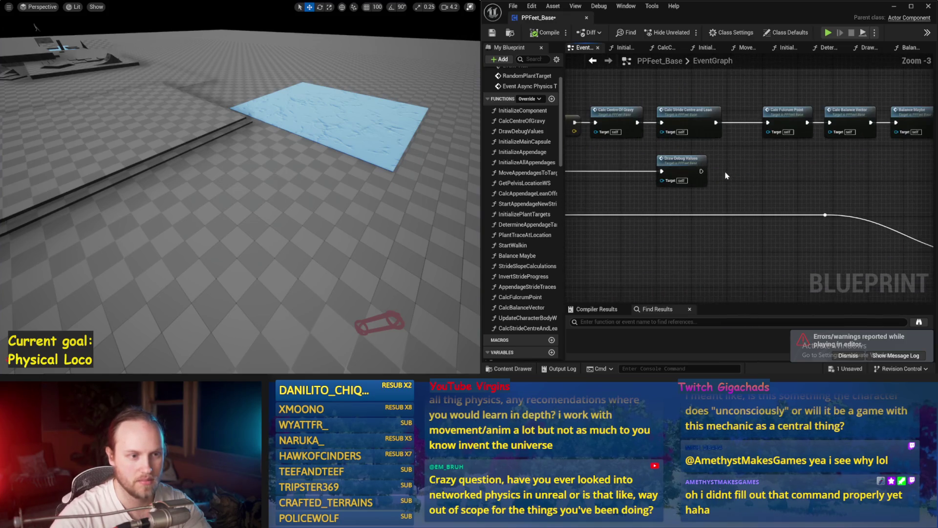
left_click_drag(726, 175, 730, 195)
double_click(808, 156)
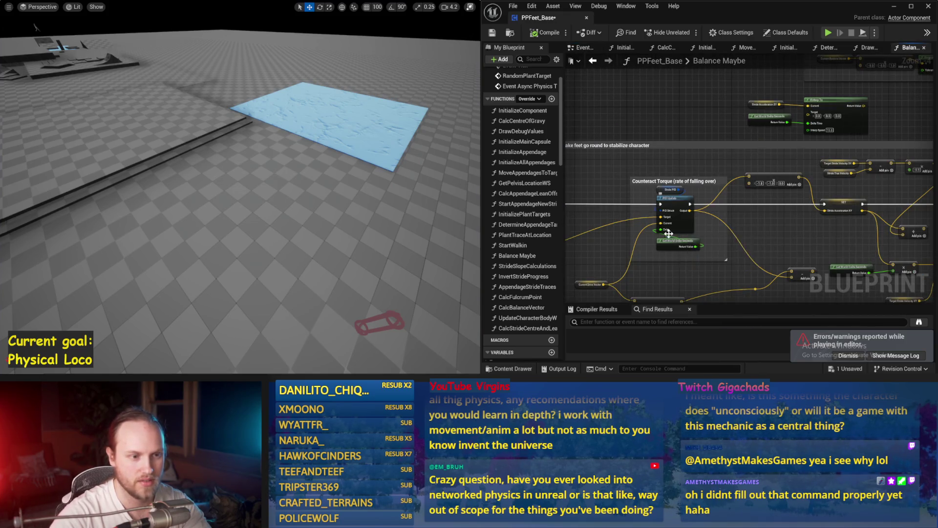
left_click_drag(812, 114, 665, 165)
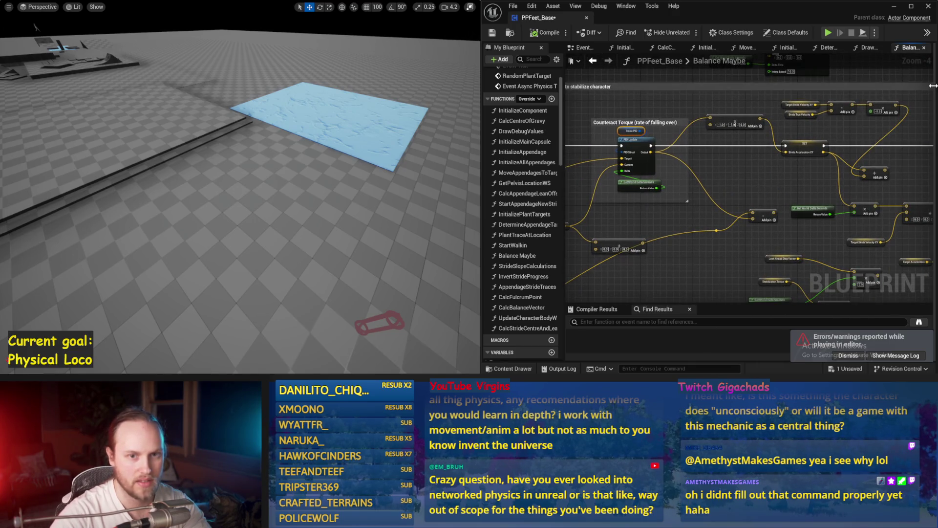
left_click_drag(933, 85, 753, 111)
type("10")
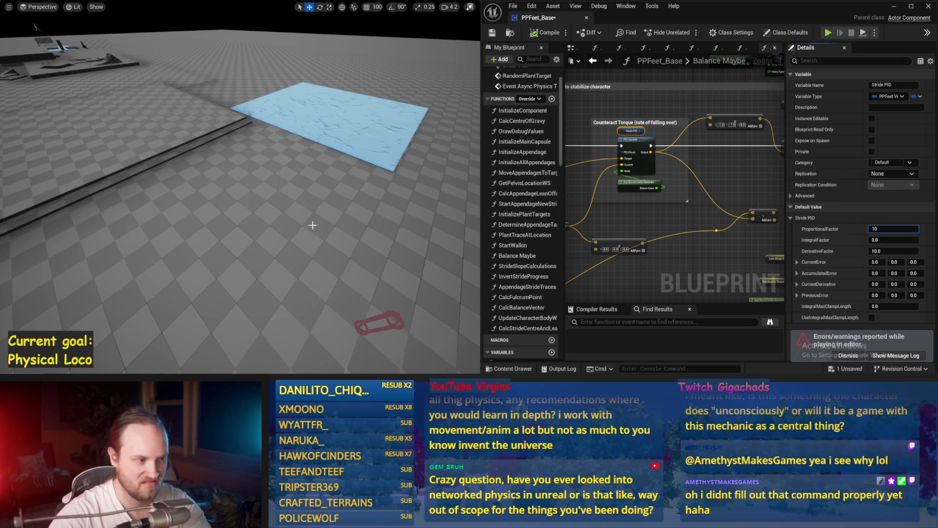
Commit Stride PID ProportionalFactor 20.0 and run balance simulations with it.
key("Return")
key("alt+p")
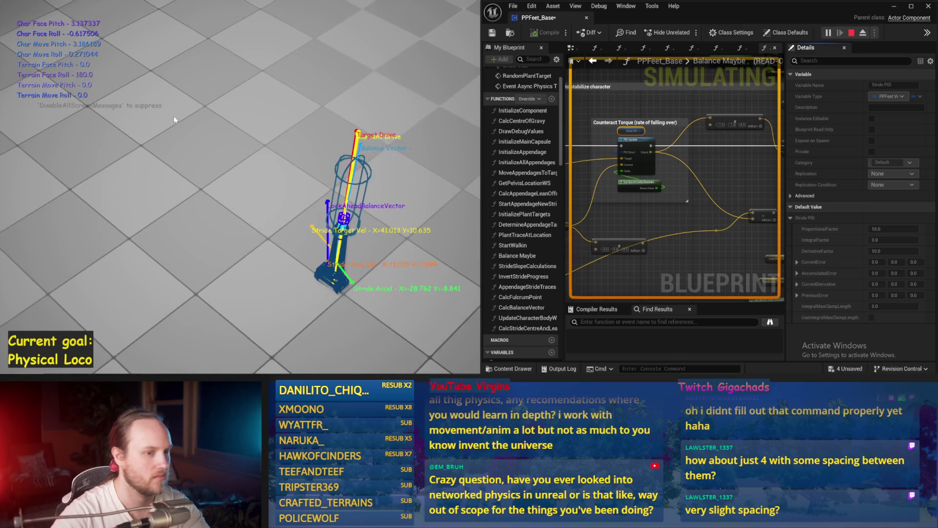
key("Escape")
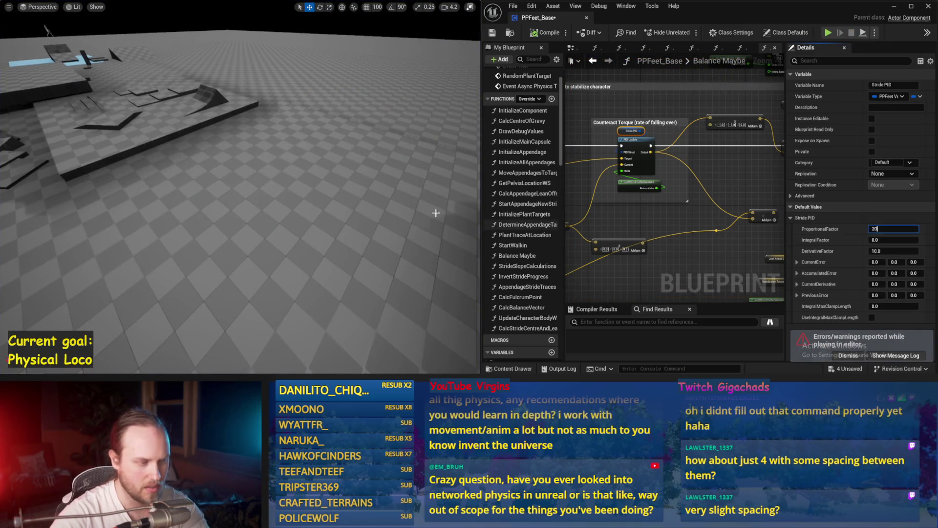
left_click_drag(436, 213, 352, 170)
key("alt+p")
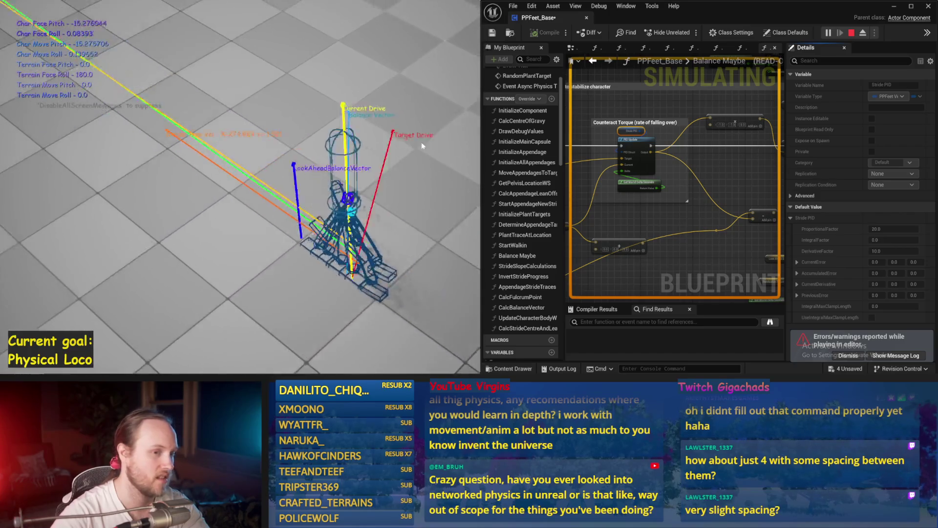
End the test, pan the graph to the Cheating strength section, and start another run.
key("Escape")
scroll(683, 156, "up", 3)
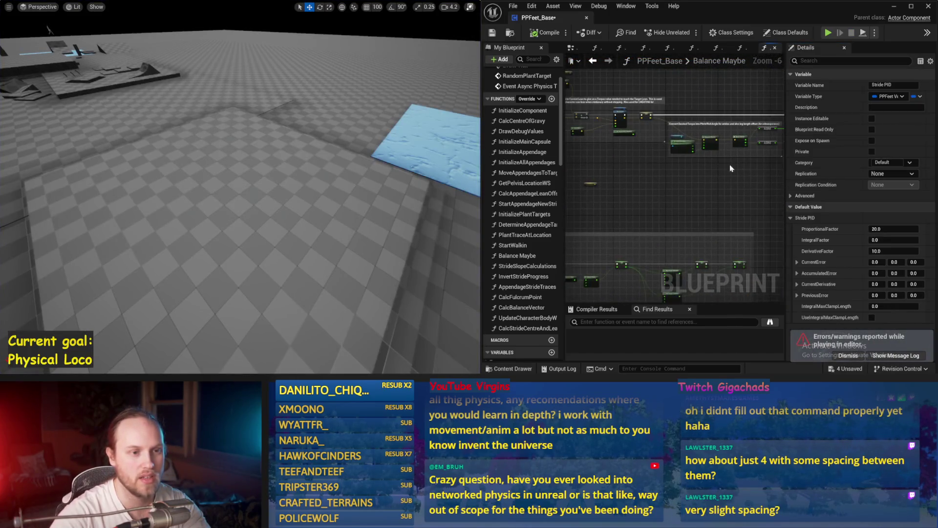
left_click_drag(679, 160, 778, 162)
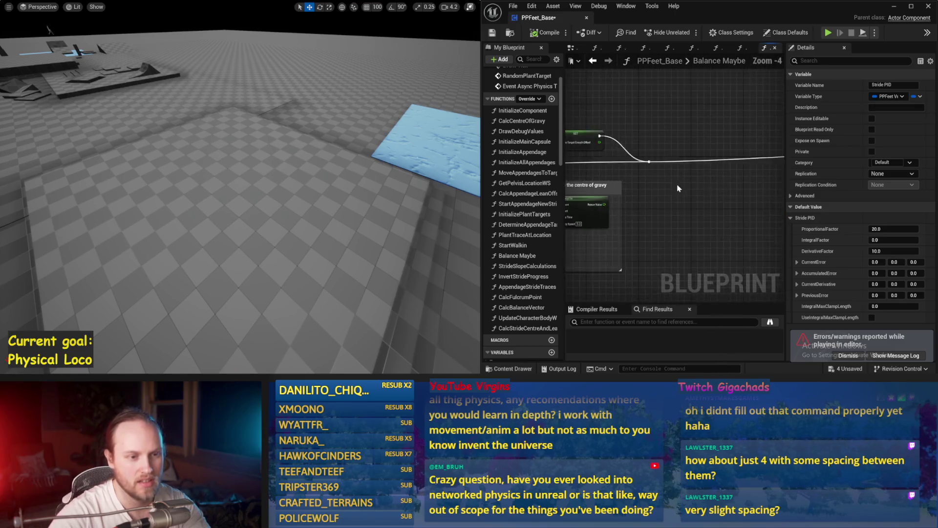
left_click_drag(677, 188, 705, 181)
scroll(645, 204, "up", 3)
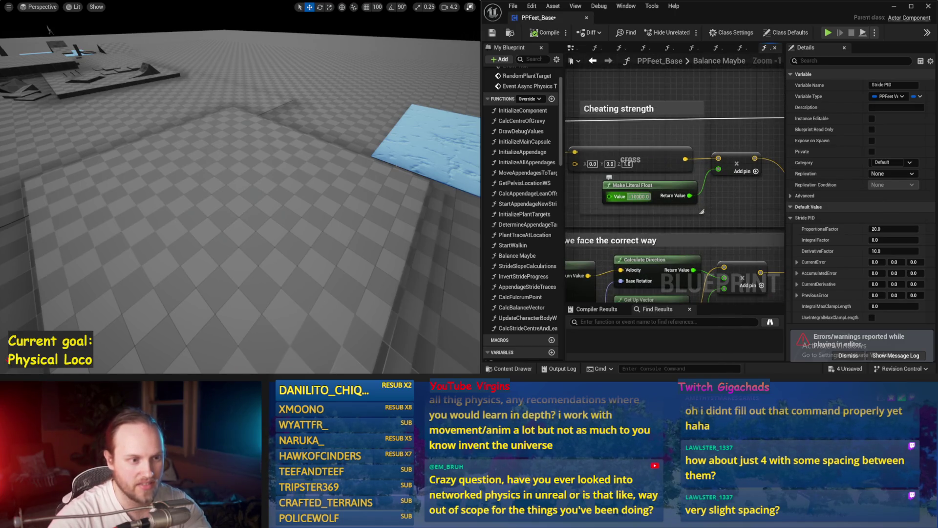
left_click_drag(437, 206, 306, 184)
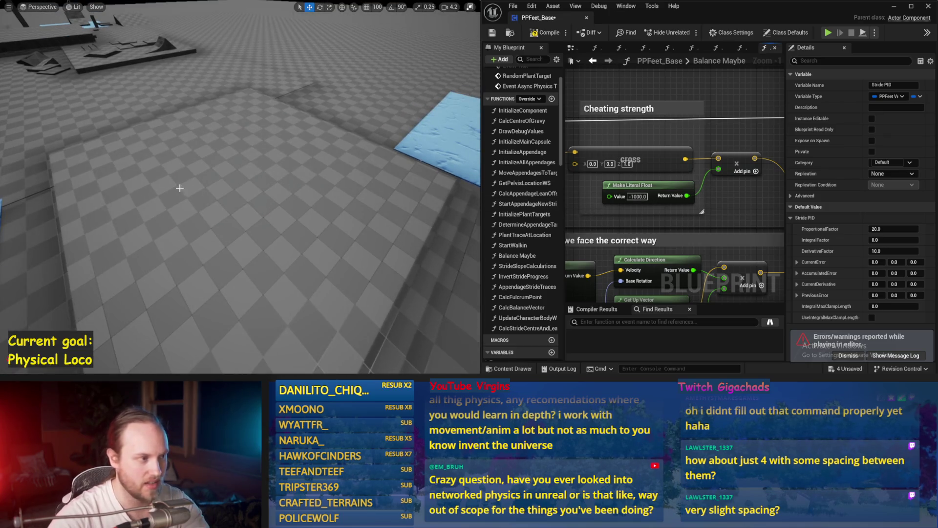
key("alt+p")
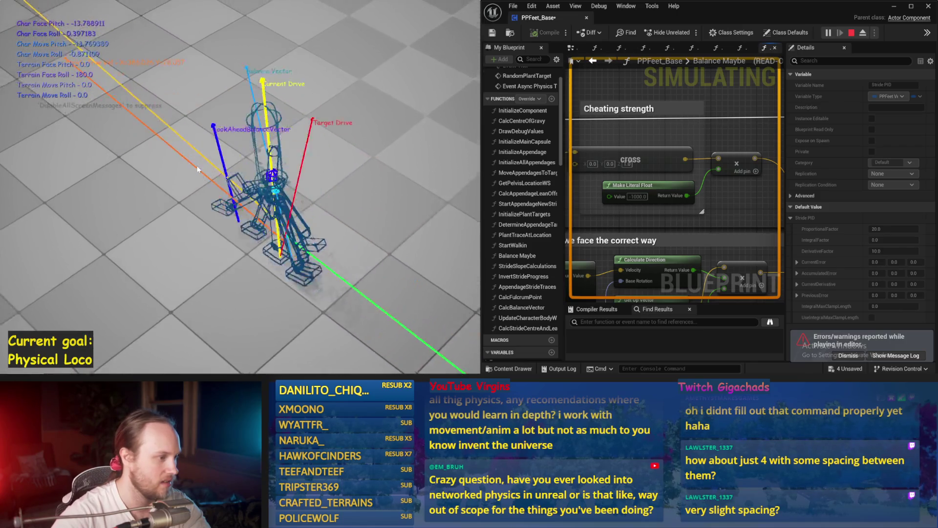
Stop the run and scroll back to the Counteract Torque group.
key("Escape")
scroll(781, 135, "down", 3)
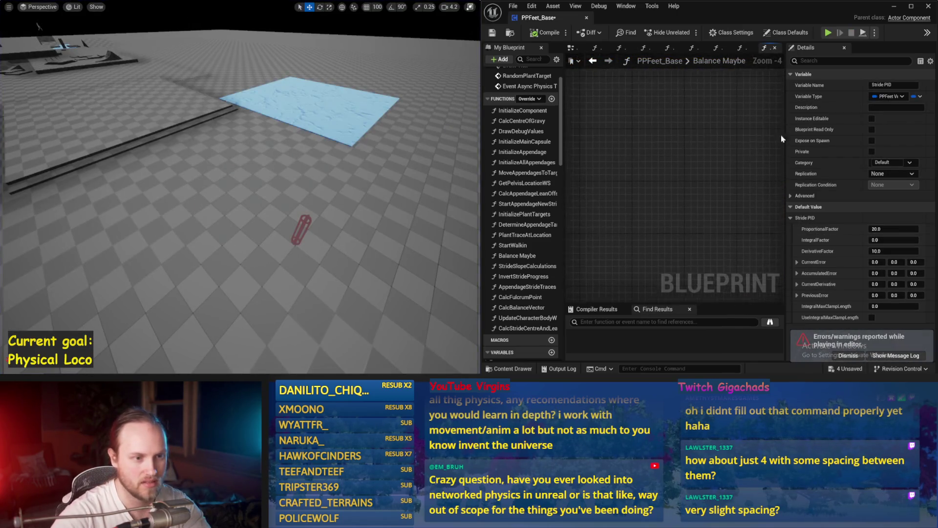
scroll(721, 195, "up", 2)
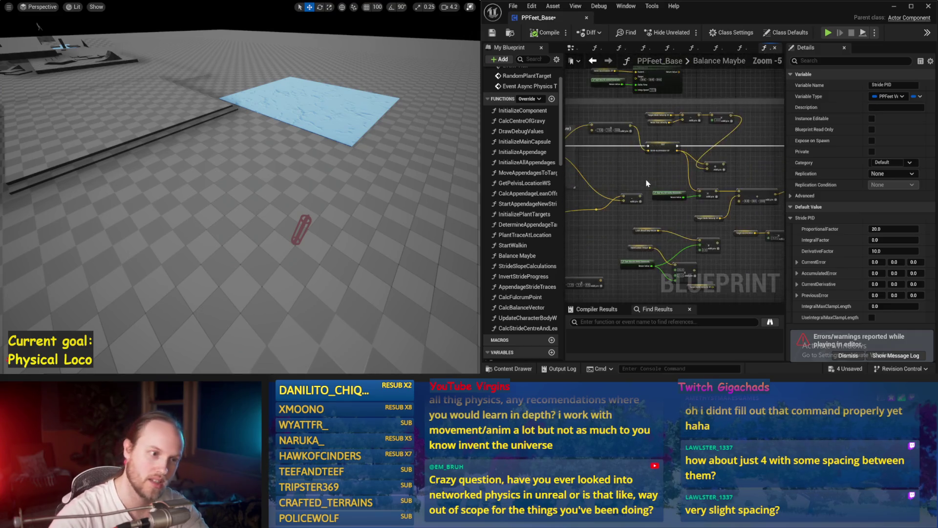
scroll(722, 195, "up", 1)
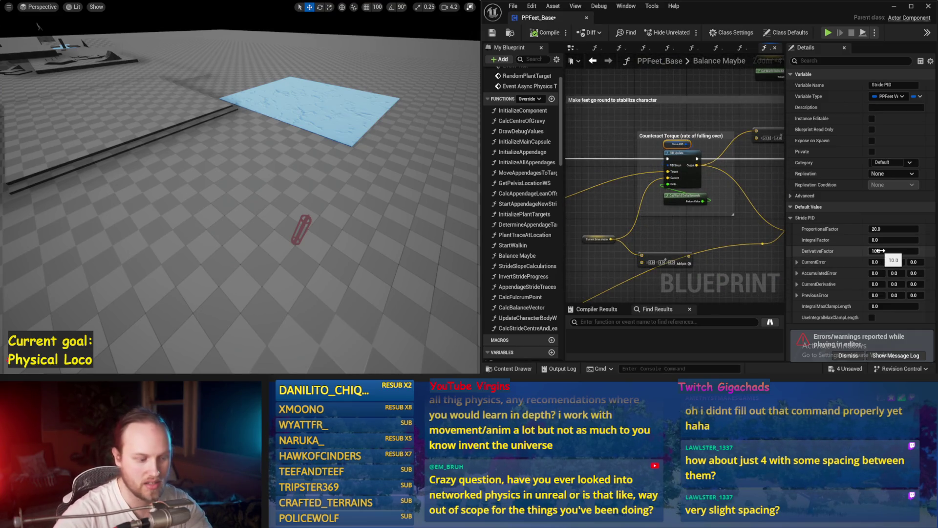
Set Stride PID DerivativeFactor to 20 and test it in a simulation run.
left_click(880, 250)
type("20")
key("Return")
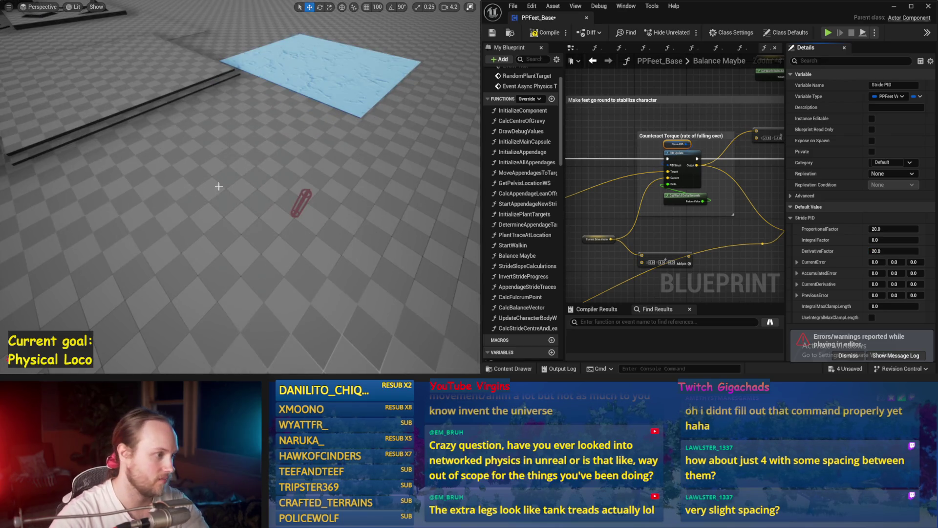
key("alt+p")
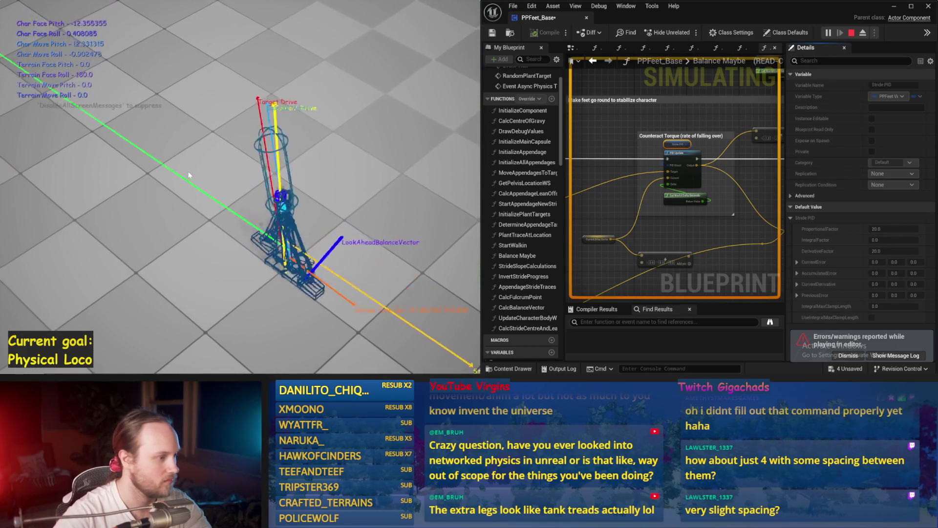
key("Escape")
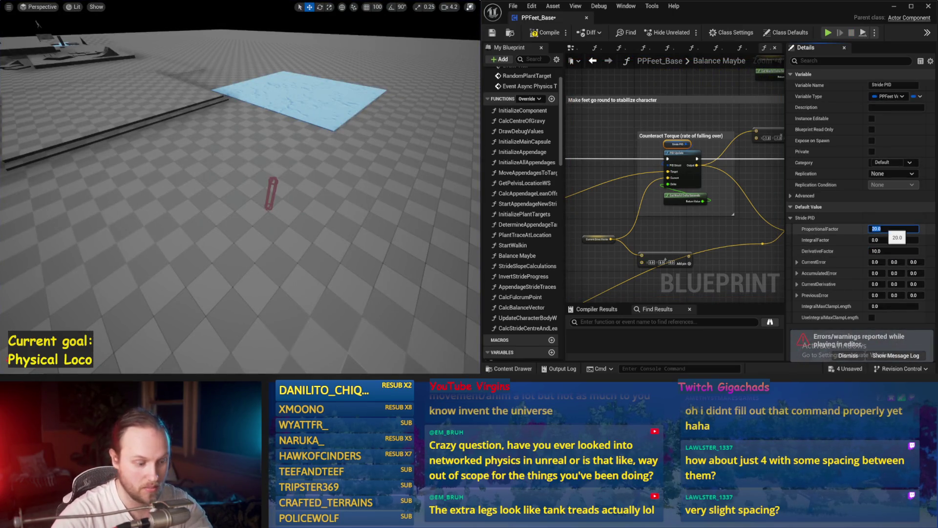
left_click(895, 228)
type("15")
Try ProportionalFactor 15, then 10, simulating the character after each change.
left_click(313, 223)
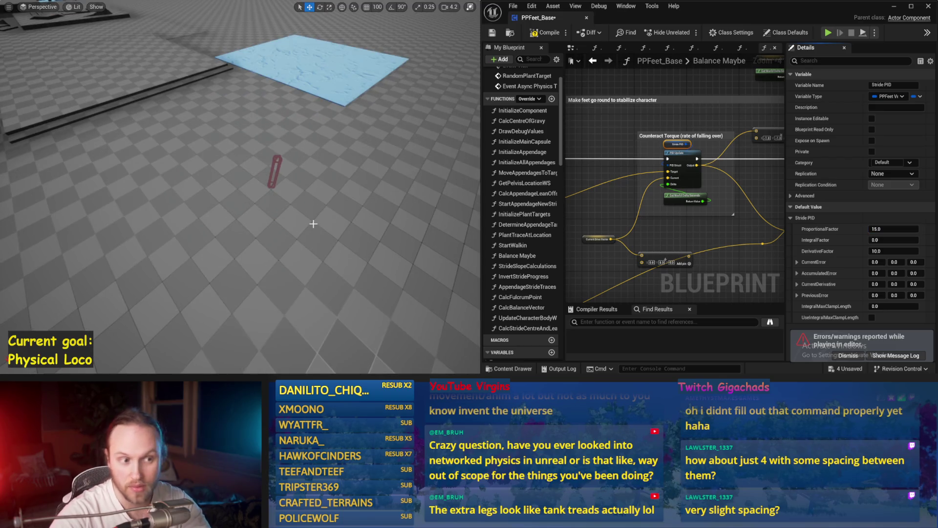
key("alt+p")
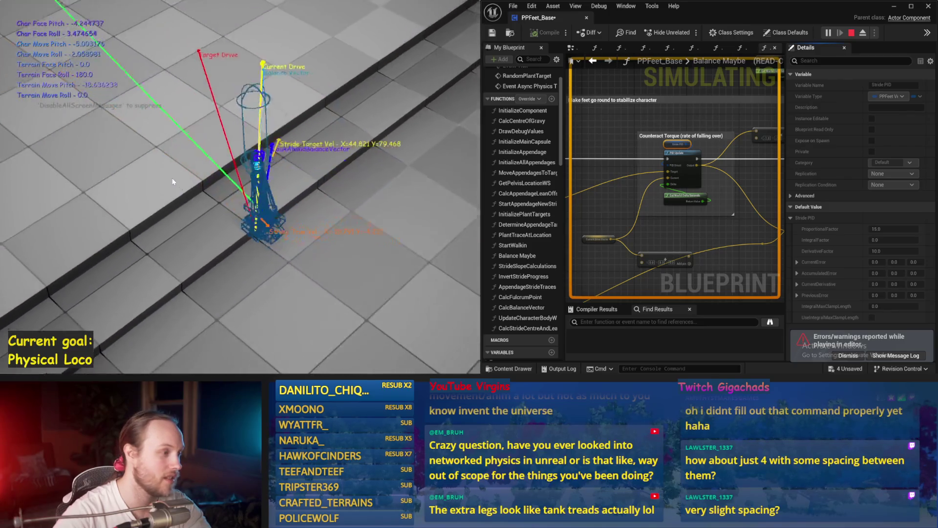
key("Escape")
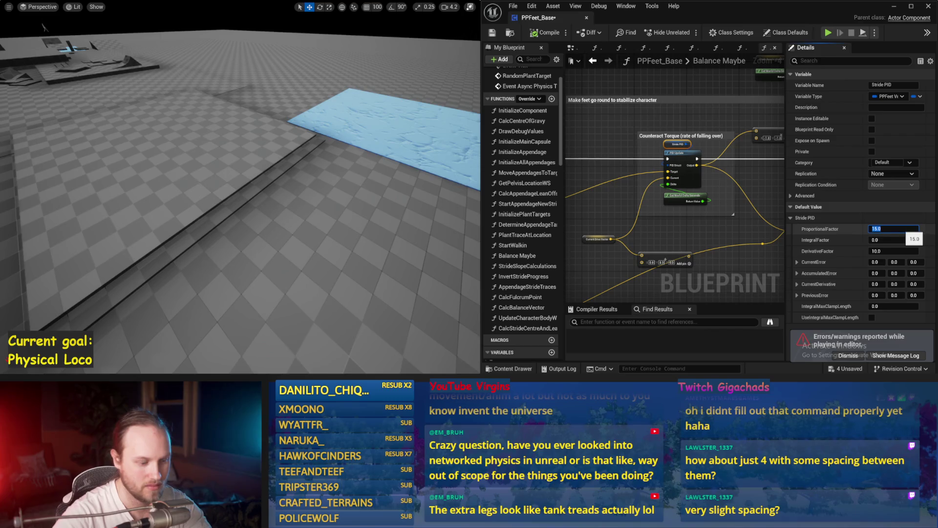
left_click_drag(300, 213, 300, 210)
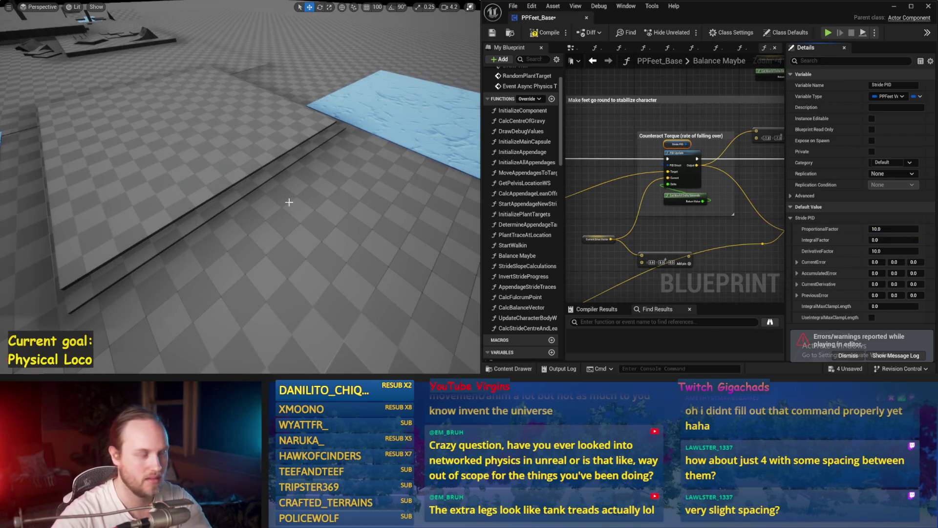
key("alt+s")
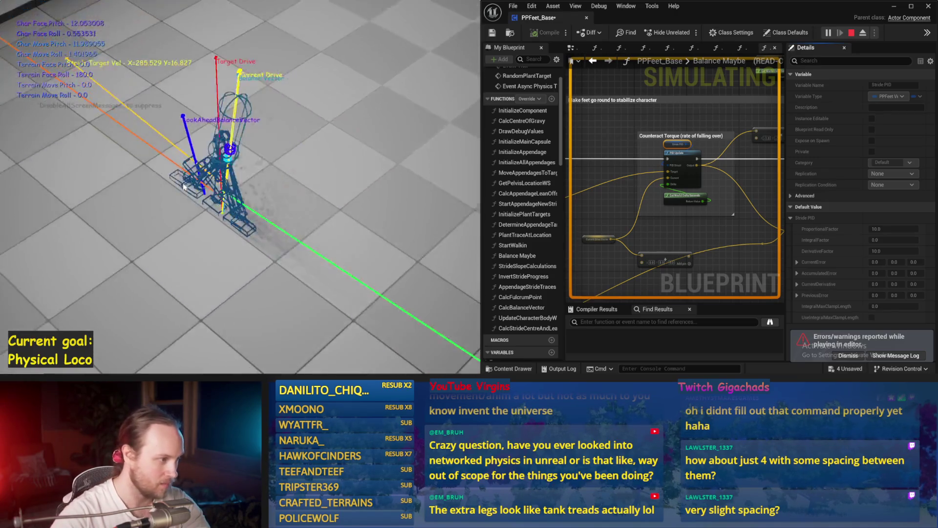
key("Escape")
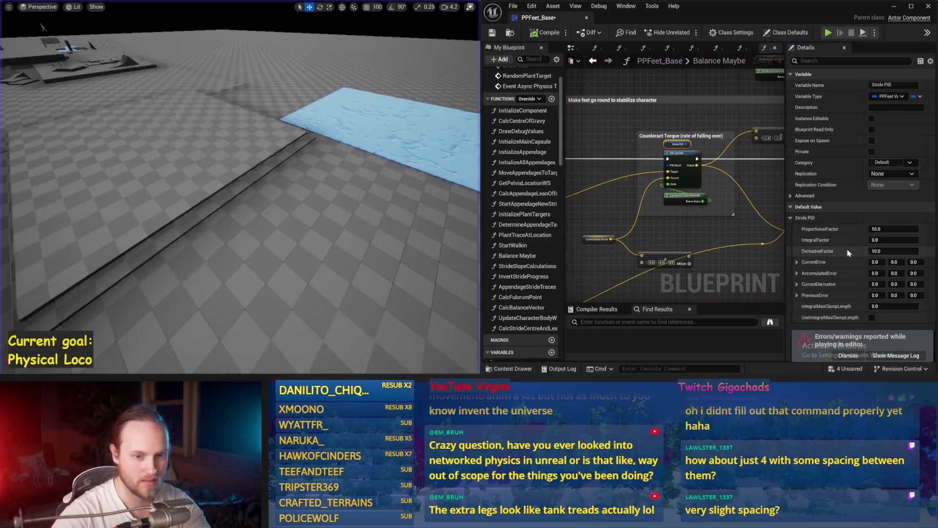
left_click(894, 251)
type("15")
Try DerivativeFactor 15, then 12, simulating the character after each change.
key("Return")
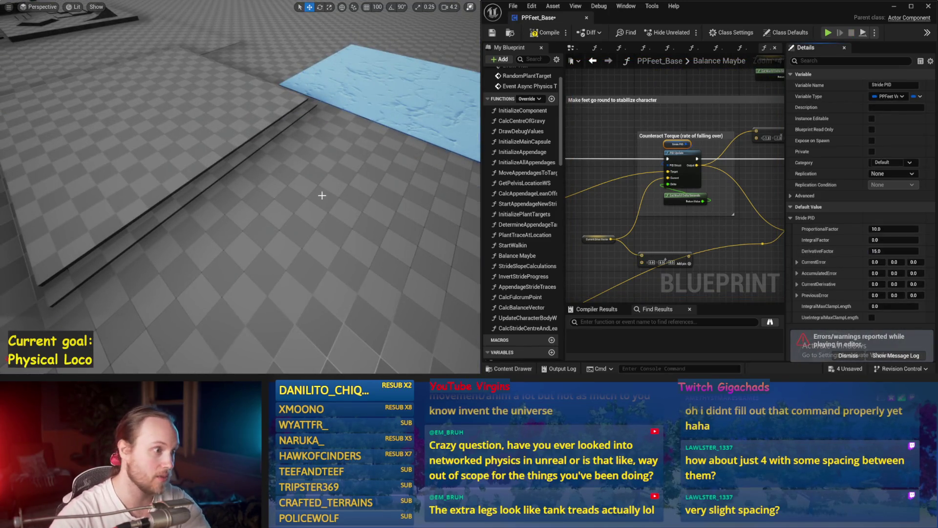
key("alt+s")
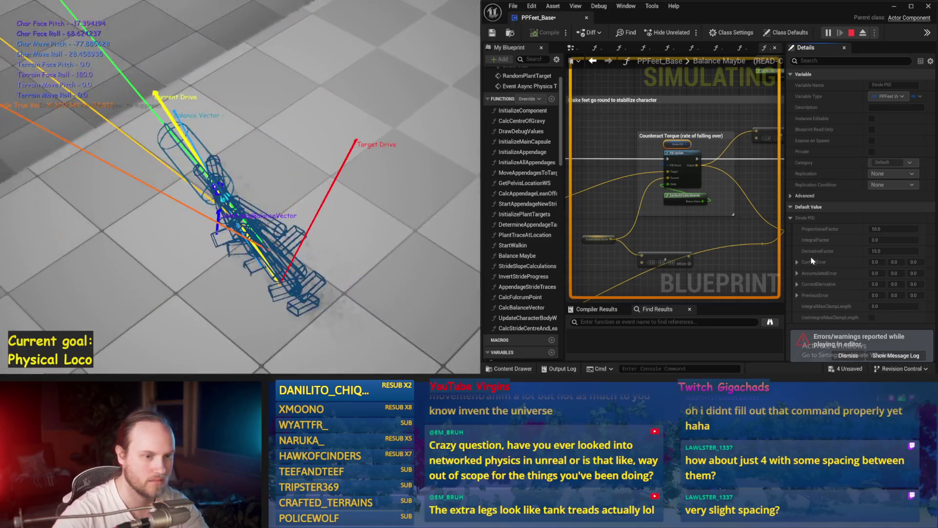
key("Escape")
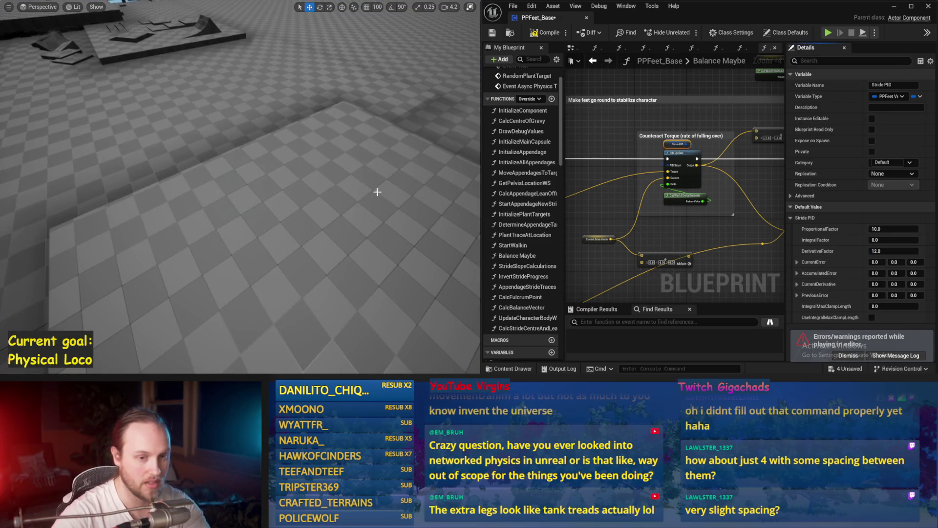
key("alt+p")
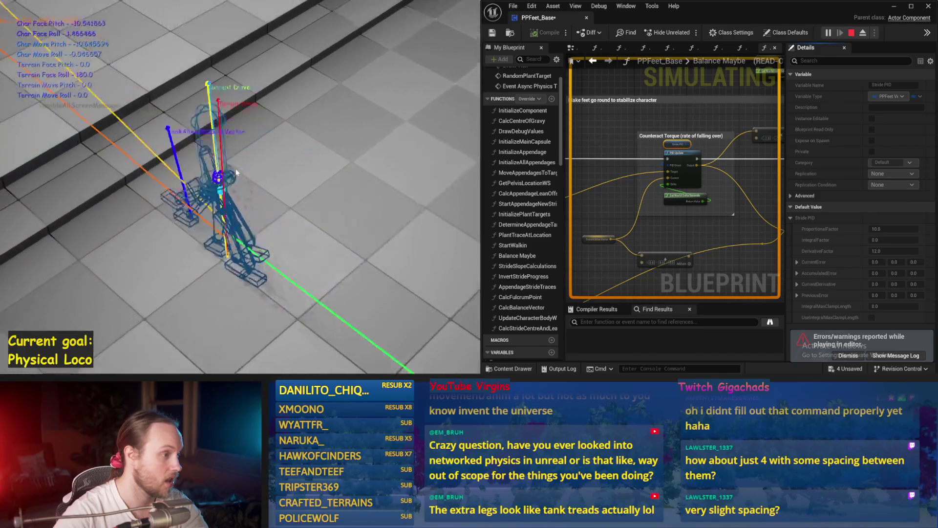
key("Escape")
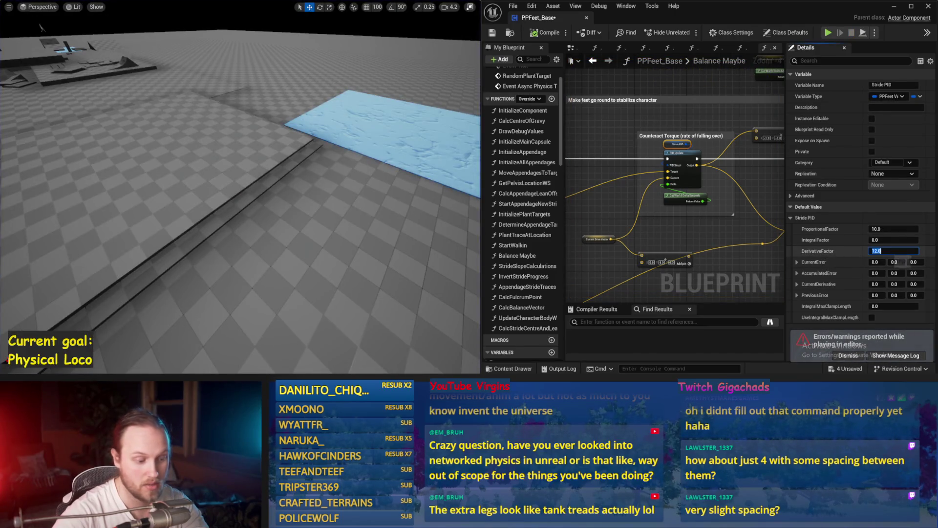
Drop ProportionalFactor to 5.0, test derivative 20, then settle on DerivativeFactor 10.0 and simulate.
left_click_drag(383, 177, 384, 166)
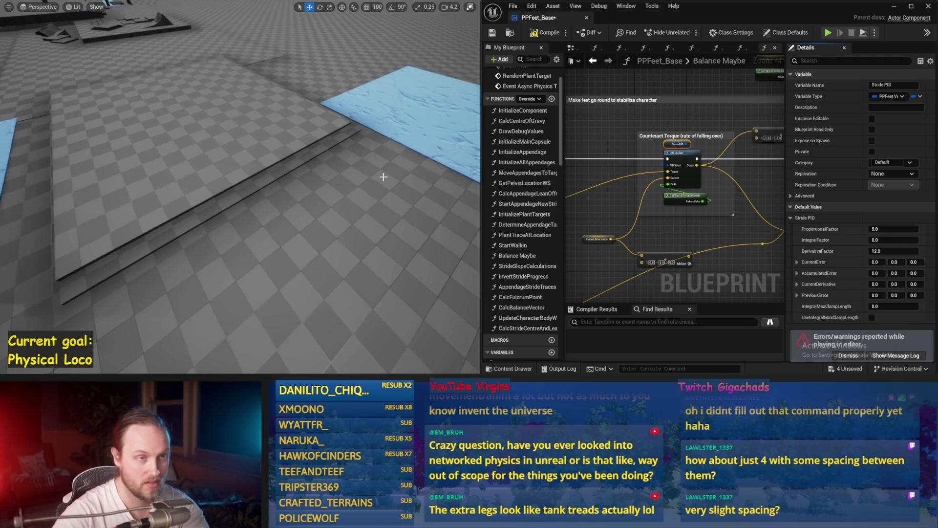
key("alt+p")
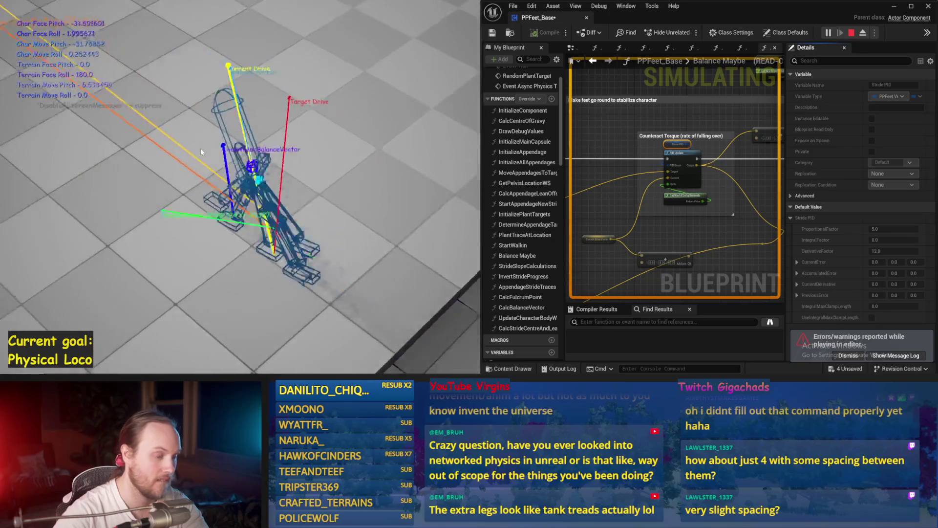
key("Escape")
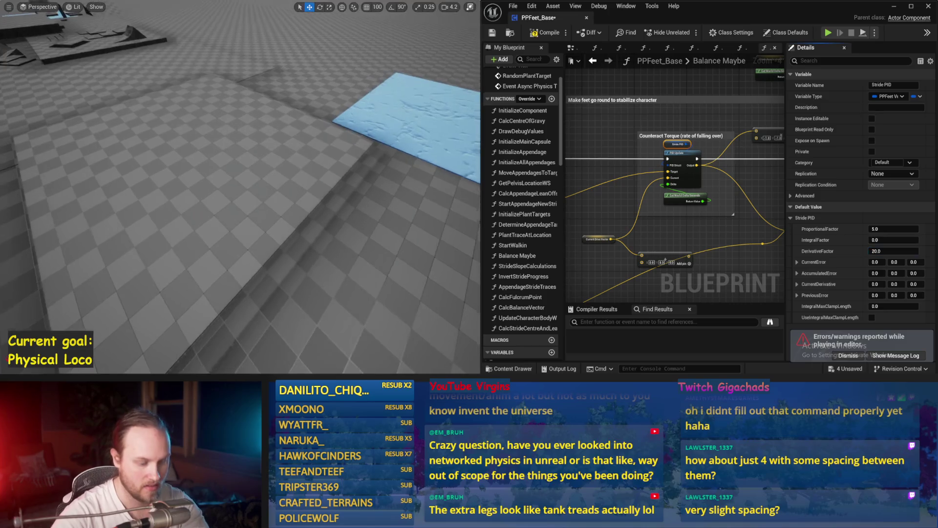
key("alt+s")
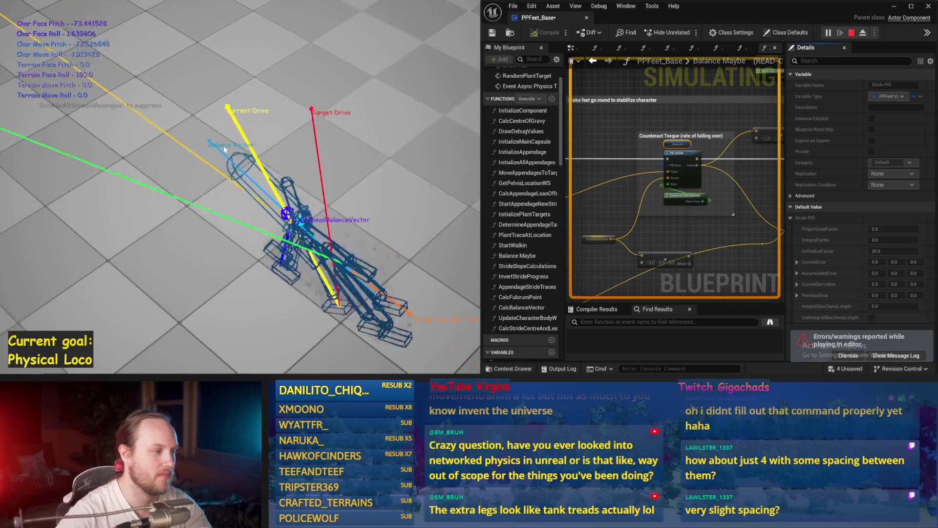
key("Escape")
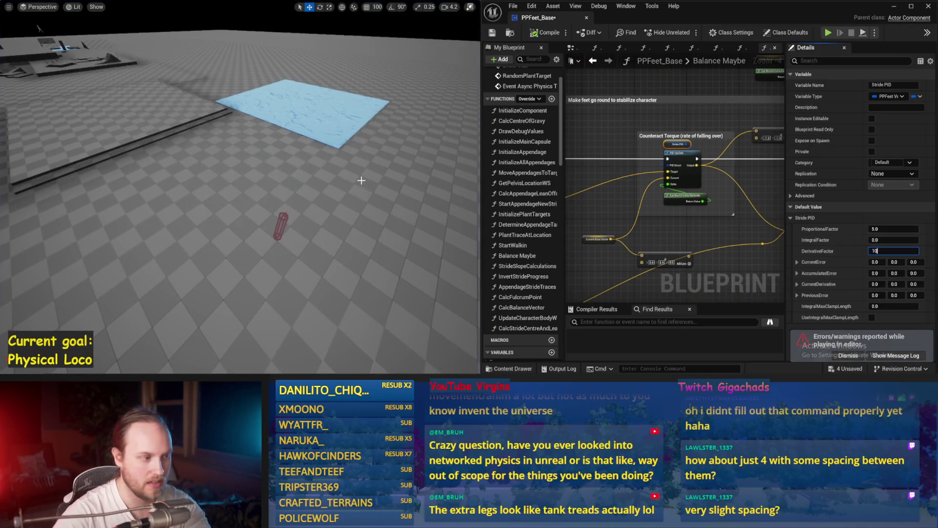
left_click_drag(362, 181, 354, 188)
key("alt+s")
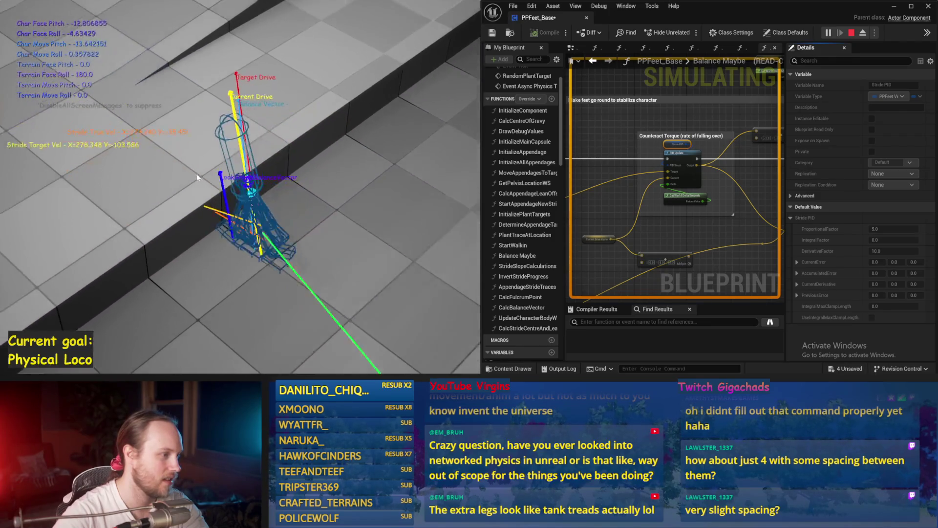
Stop the test and simulate with DerivativeFactor 2.0 until the character falls.
key("Escape")
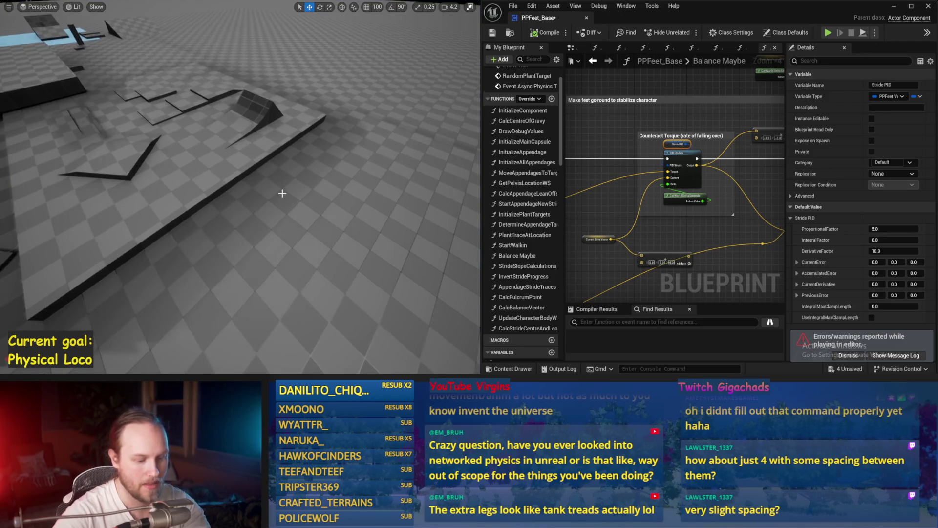
key("alt+s")
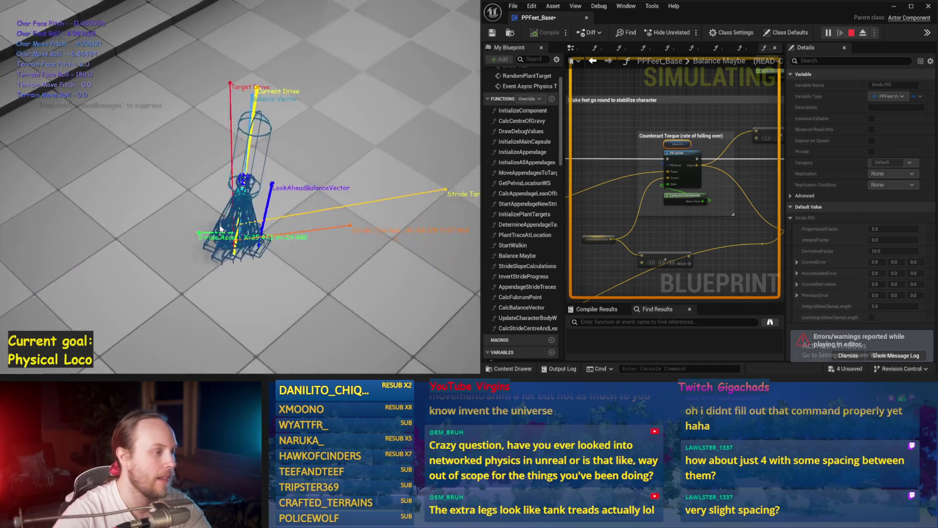
key("Escape")
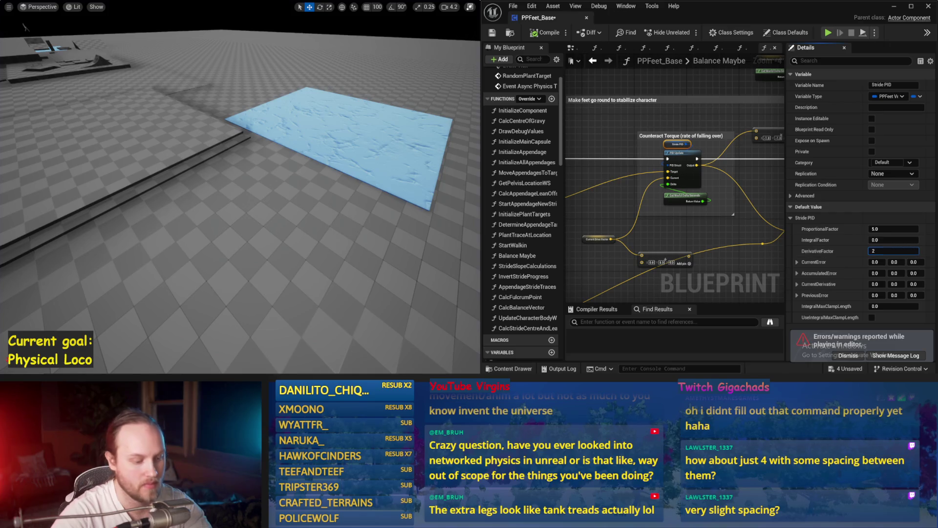
scroll(321, 230, "up", 2)
key("alt+s")
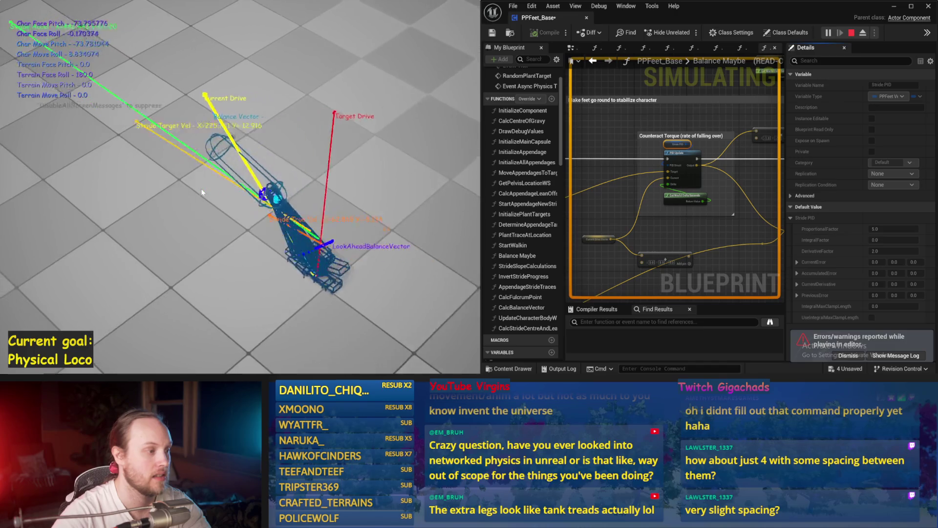
key("Escape")
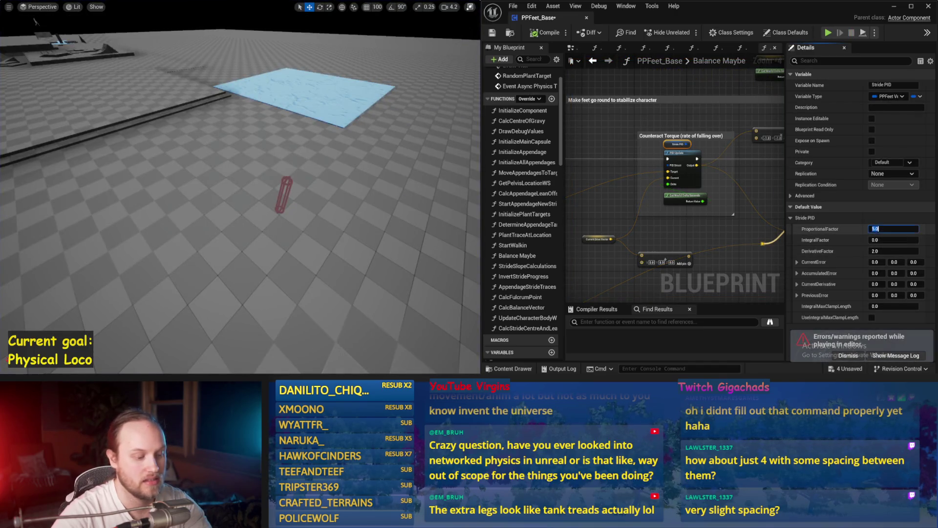
Test ProportionalFactor 10.0 in simulation, then save the map and the PPFeet_Base blueprint.
scroll(409, 199, "up", 2)
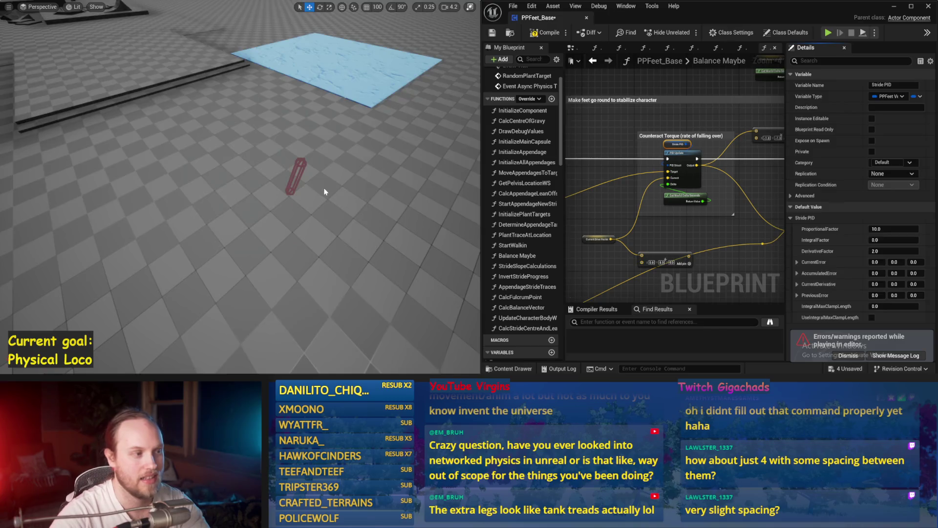
key("alt+s")
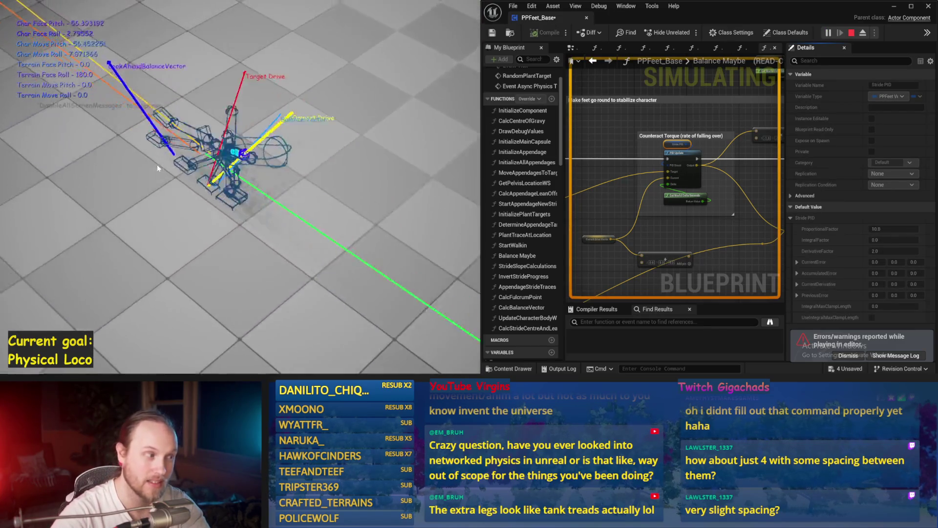
key("Escape")
key("ctrl+s")
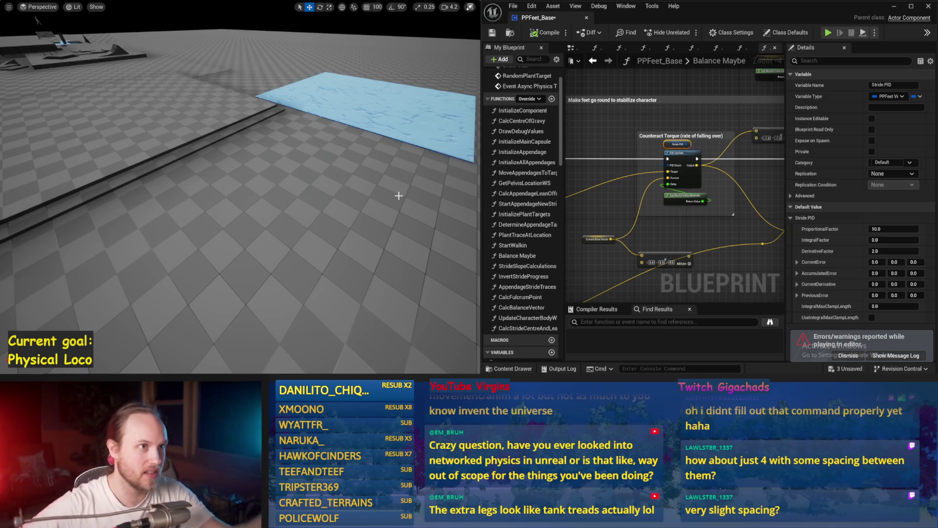
key("ctrl+s")
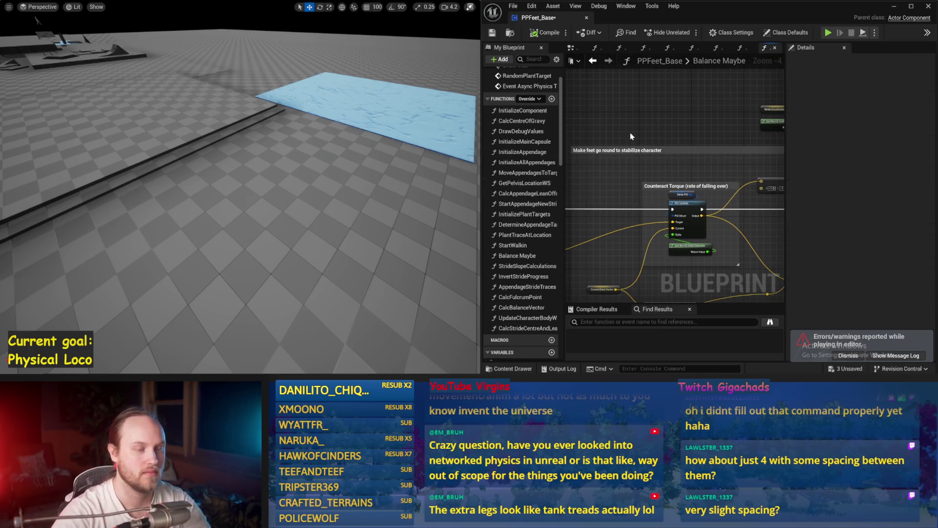
Run two more simulations, restarting after the character falls over.
key("alt+s")
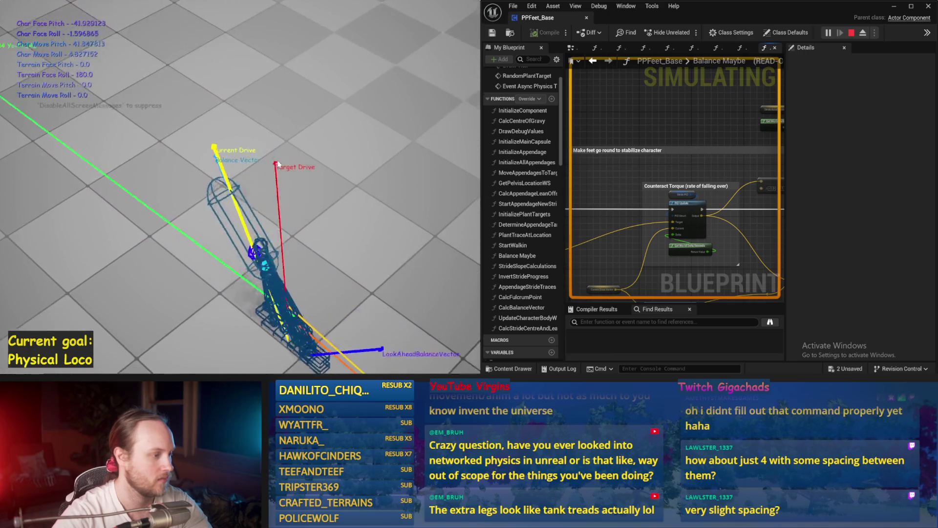
key("Escape")
key("alt+p")
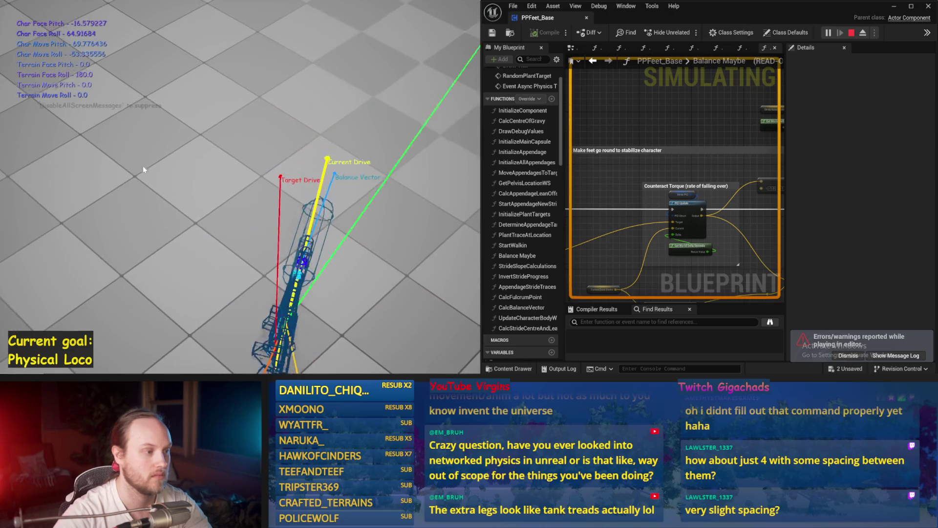
key("Escape")
Raise Stride PID DerivativeFactor to 5.0, then 10.0, simulating after each change.
left_click(674, 197)
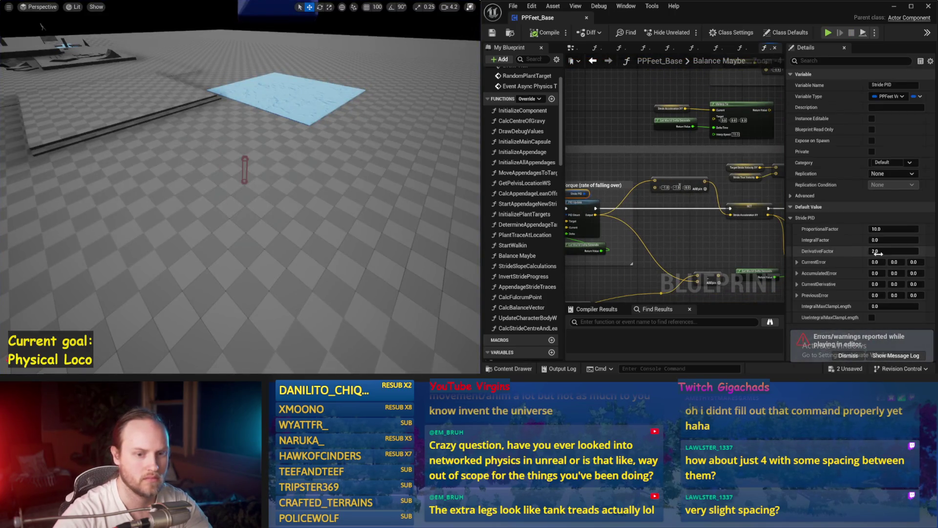
left_click_drag(884, 250, 900, 250)
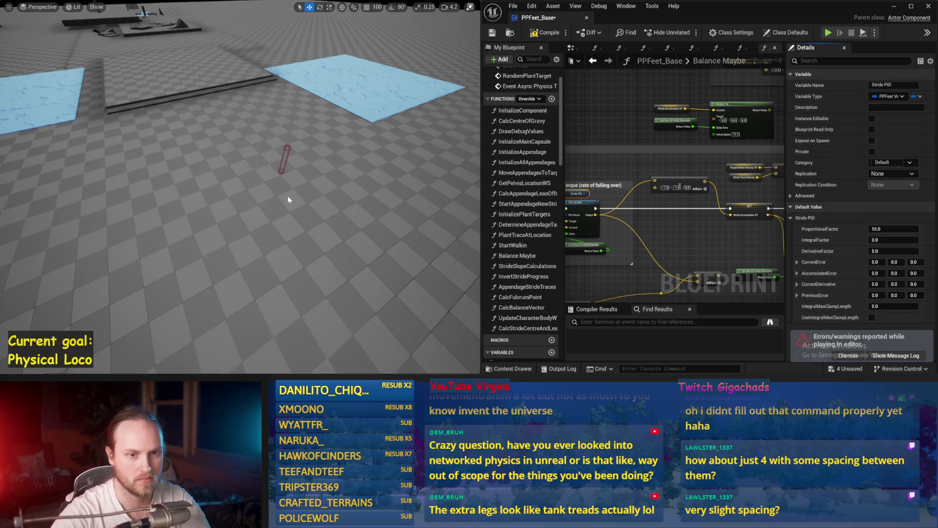
key("alt+s")
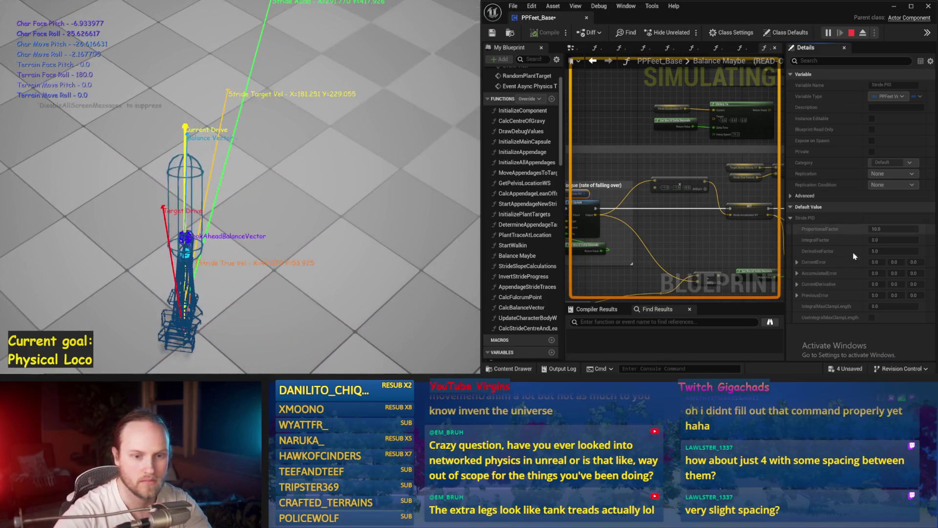
key("Escape")
left_click_drag(356, 183, 308, 188)
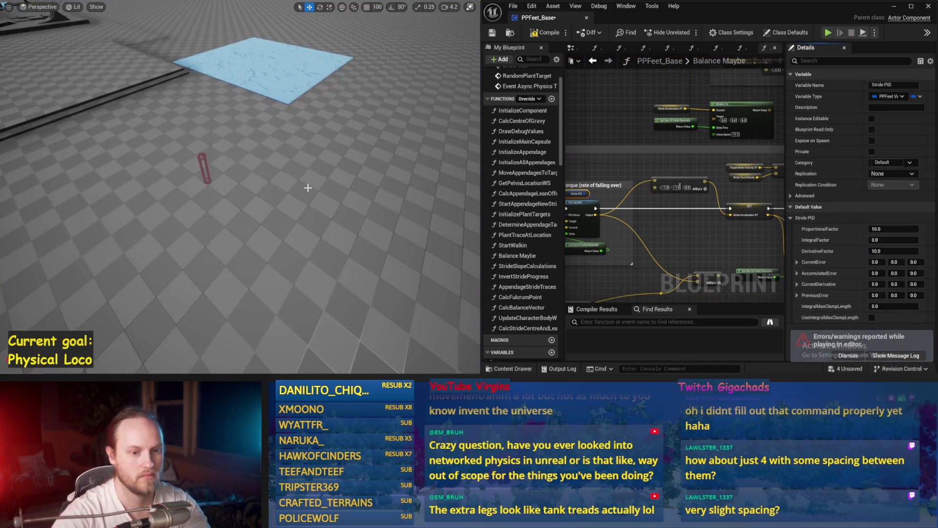
key("alt+s")
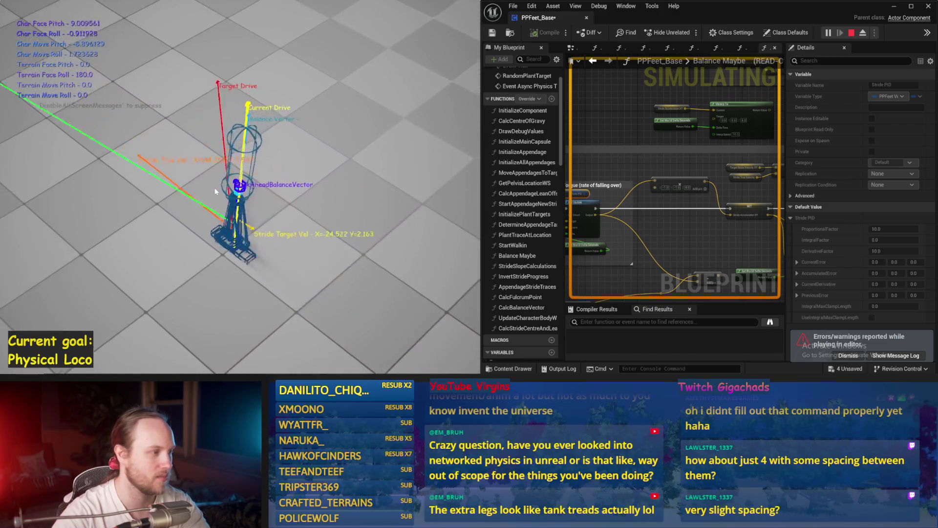
key("Escape")
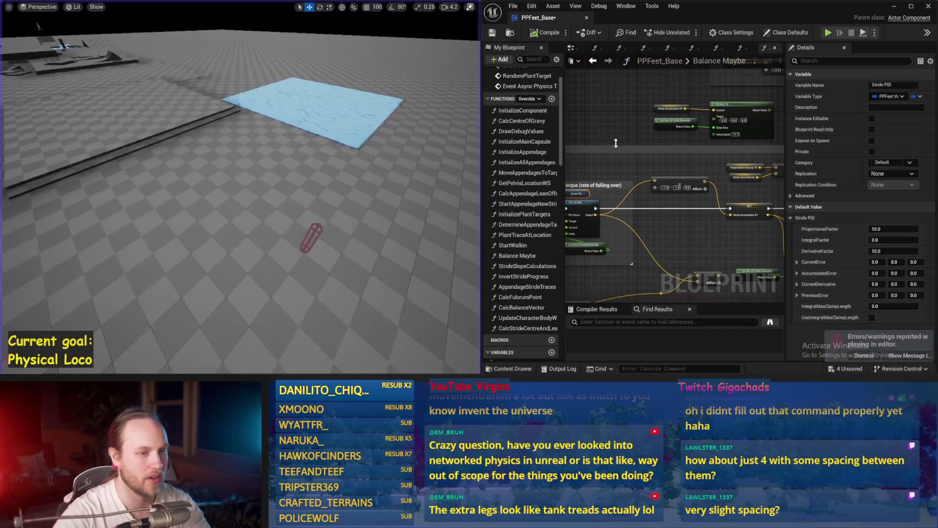
Frame the Acceleration PID nodes and rerun the simulation three times with Stride PID at 10.0/10.0.
scroll(693, 191, "down", 2)
scroll(693, 191, "up", 1)
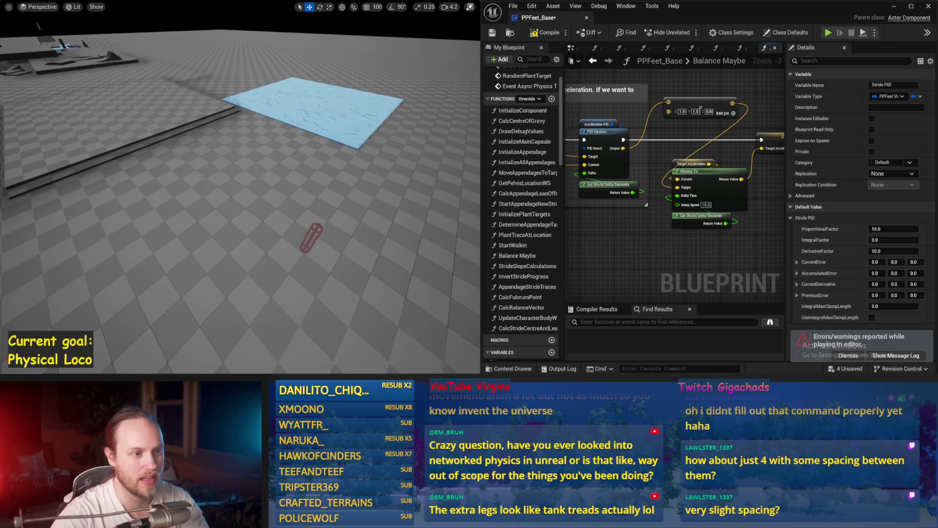
left_click_drag(411, 195, 387, 194)
key("alt+s")
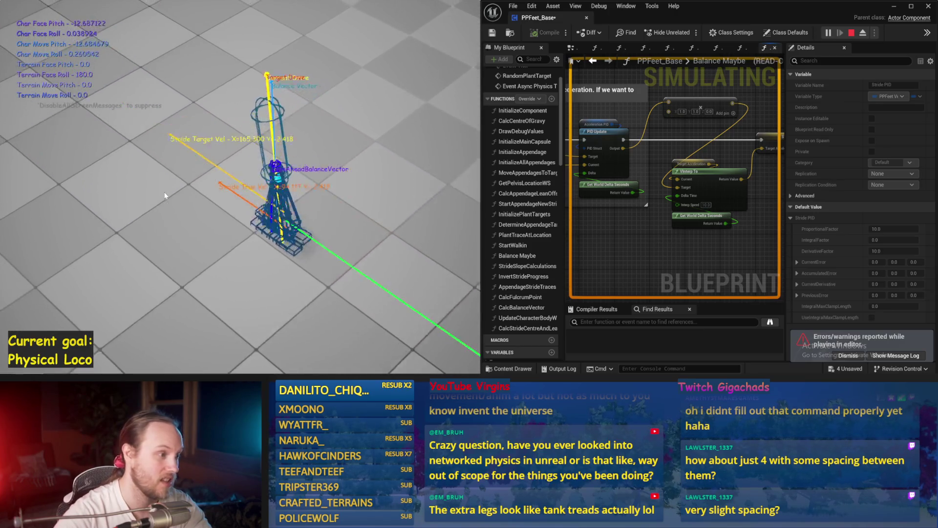
key("Escape")
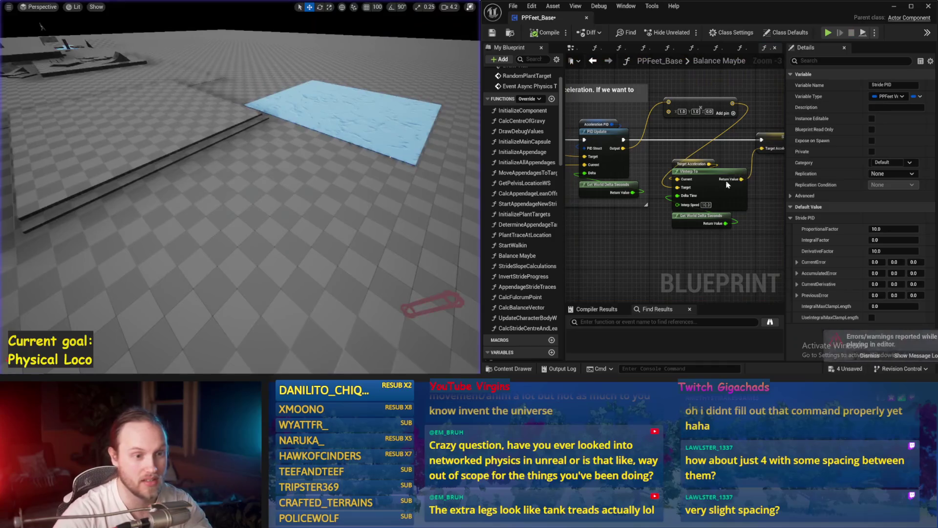
left_click_drag(415, 169, 388, 167)
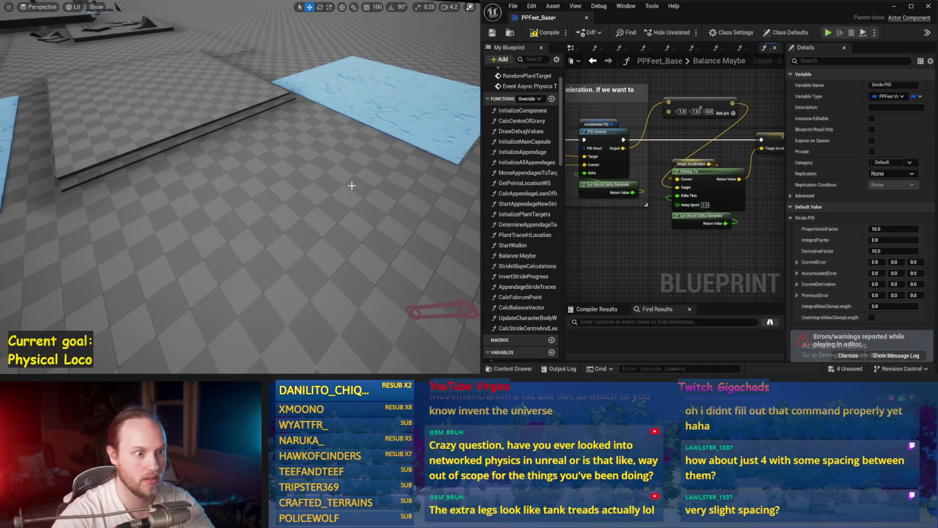
key("alt+s")
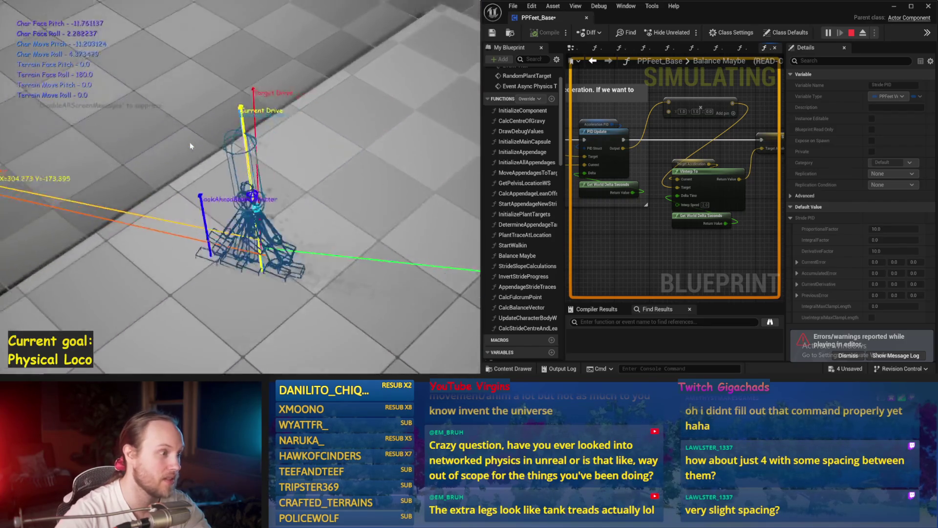
key("Escape")
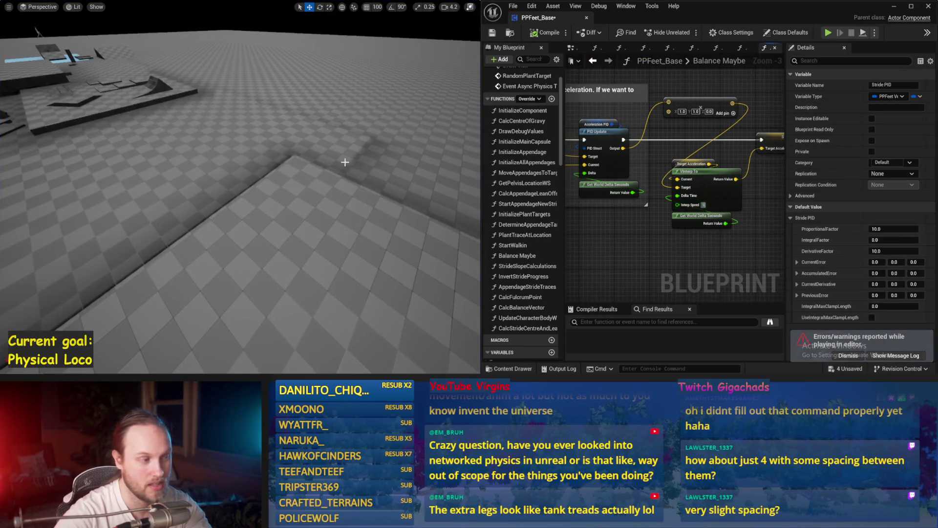
left_click_drag(345, 162, 359, 171)
key("alt+s")
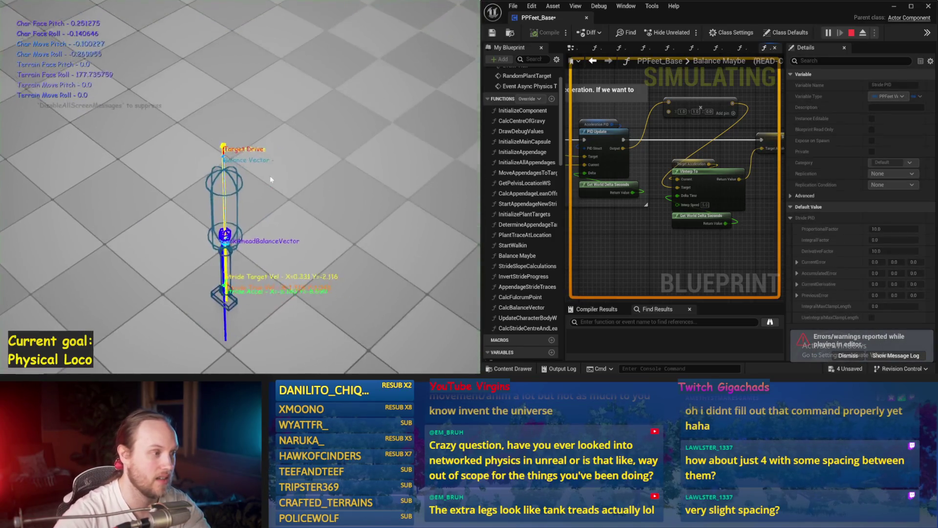